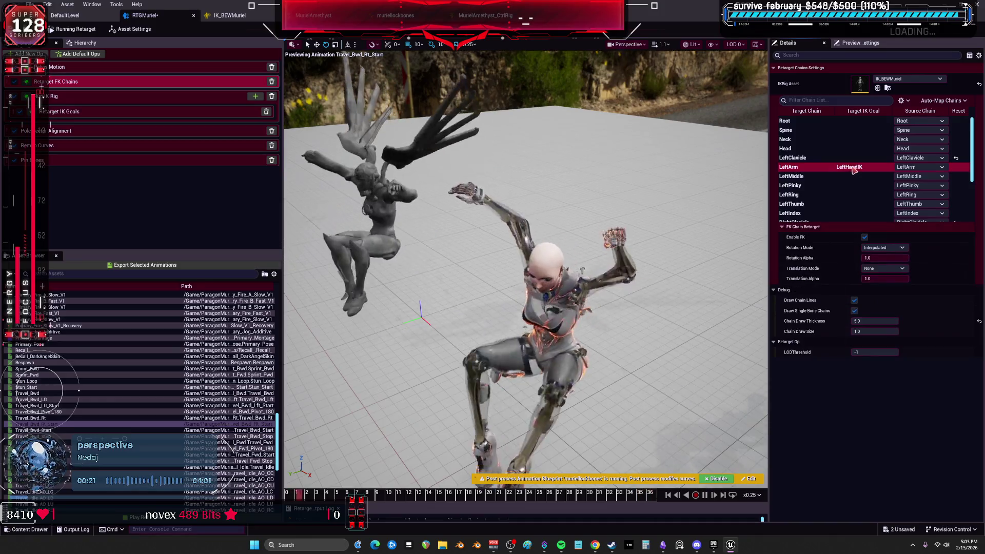
- Set the LeftArm and RightArm FK chains' Rotation Mode to One to One
left_click(888, 258)
left_click(890, 250)
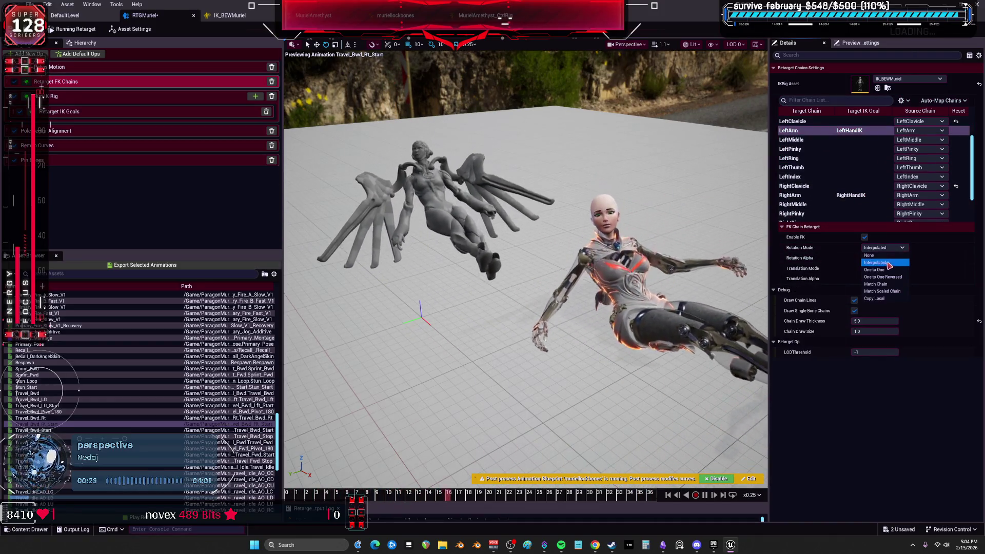
left_click(881, 271)
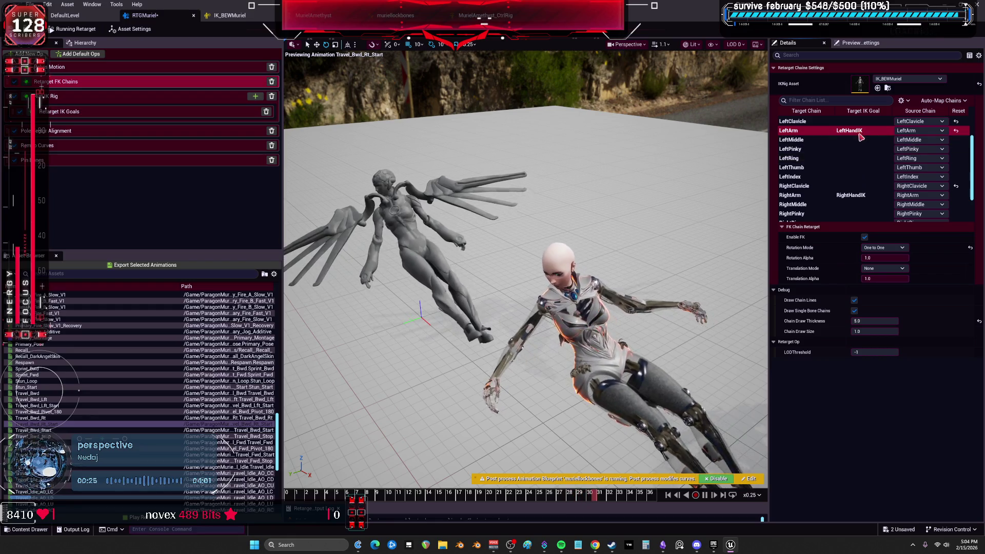
left_click(862, 199)
left_click(891, 248)
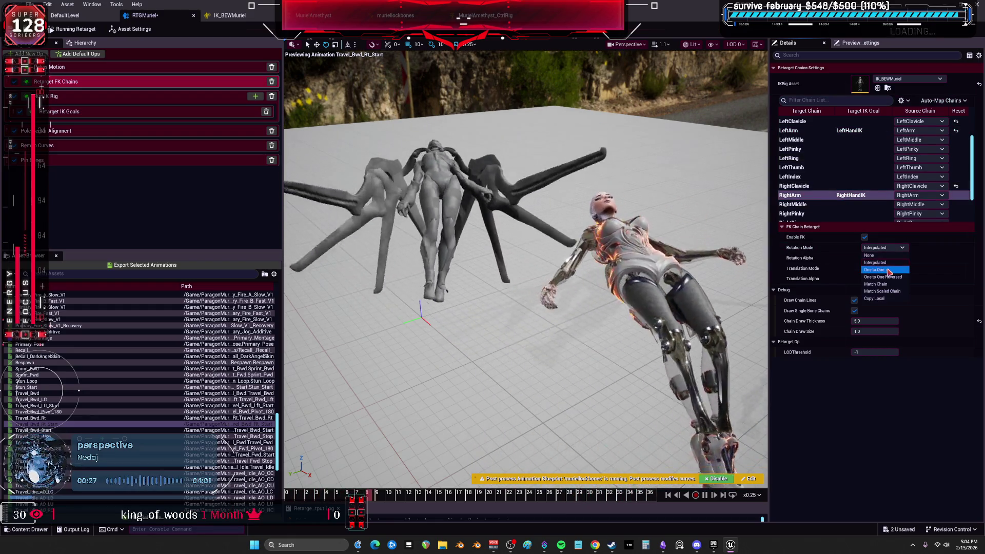
left_click(887, 271)
- Turn on FK for the LeftArm chain again and bring up the Retarget IK Goals settings
left_click(844, 131)
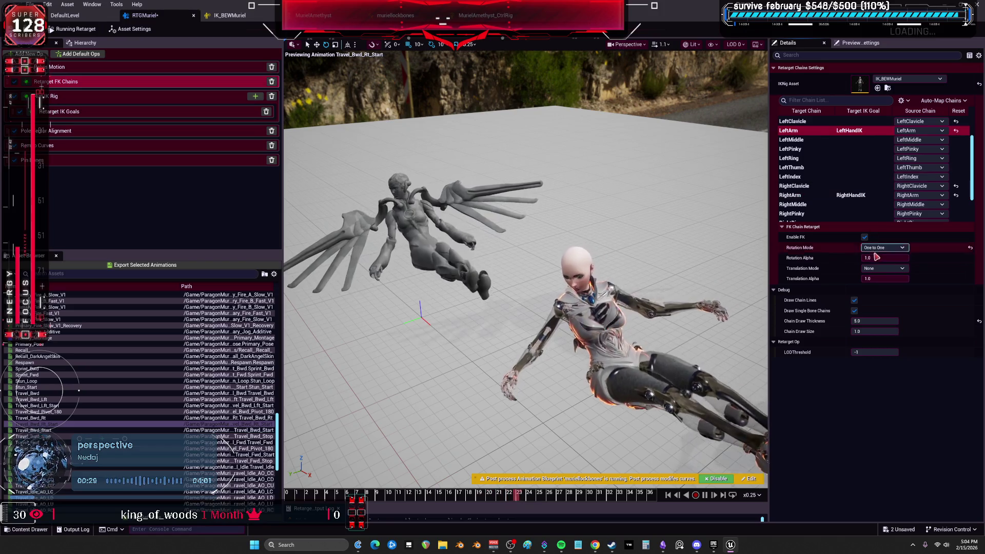
left_click(864, 238)
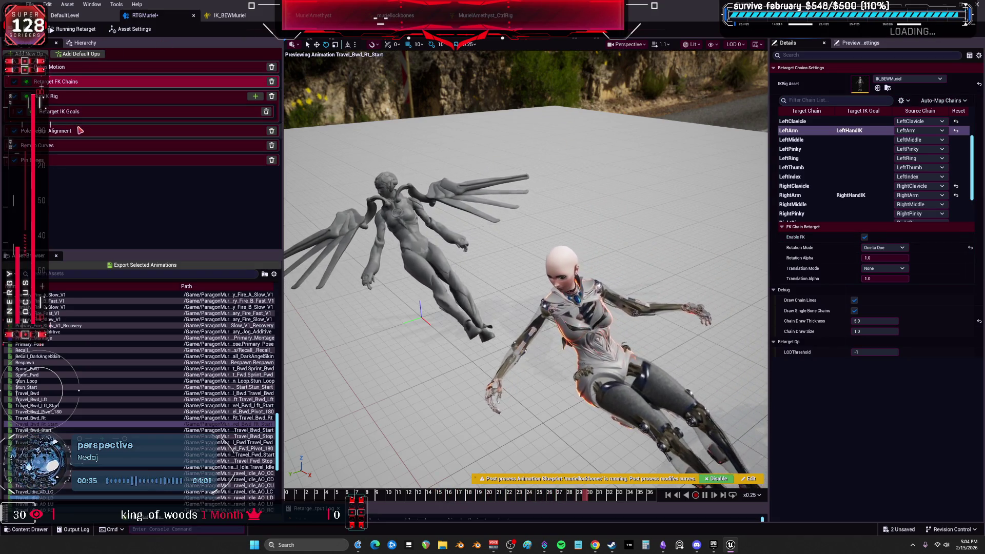
left_click(67, 112)
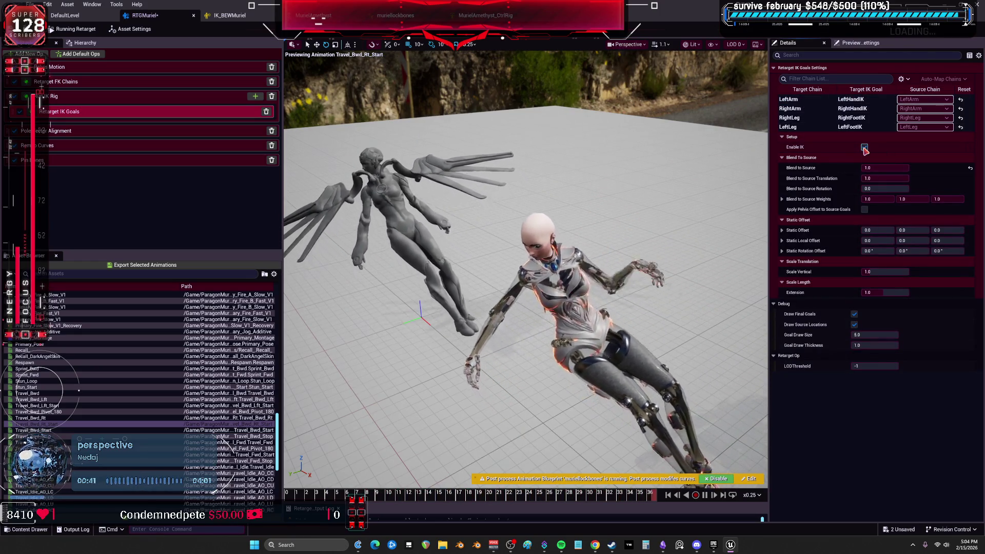
- Keep IK enabled on the goal and lower Blend to Source Translation and Blend to Source
left_click(864, 147)
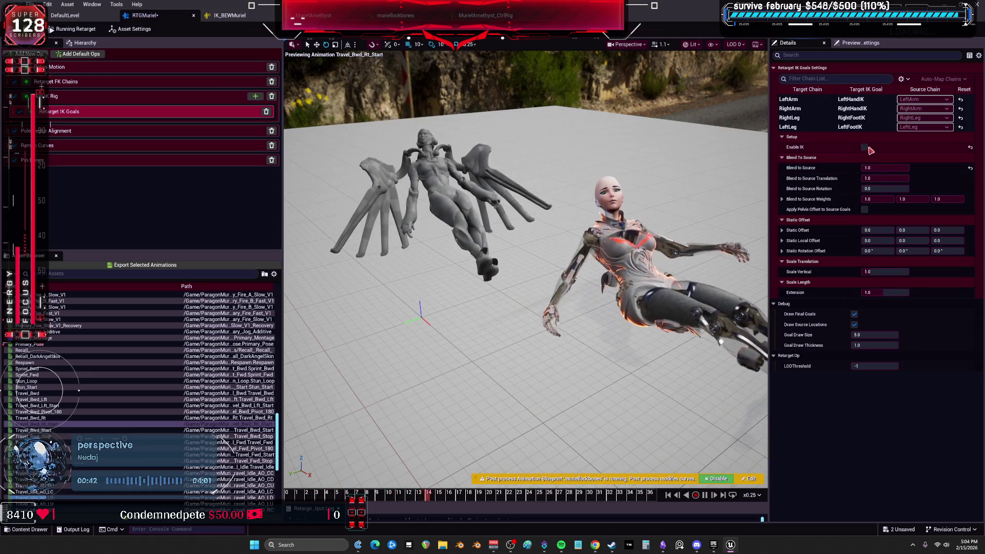
left_click(864, 148)
left_click_drag(883, 178, 872, 178)
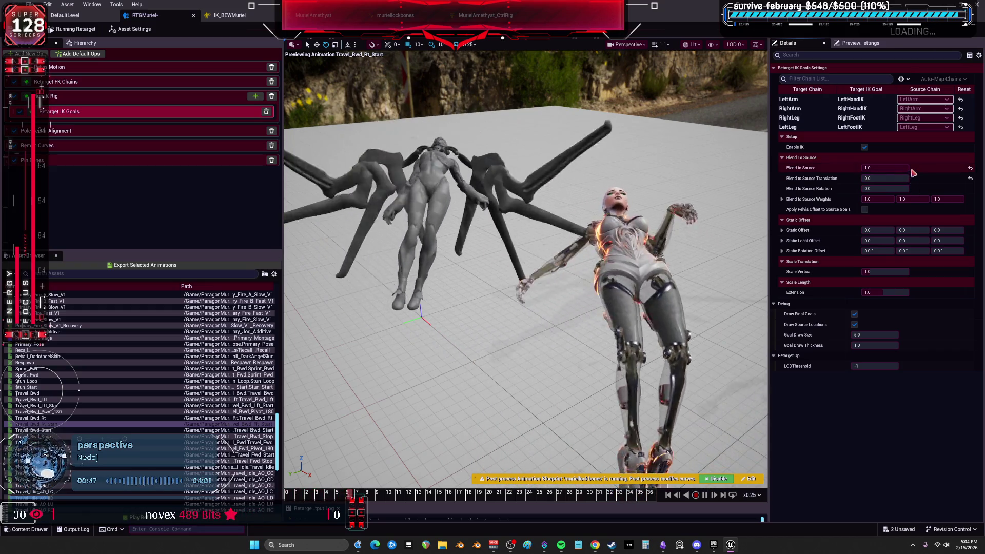
left_click(892, 169)
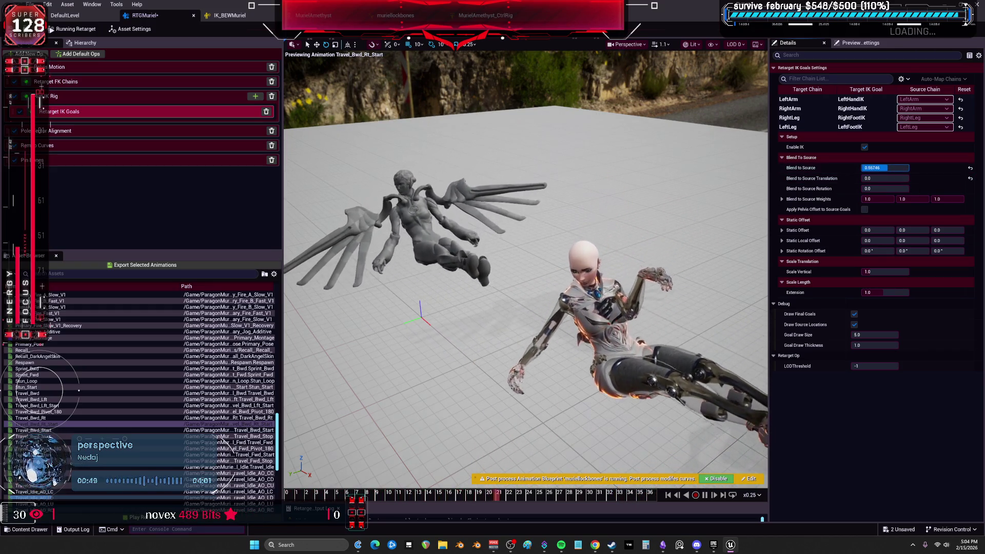
key("Return")
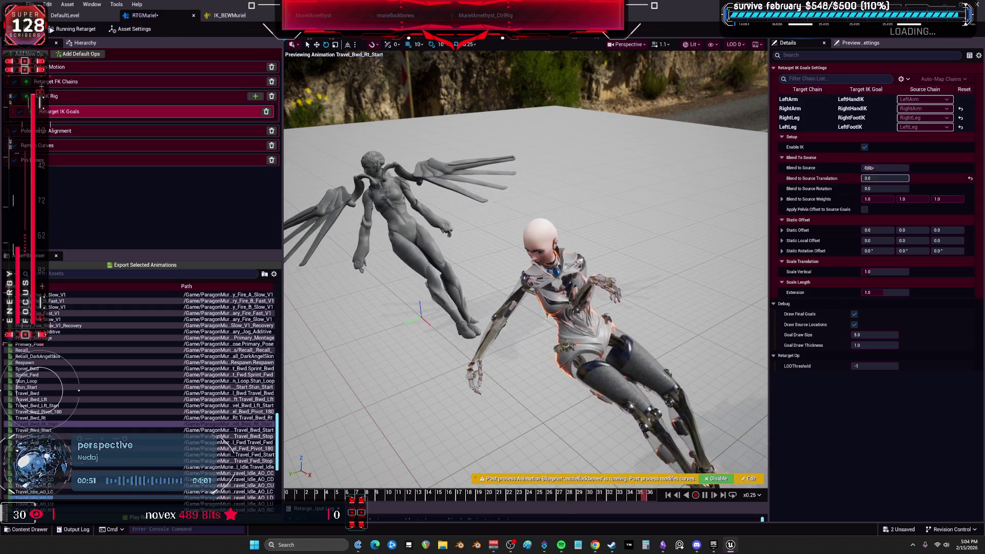
- Set the RightArm IK goal's Blend to Source to 0.0 and check it in the viewport
left_click(864, 101)
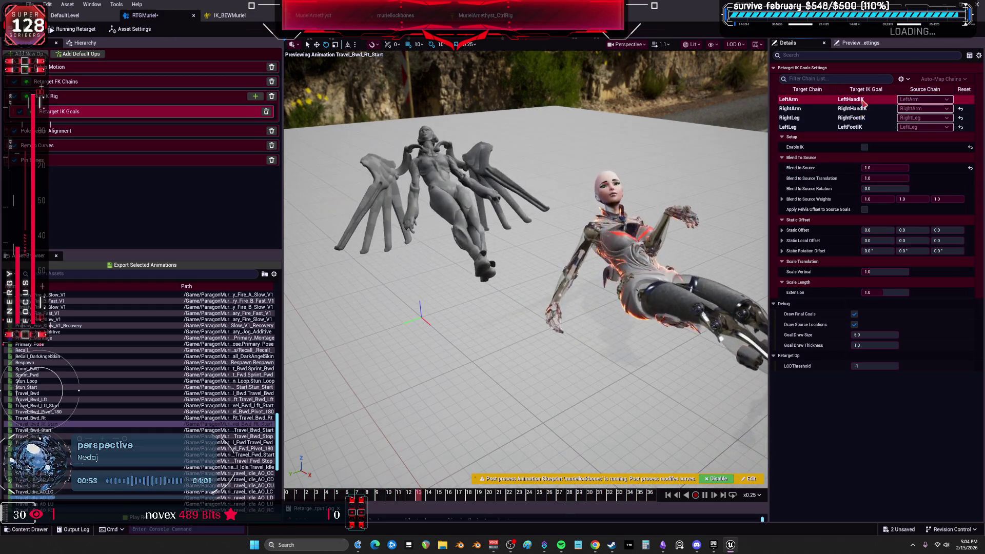
left_click(864, 108)
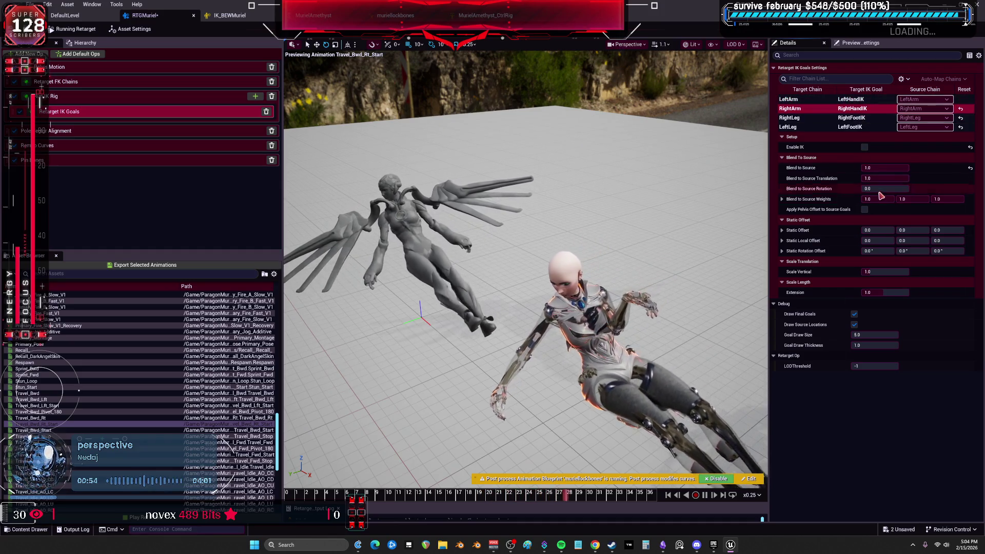
left_click_drag(885, 168, 867, 168)
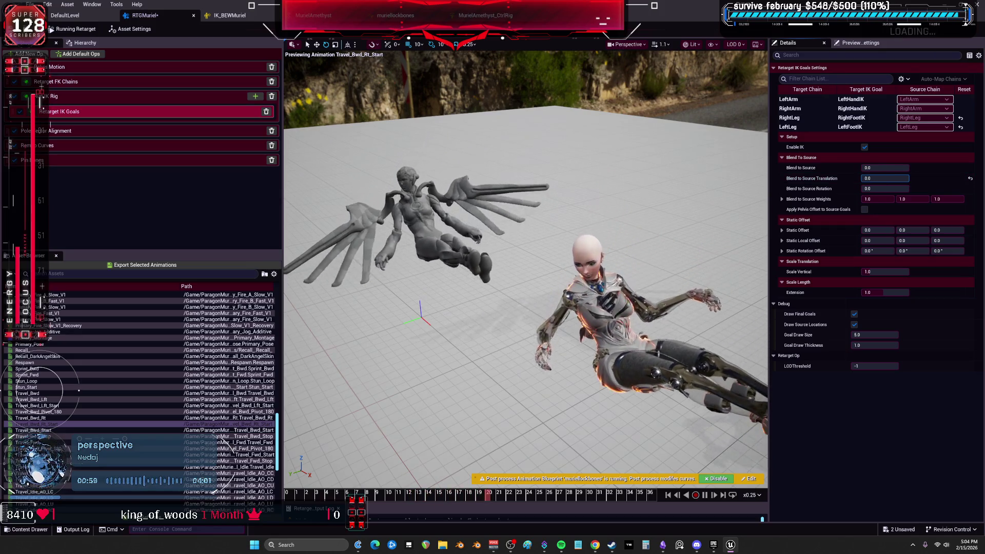
left_click_drag(656, 269, 574, 259)
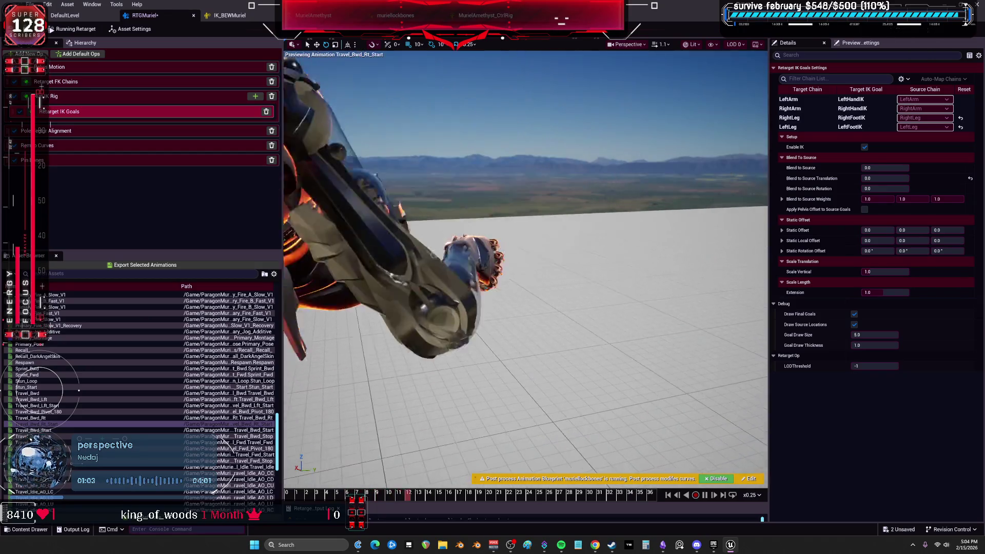
- Select the RightLeg IK goal, view the character up close and in full, and pause the preview
mouse_move(574, 259)
left_mouse_down()
mouse_move(574, 297)
mouse_move(575, 267)
left_mouse_up()
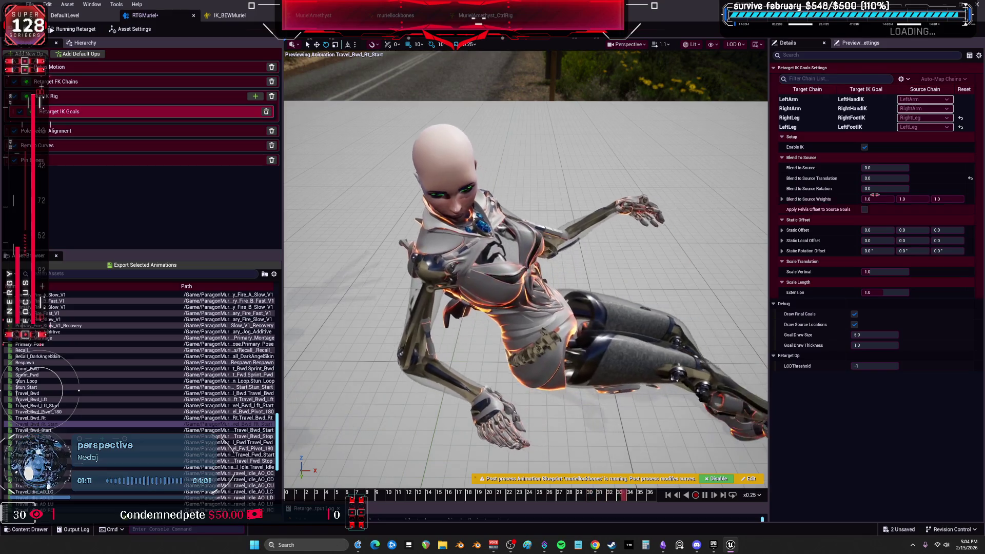
left_click(823, 118)
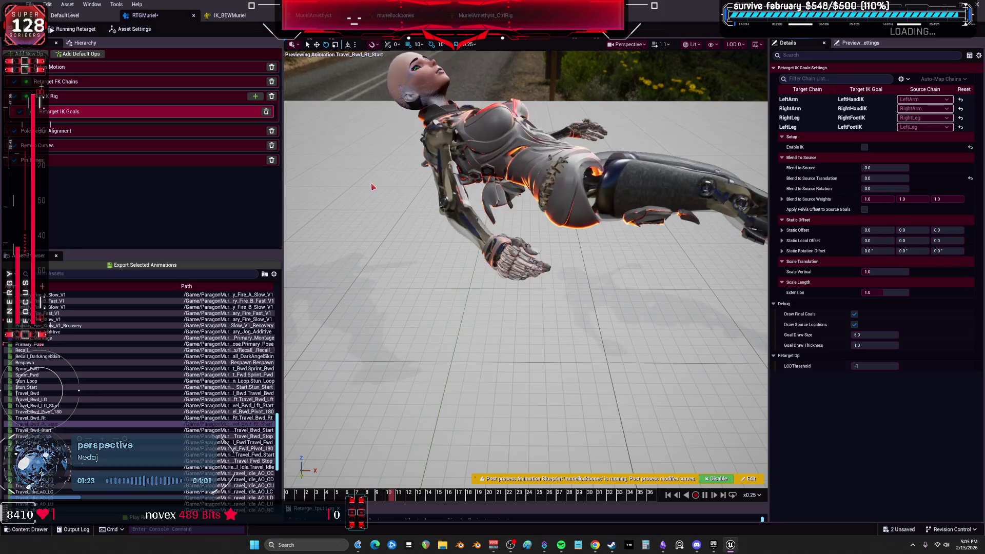
left_click_drag(373, 187, 410, 205)
left_click_drag(577, 318, 577, 318)
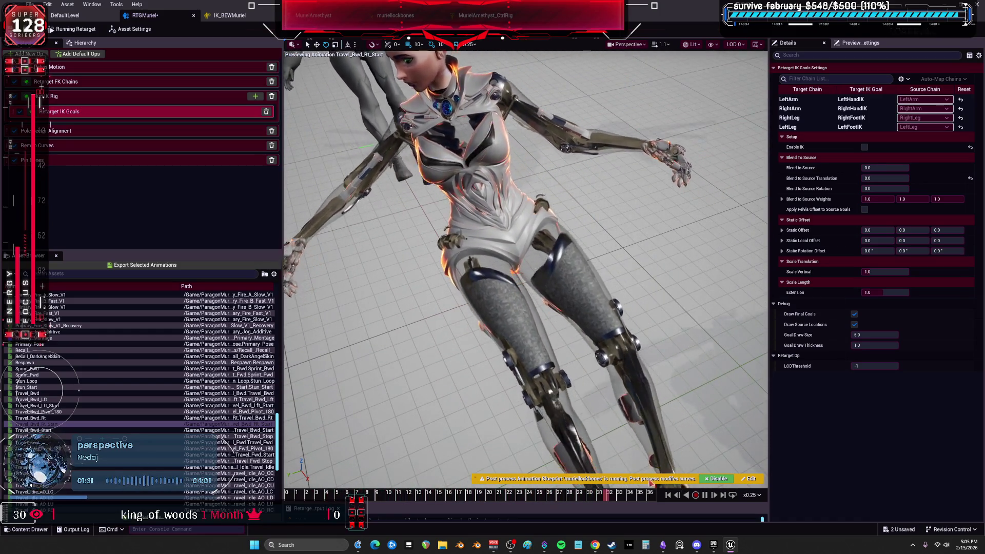
left_click(704, 495)
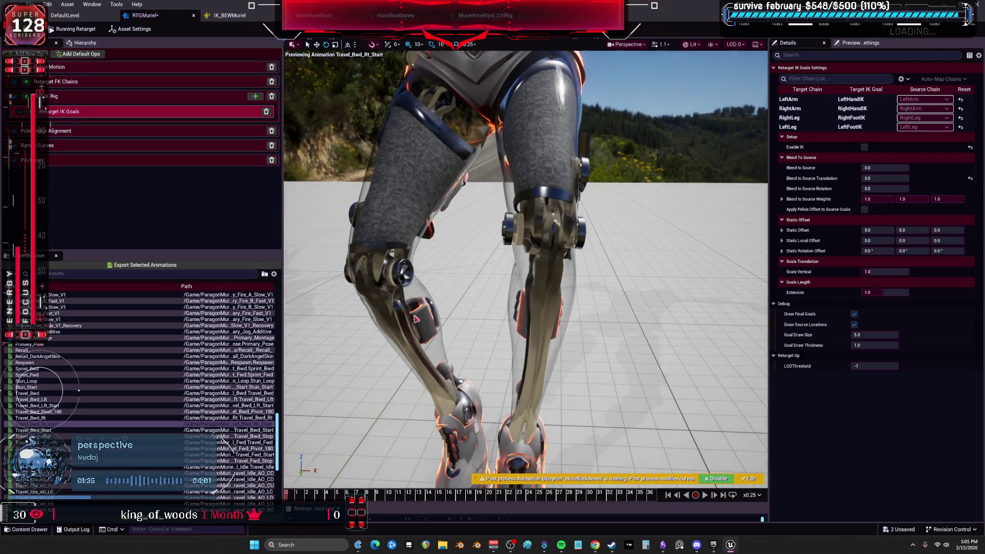
left_click(67, 82)
- Browse the leg and arm FK chains and set LeftArm rotation to Interpolated
scroll(852, 212, "down", 5)
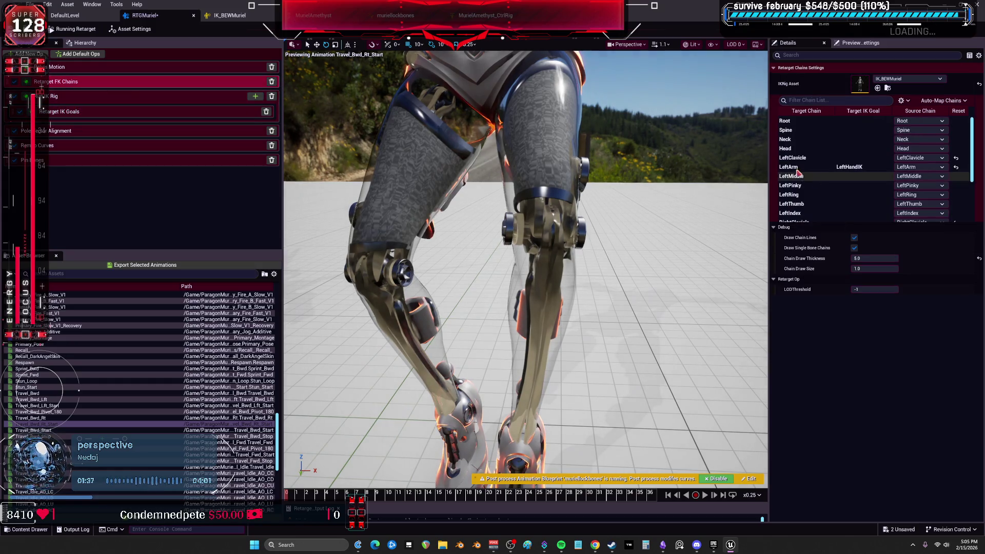
scroll(852, 212, "down", 1)
left_click(853, 209)
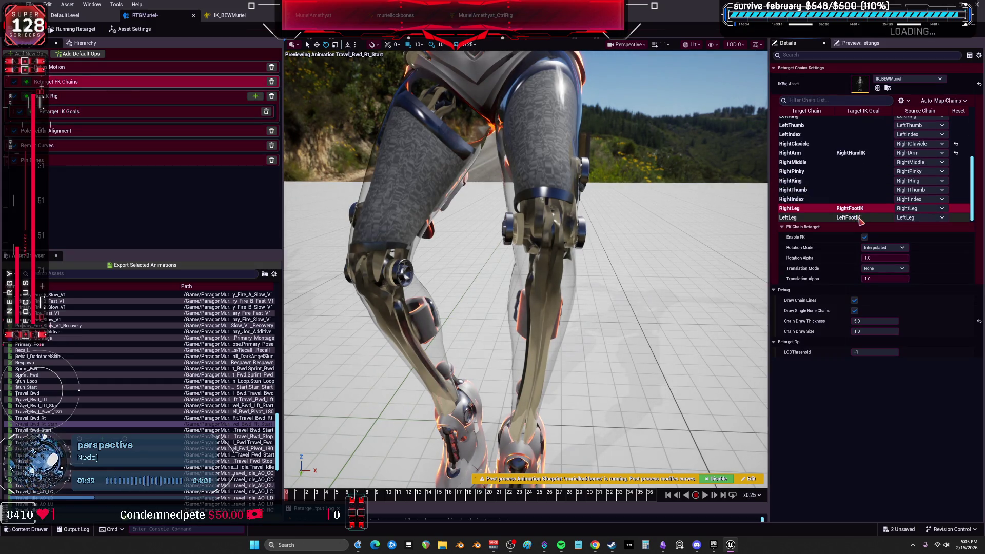
left_click(853, 153)
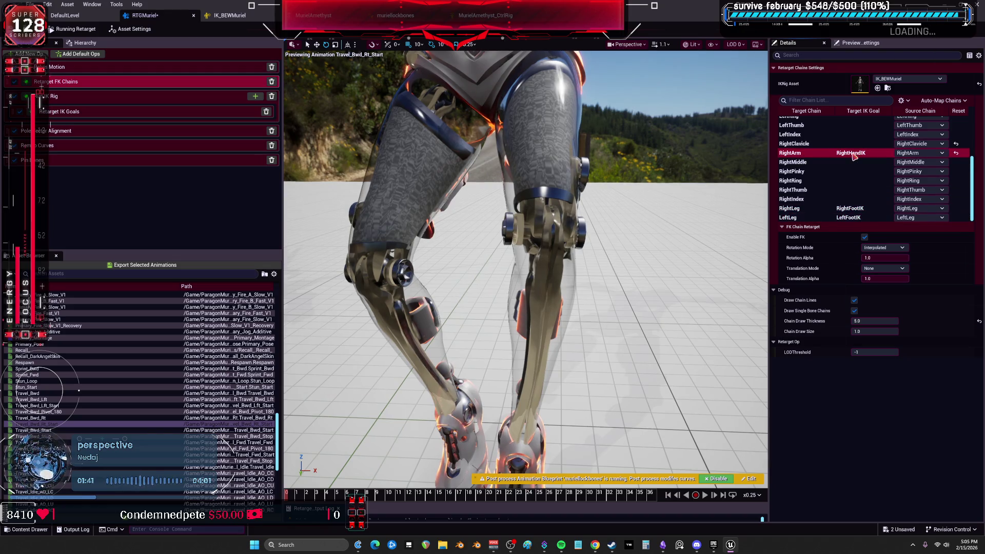
left_click(883, 248)
left_click(887, 269)
scroll(851, 169, "up", 3)
left_click(852, 150)
left_click(890, 248)
left_click(875, 262)
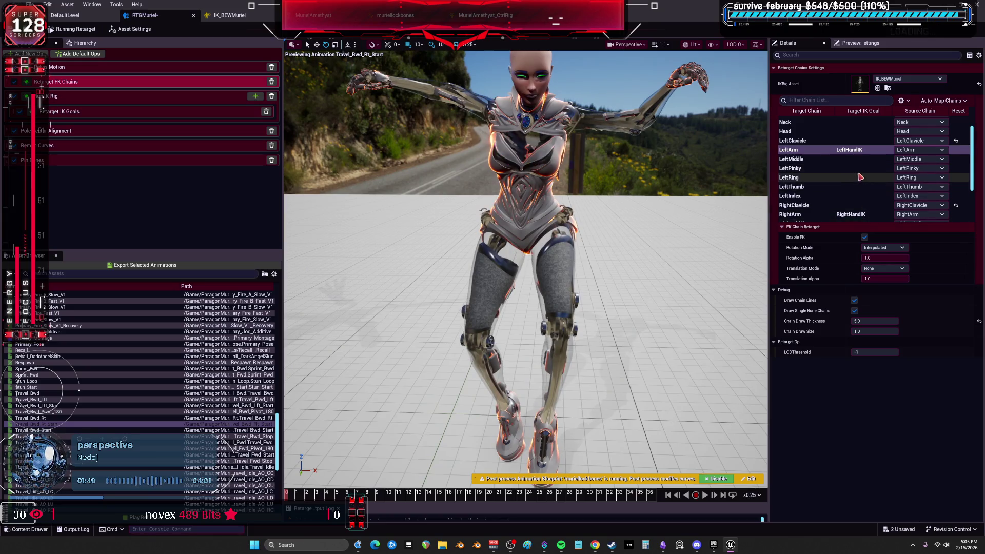
- Set both RightArm and LeftArm rotation modes to One to One Reversed
left_click(851, 215)
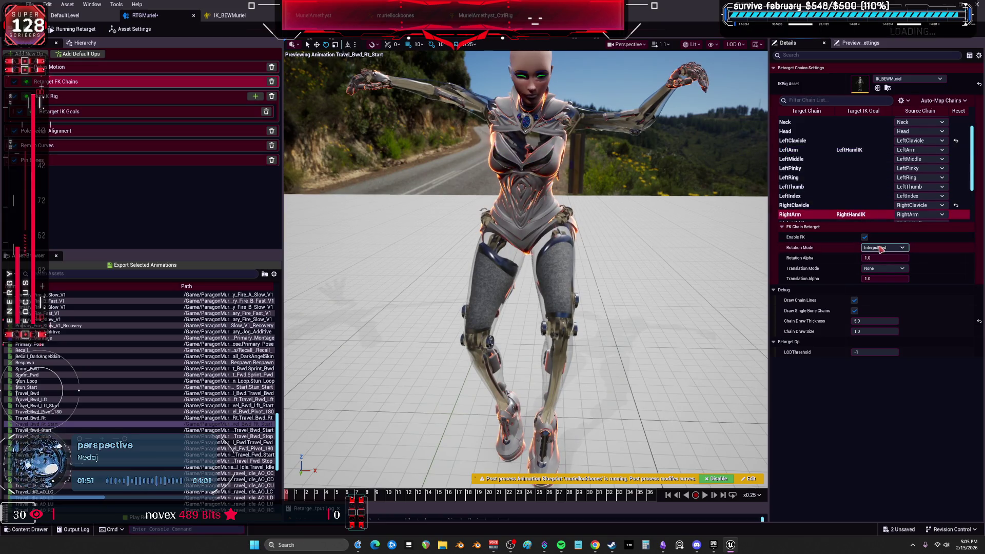
left_click(883, 248)
left_click(889, 277)
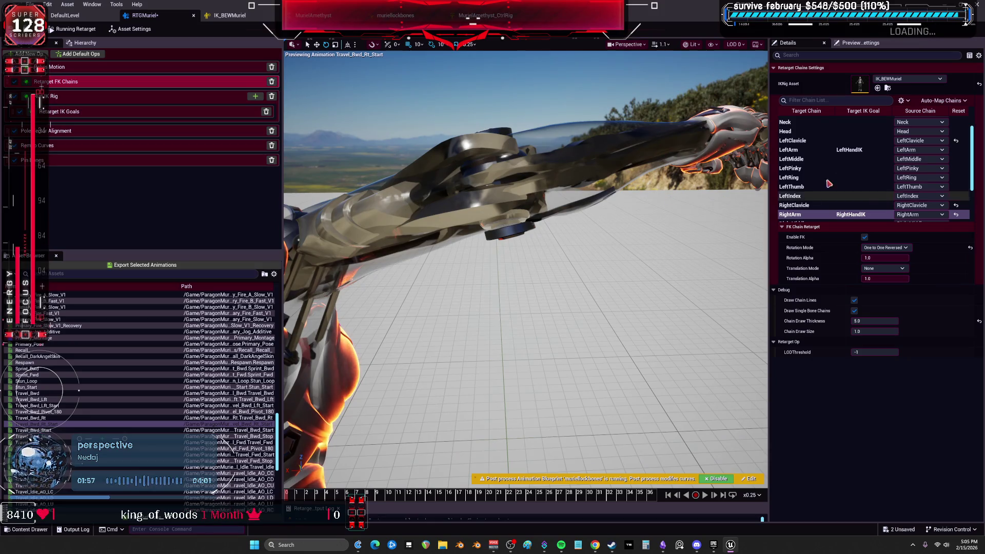
left_click(844, 214)
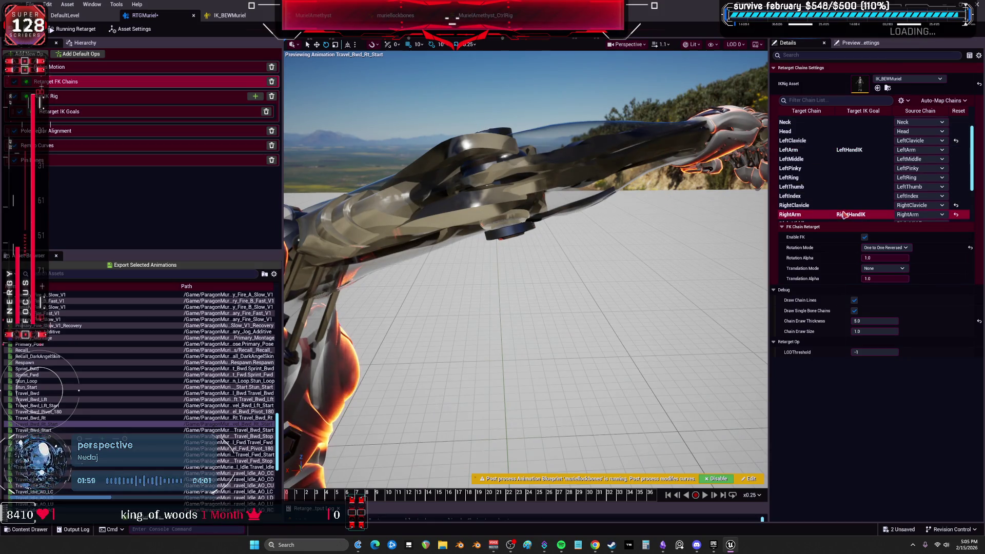
left_click(884, 247)
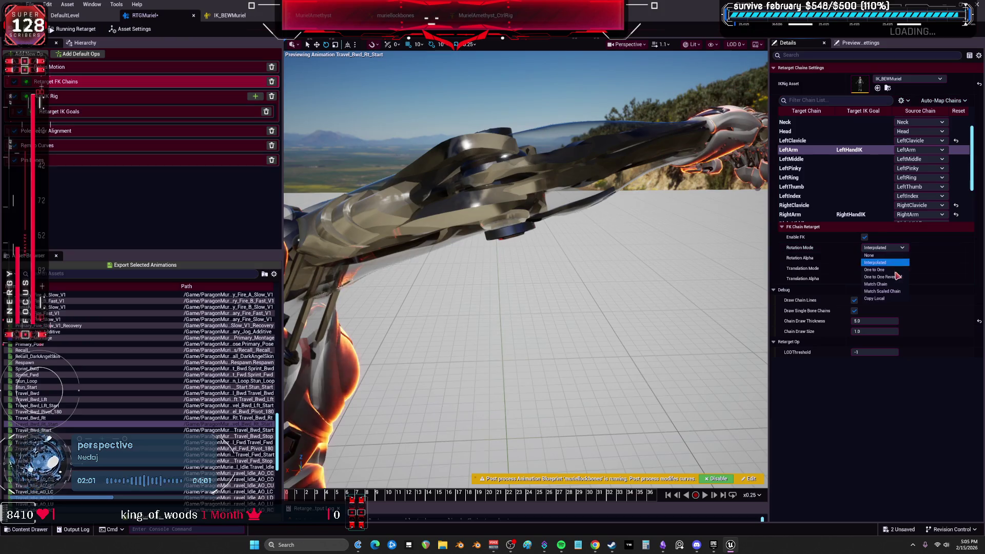
left_click(895, 277)
left_click(857, 215)
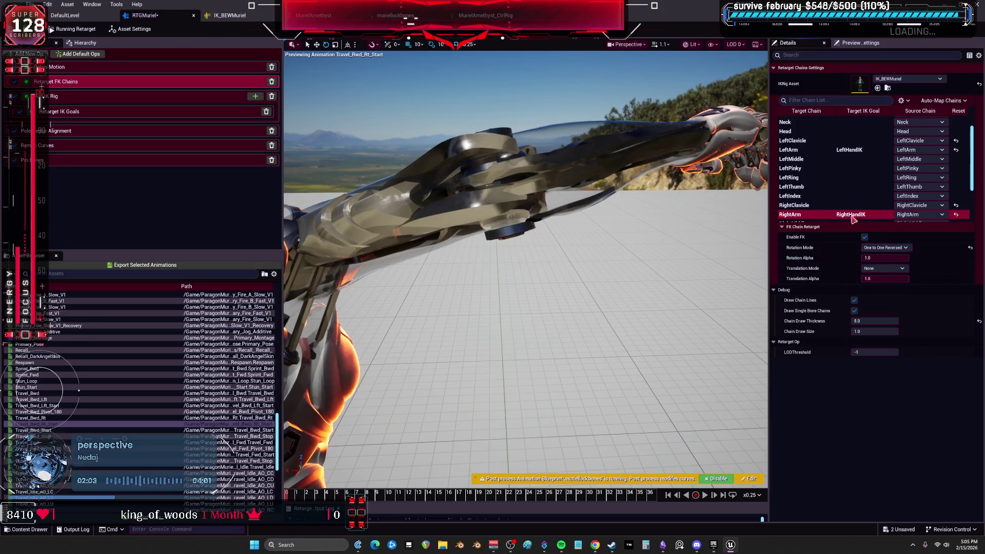
left_click(70, 98)
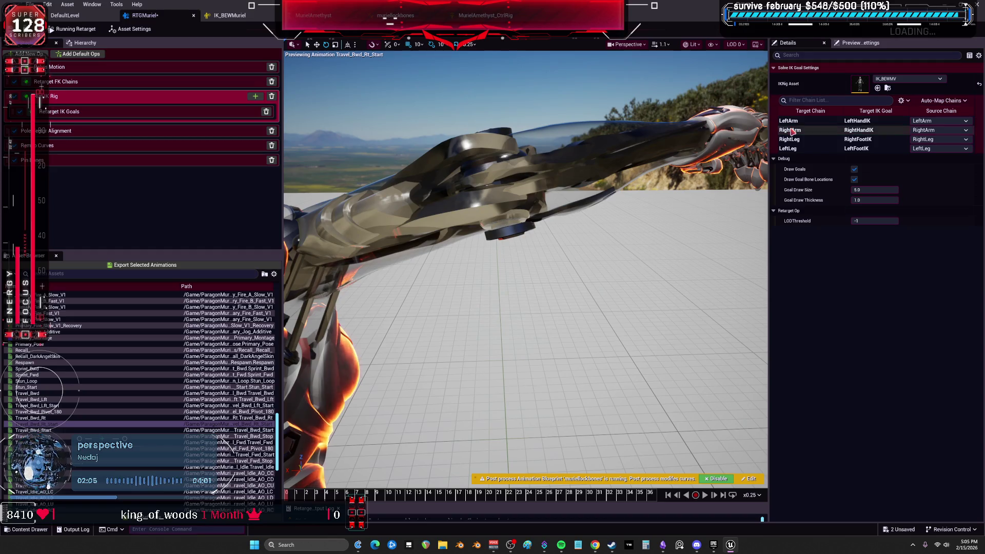
- Enable IK on the RightArm goal, blend partway toward source, and set translation blend to 0
left_click(99, 113)
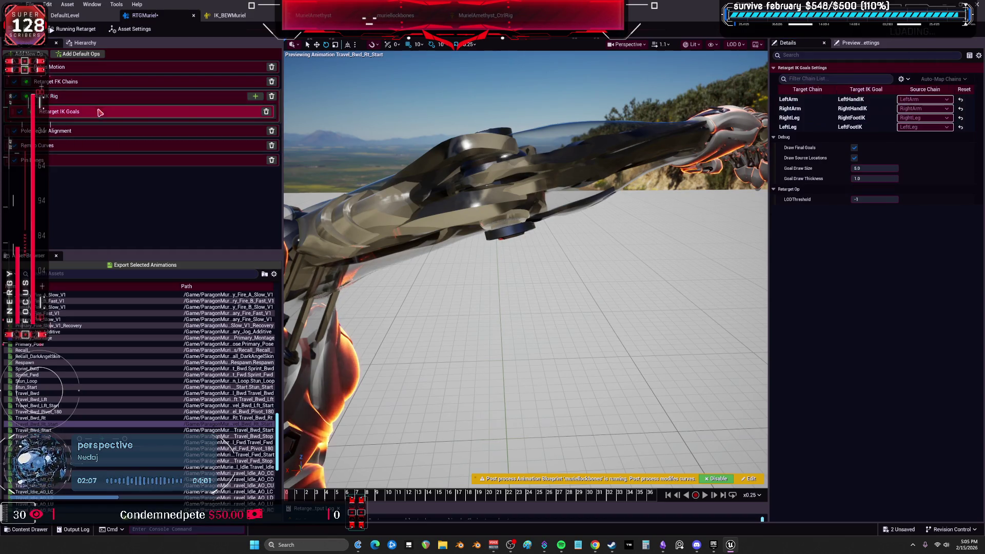
left_click(814, 109)
left_click(864, 147)
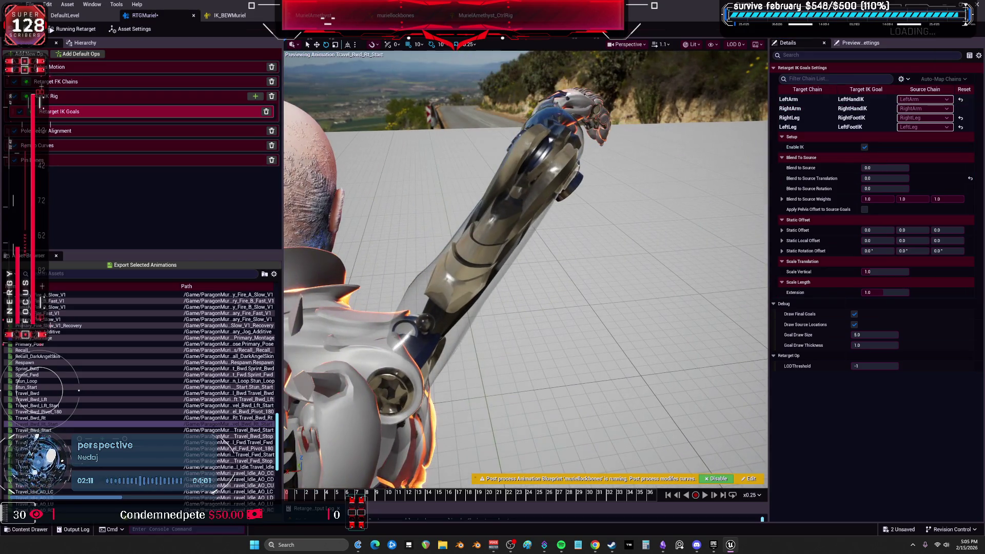
mouse_move(605, 173)
left_mouse_down()
mouse_move(580, 175)
mouse_move(605, 173)
left_mouse_up()
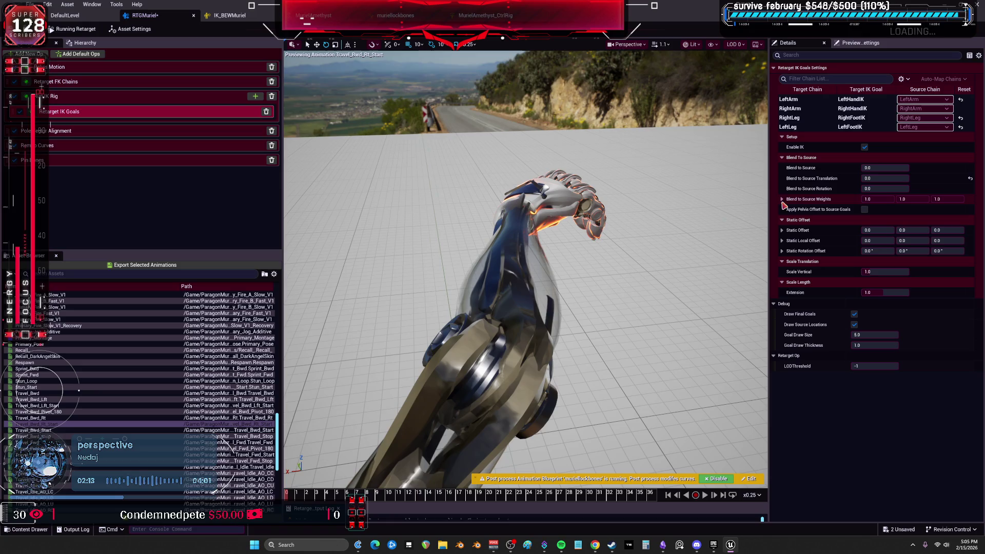
mouse_move(875, 170)
left_mouse_down()
mouse_move(893, 169)
mouse_move(892, 178)
left_mouse_up()
left_click(875, 168)
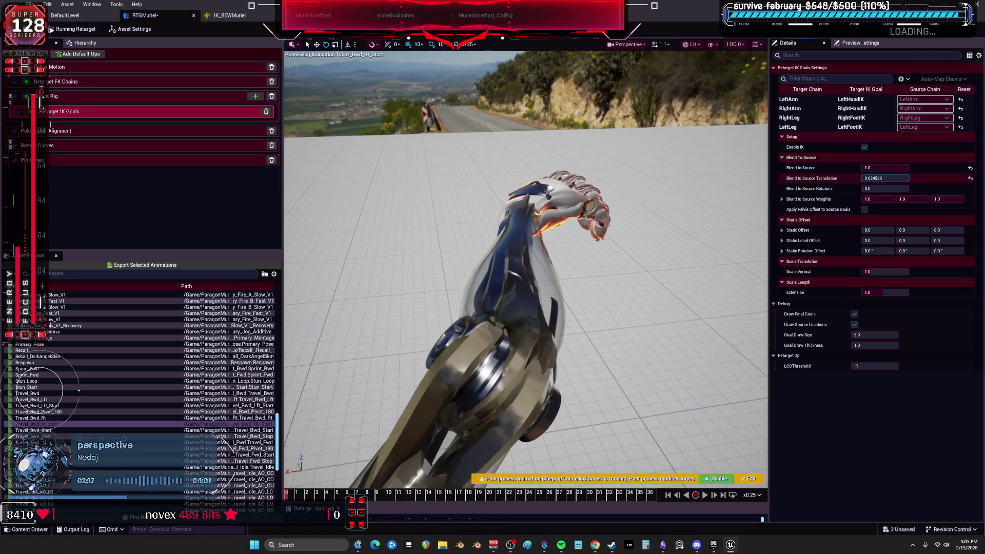
left_click(886, 178)
type("0")
key("Return")
- Set Blend to Source Rotation just below 1 and translation blend to full
left_click_drag(872, 189, 906, 189)
left_click(872, 189)
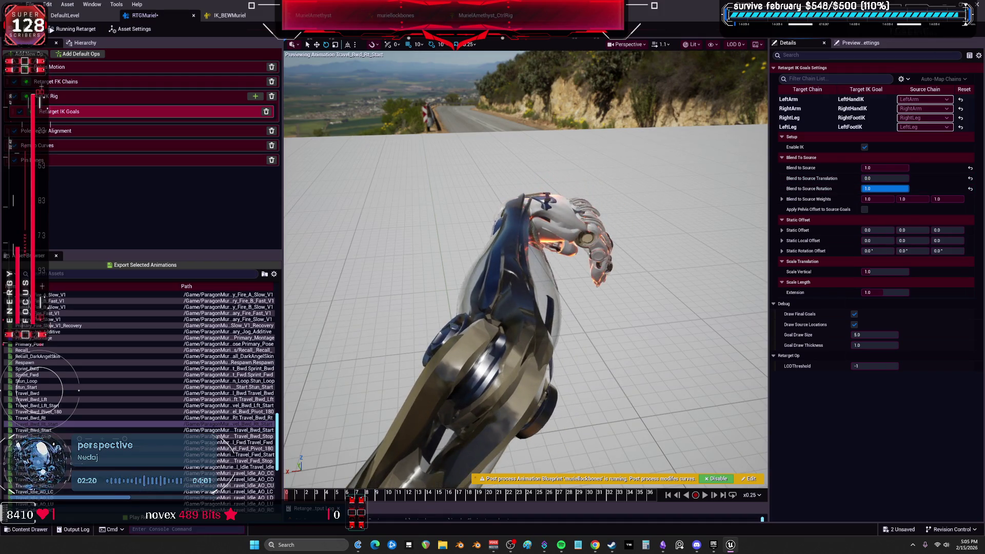
left_click_drag(873, 188, 903, 177)
left_click(872, 188)
left_click(879, 177)
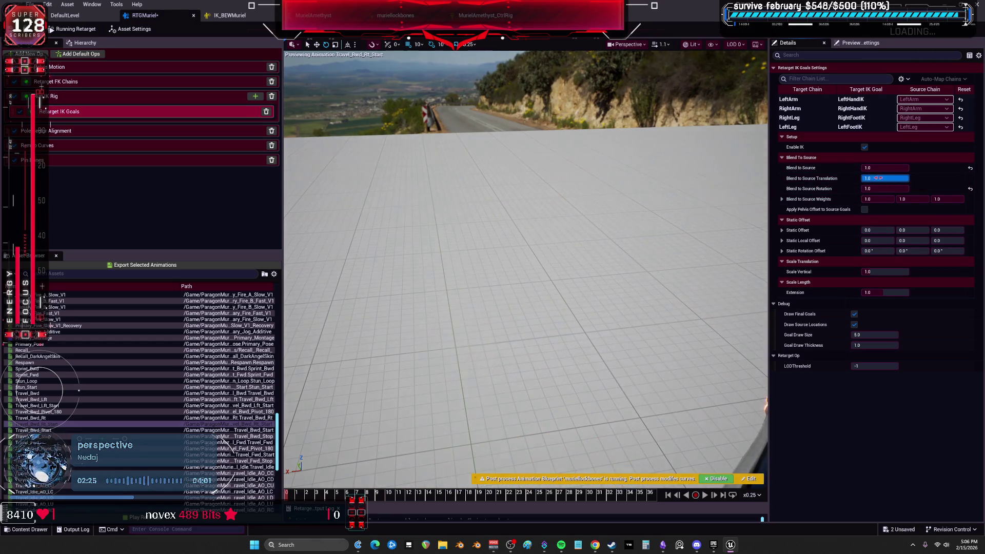
left_click_drag(675, 181, 639, 174)
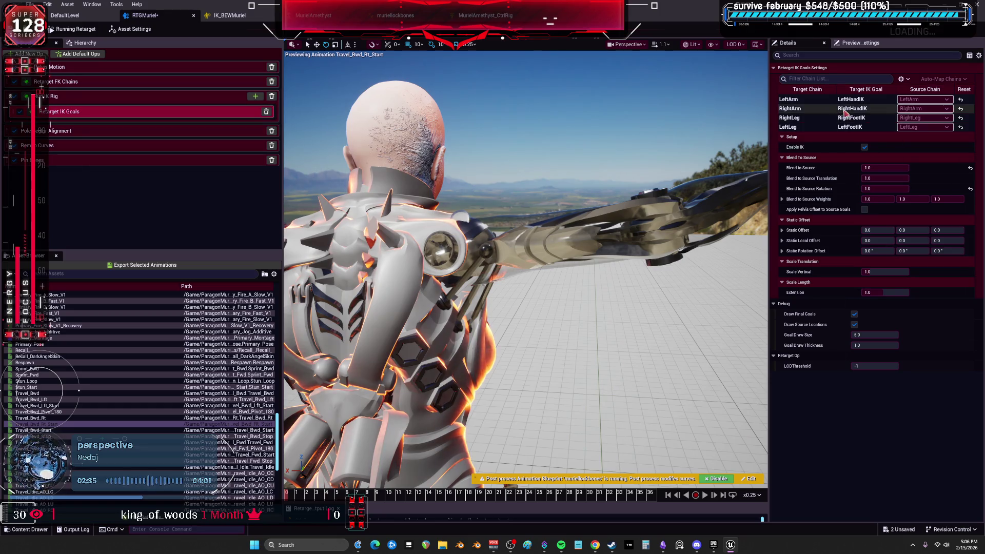
- Commit the RightArm goal's Blend to Source at 1.0, then lower it slightly below 1
left_click(857, 99)
left_click(885, 167)
key("Return")
left_click_drag(887, 168, 879, 168)
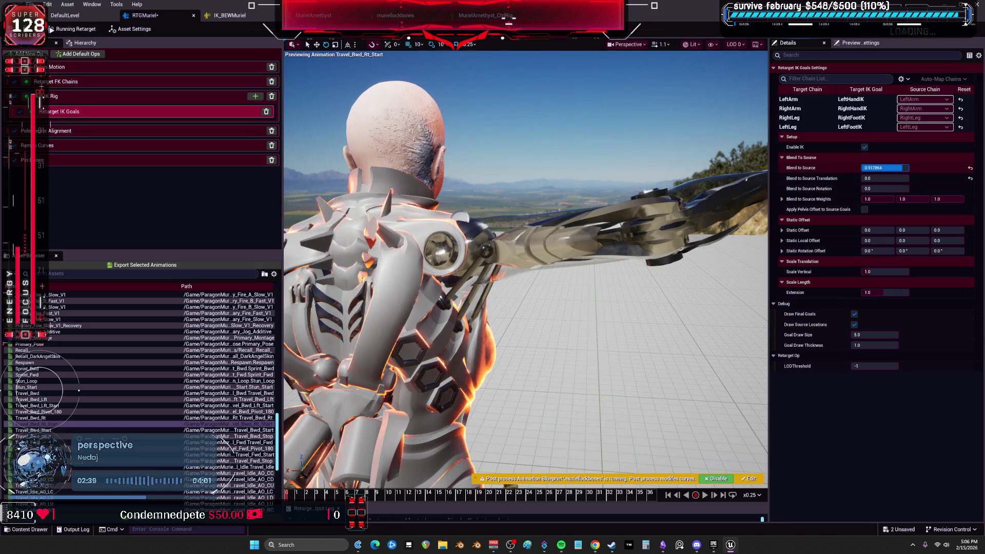
mouse_move(710, 174)
left_mouse_down()
mouse_move(575, 190)
mouse_move(410, 159)
left_mouse_up()
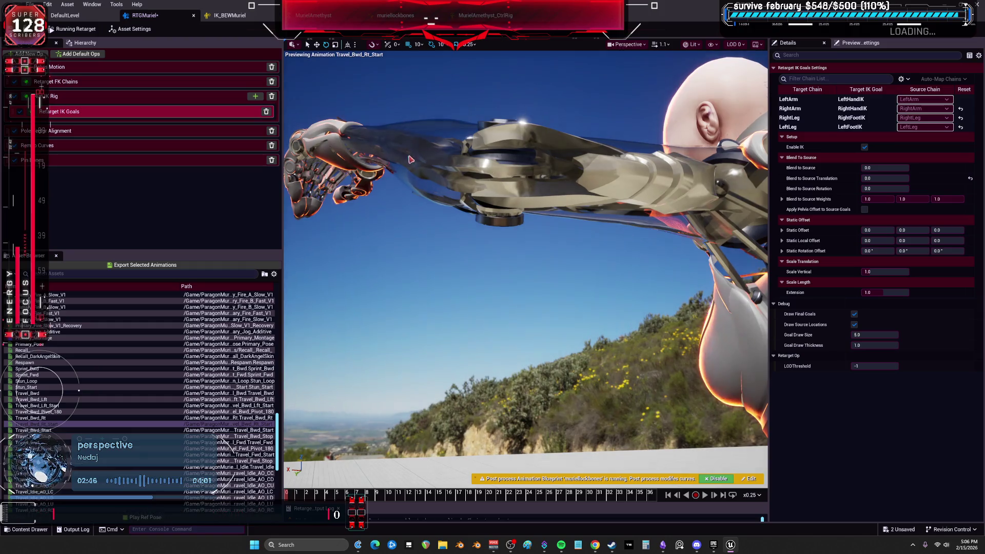
- Inspect the RightArm and LeftArm FK chains' rotation modes
left_click(65, 98)
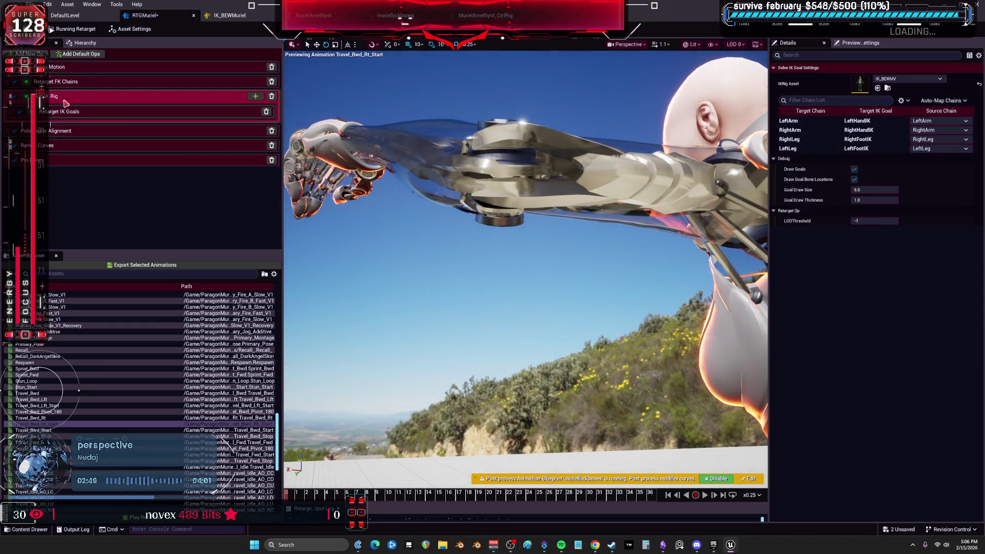
left_click(59, 82)
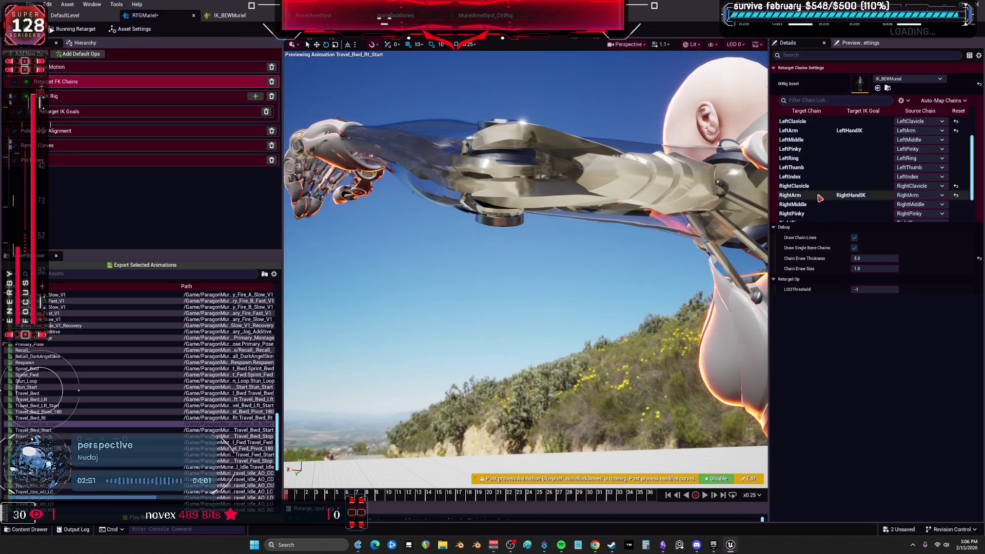
left_click(820, 197)
left_click(825, 134)
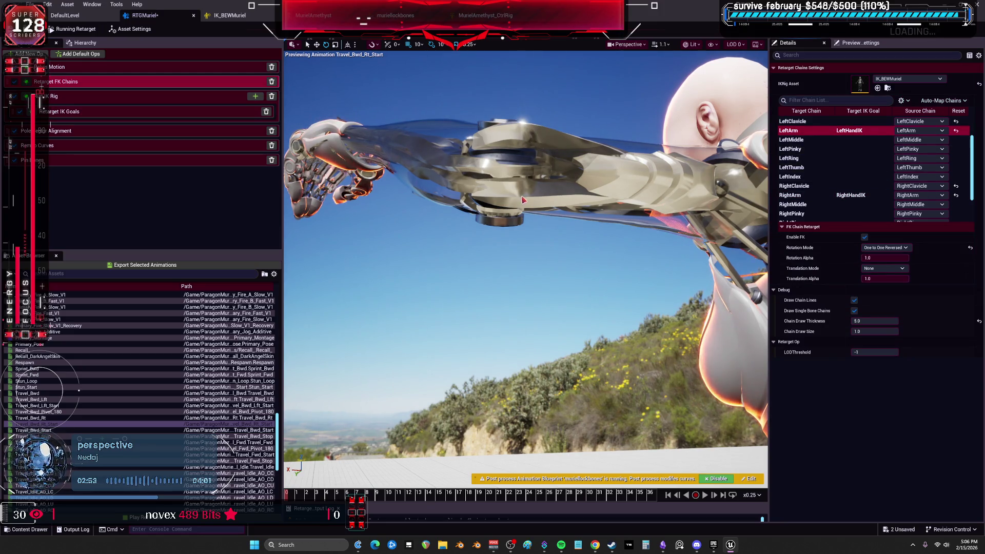
- Set the LeftArm IK goal's Blend to Source to 1.0
left_click(62, 117)
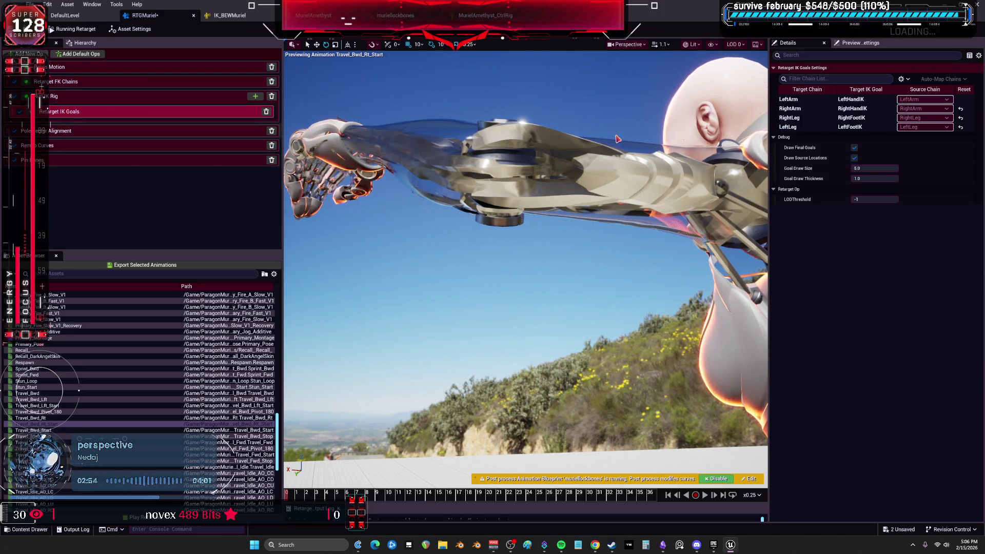
left_click(824, 99)
mouse_move(876, 169)
left_mouse_down()
mouse_move(898, 178)
mouse_move(878, 187)
mouse_move(898, 187)
left_mouse_up()
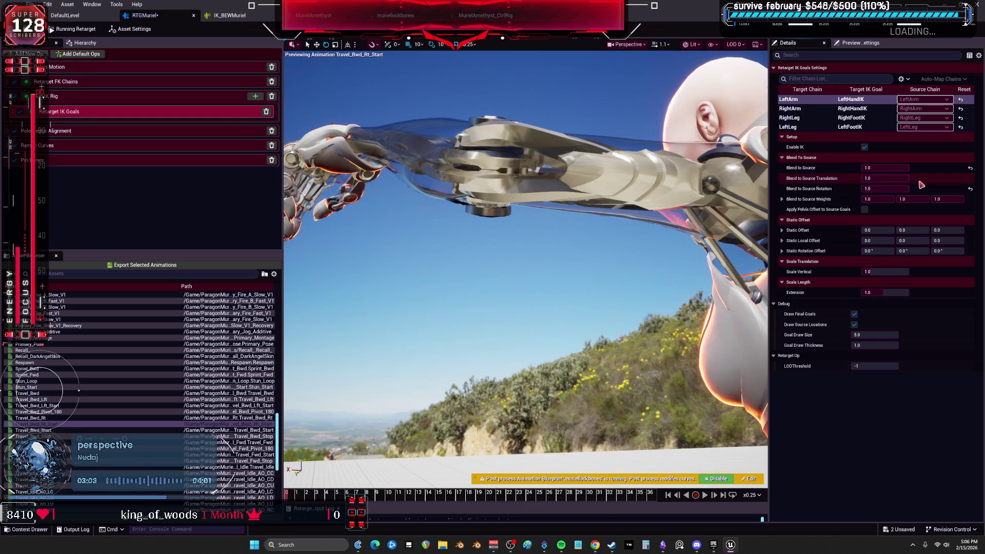
left_click(855, 110)
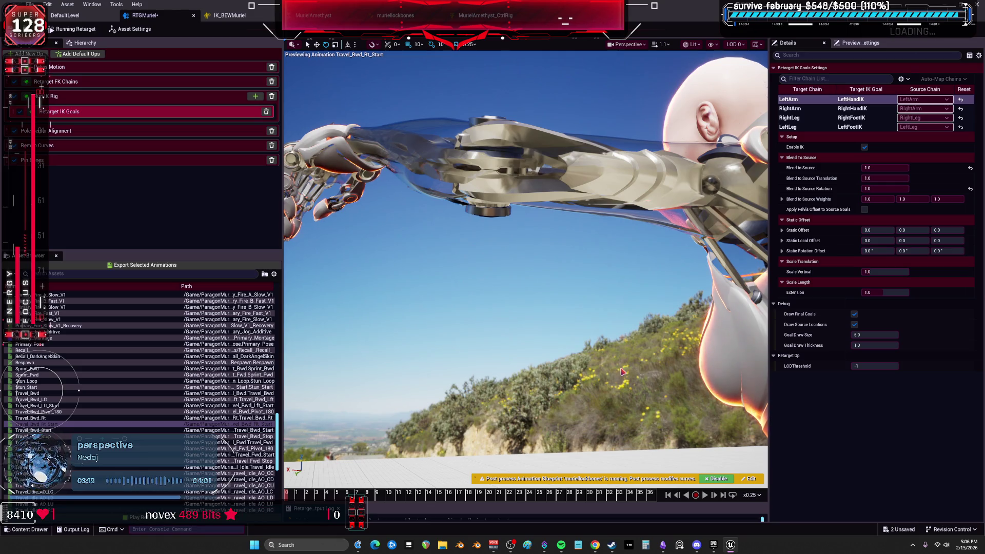
left_click(66, 133)
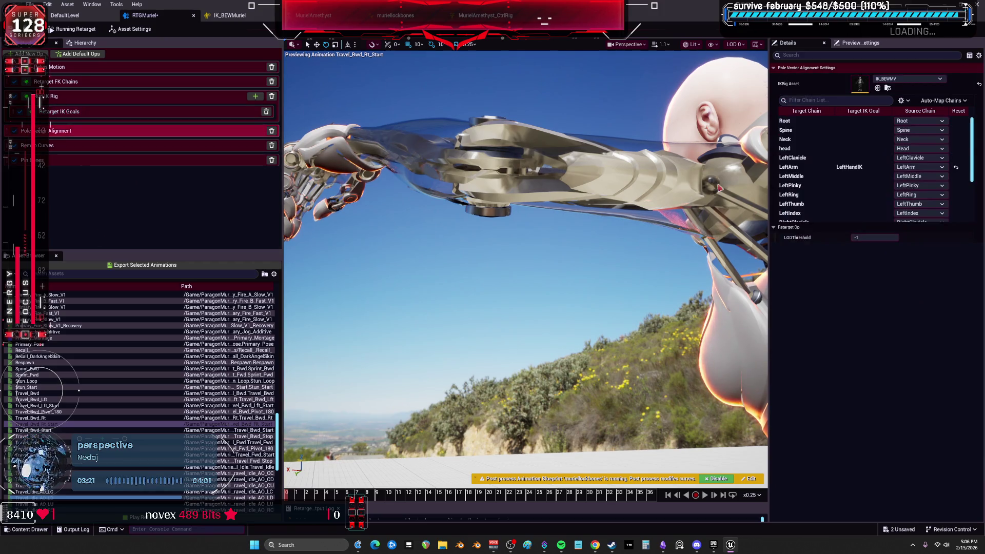
- Toggle pole vector alignment, reset Static Angular Offset to 0, disable Maintain Offset, then delete the op
scroll(865, 189, "down", 2)
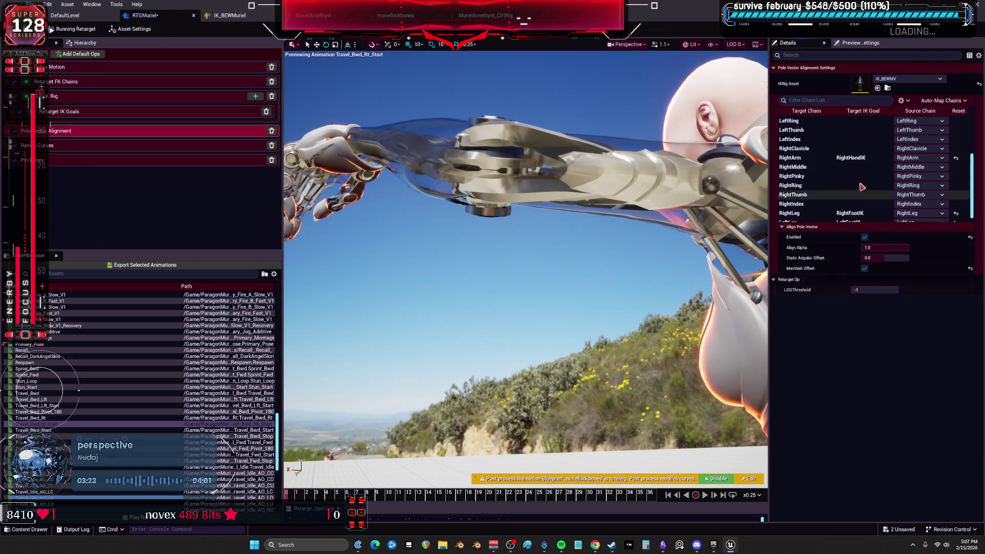
left_click(864, 238)
left_click(864, 237)
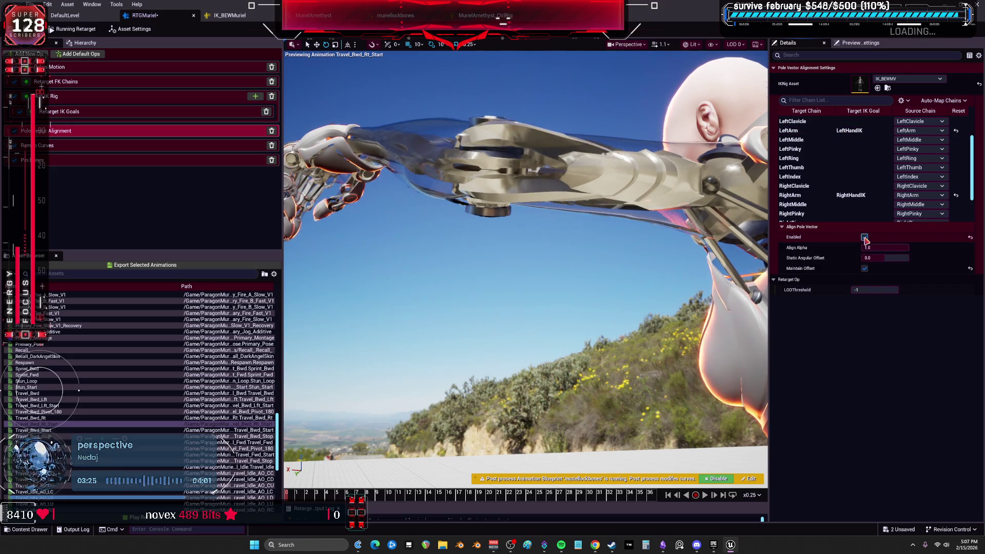
left_click_drag(872, 258, 891, 259)
left_click(970, 258)
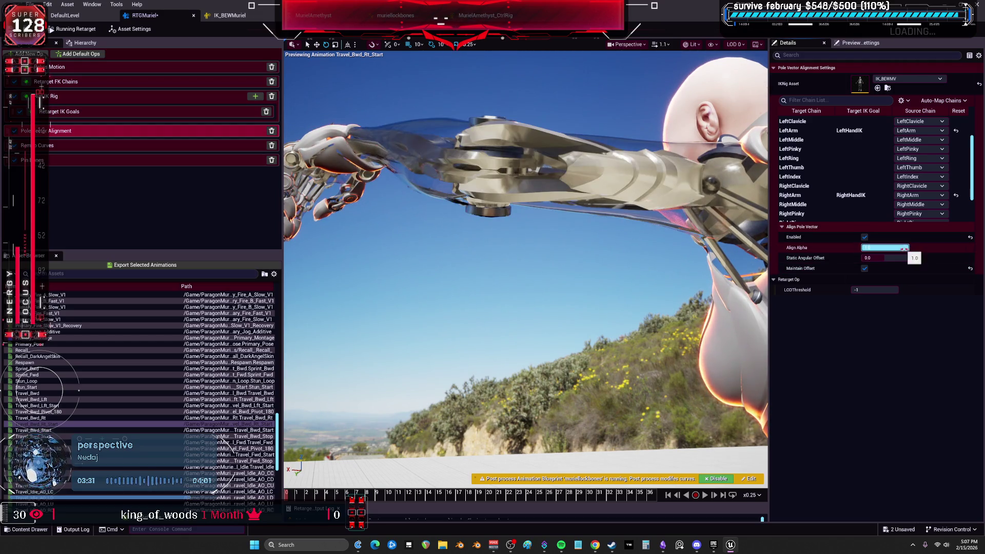
left_click(864, 268)
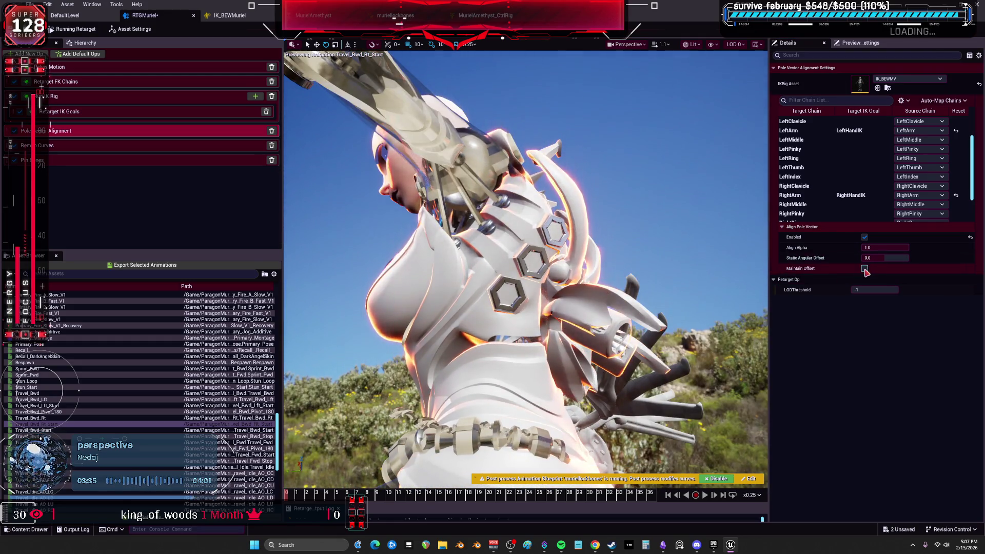
left_click(272, 131)
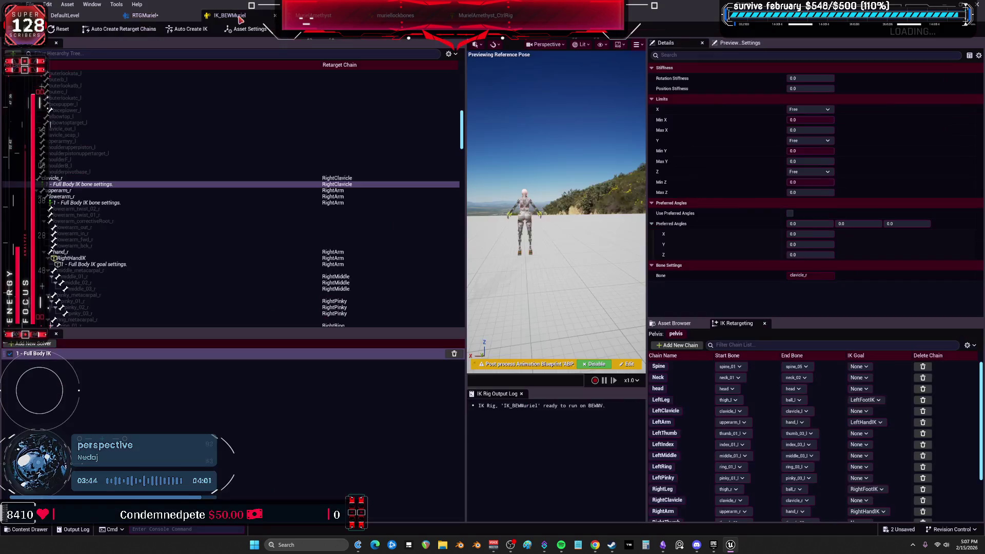
- Delete the clavicle_r Full Body IK bone settings in IK_BEWMuriel and return to RTGMuriel
left_click(239, 16)
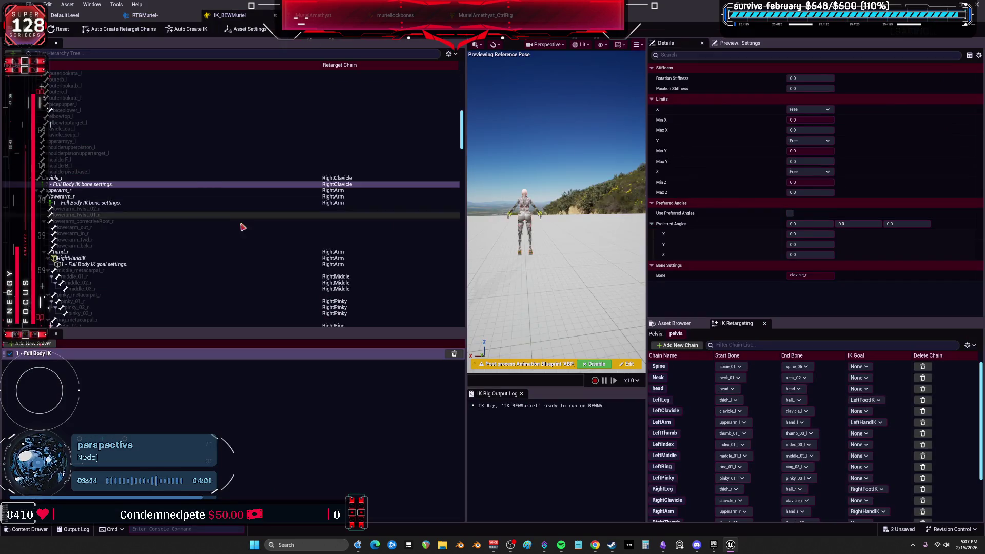
left_click(110, 202, "ctrl")
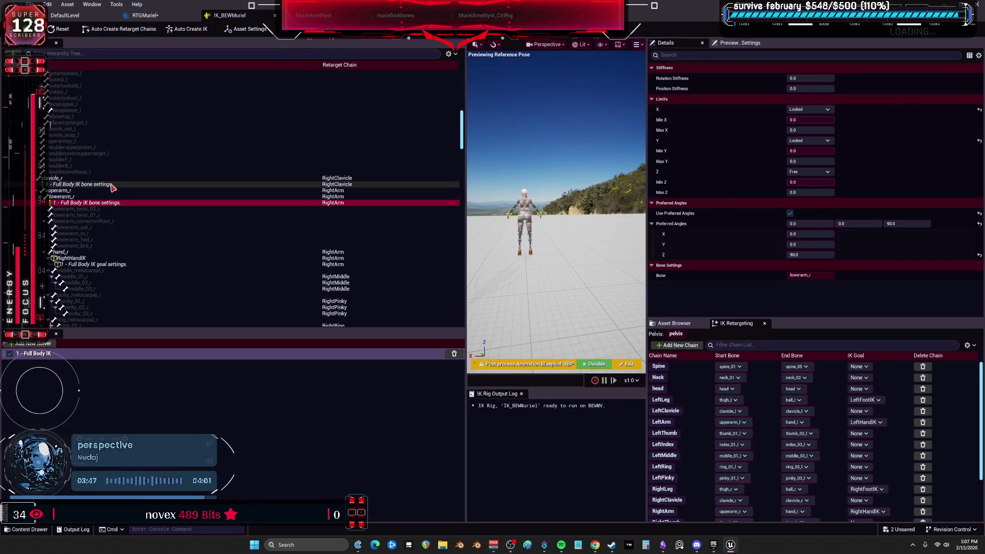
scroll(175, 178, "up", 15)
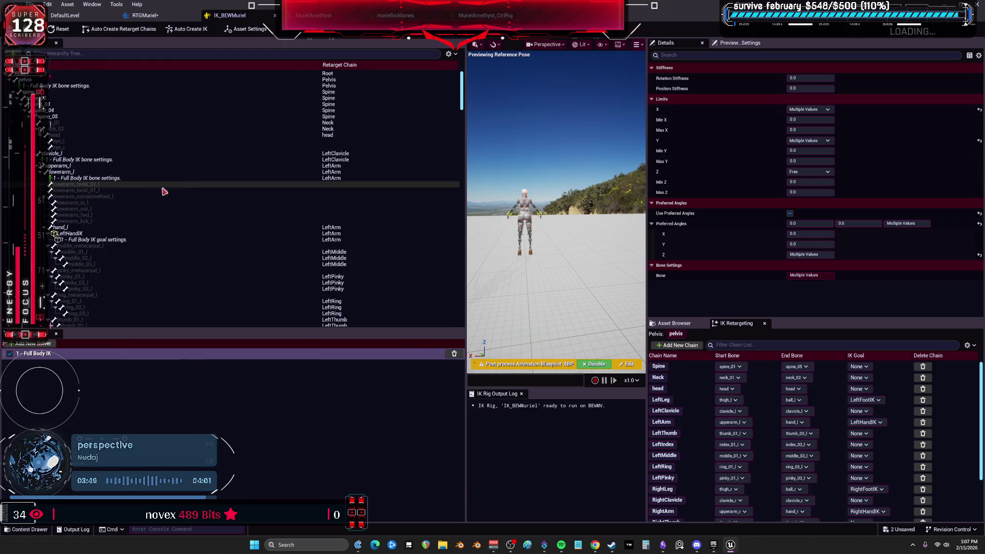
left_click(93, 160)
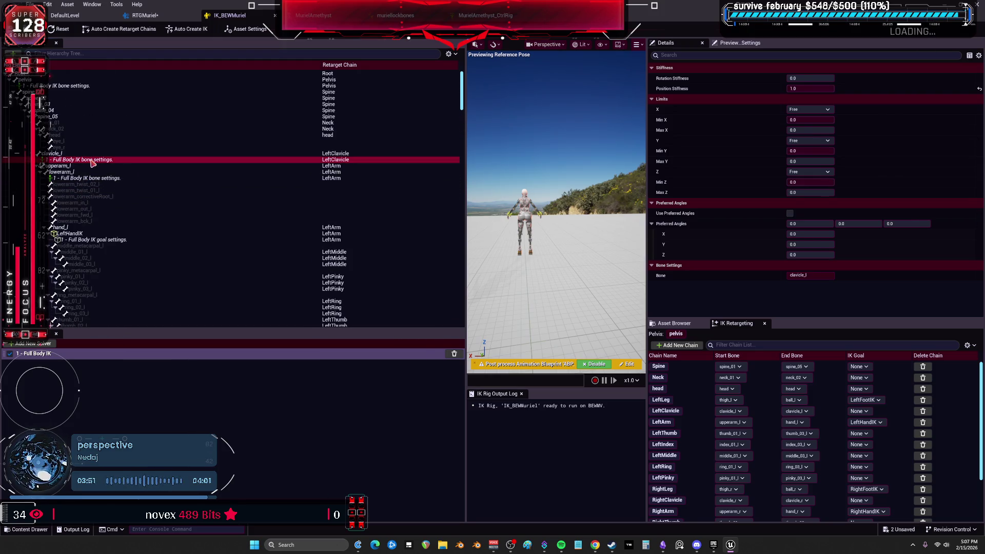
key("ctrl+z")
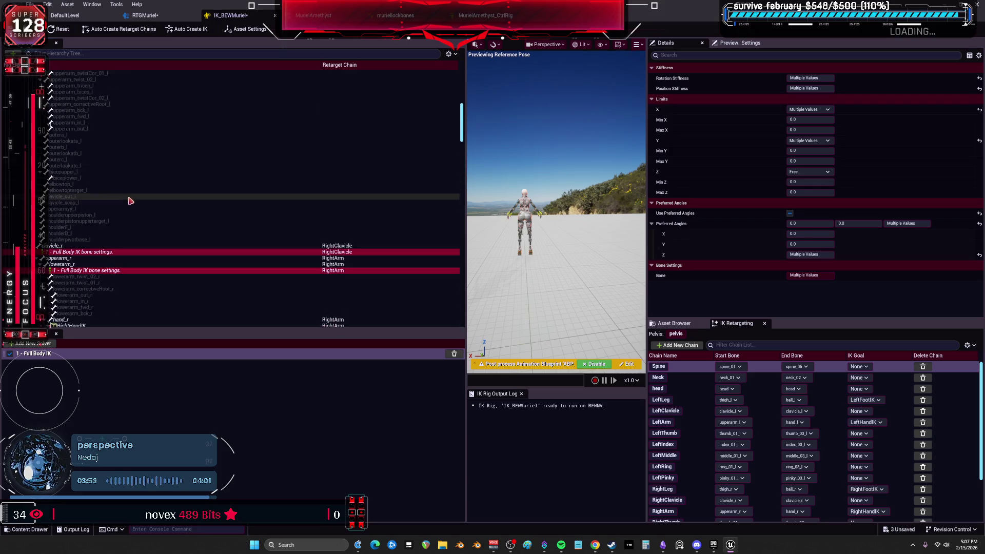
key("ctrl+z")
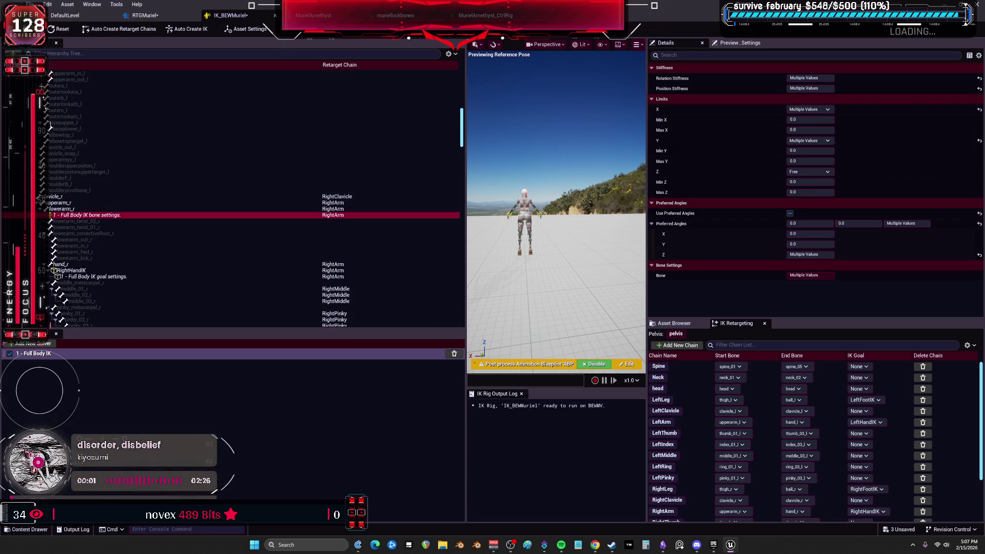
left_click(145, 14)
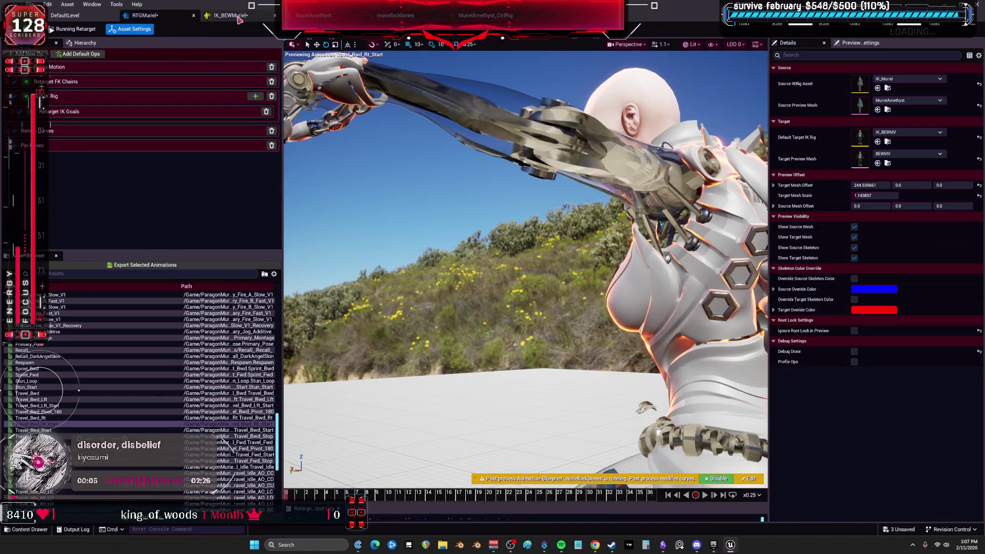
left_click(29, 4)
- Save all modified assets, then relaunch project V from the Epic Games Launcher library
left_click(51, 28)
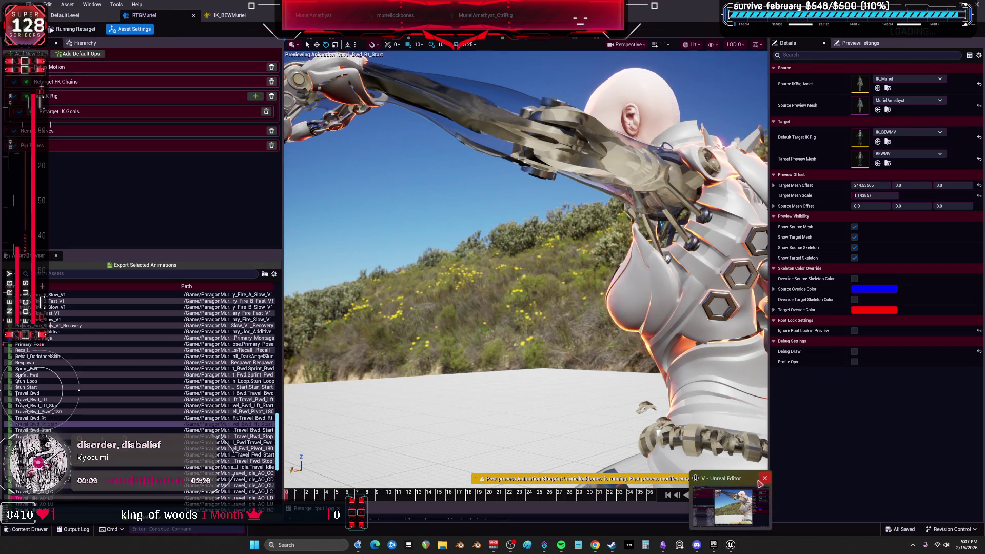
left_click(723, 546)
left_click(722, 544)
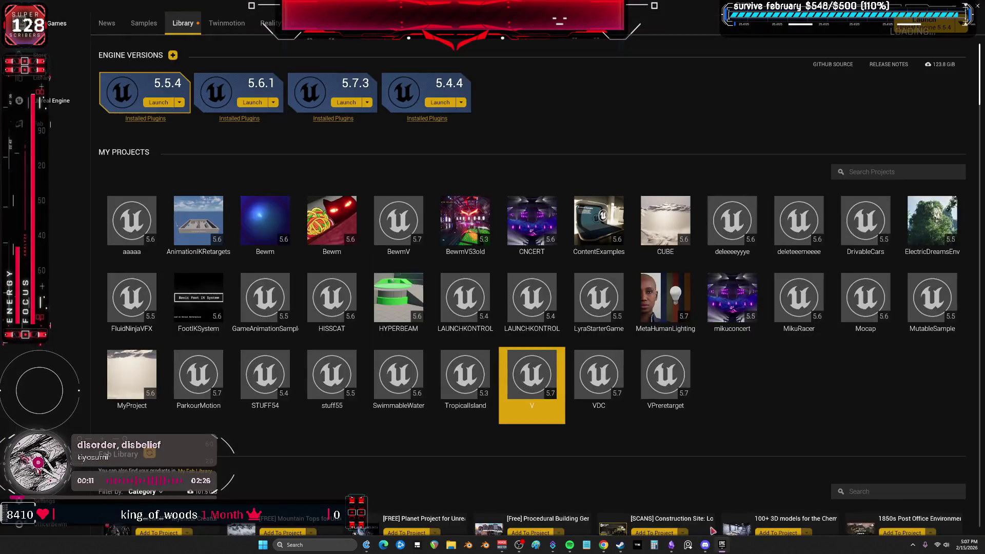
double_click(544, 377)
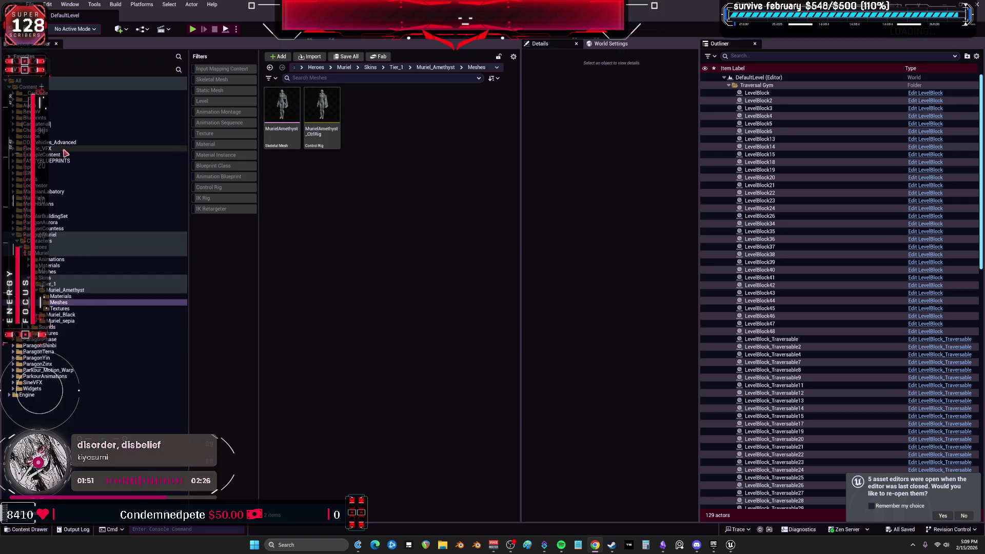
double_click(31, 111)
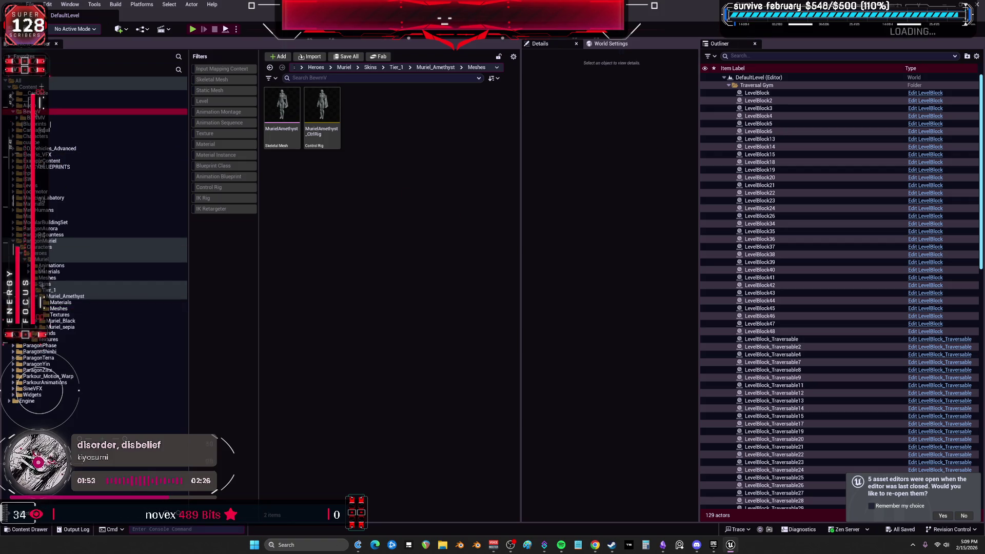
- Filter the BewmV folder to IK Retargeter assets and open RTGMuriel
left_click(211, 209)
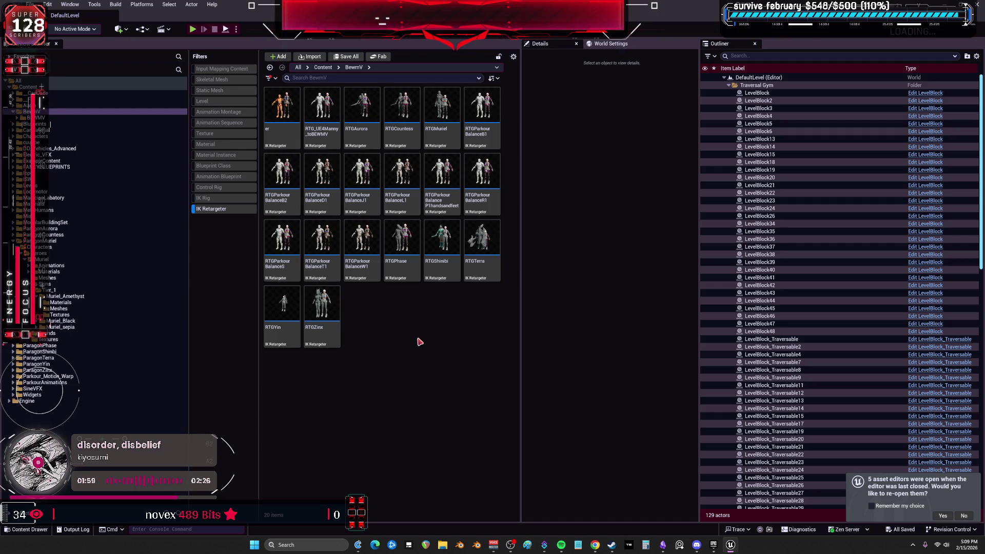
double_click(441, 108)
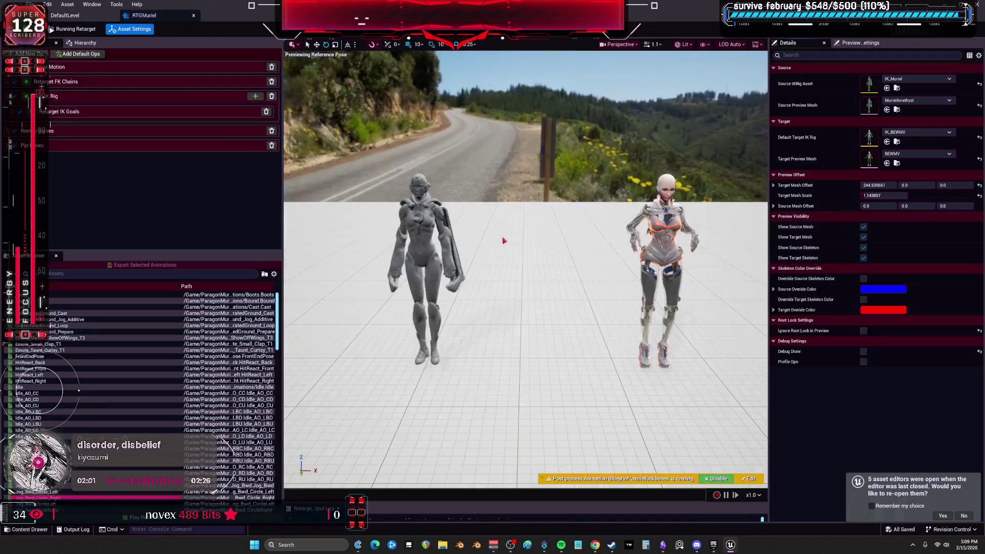
- Switch RTGMuriel to Editing Retarget Pose and frame Muriel standing in her retarget pose
left_click_drag(534, 277, 529, 200)
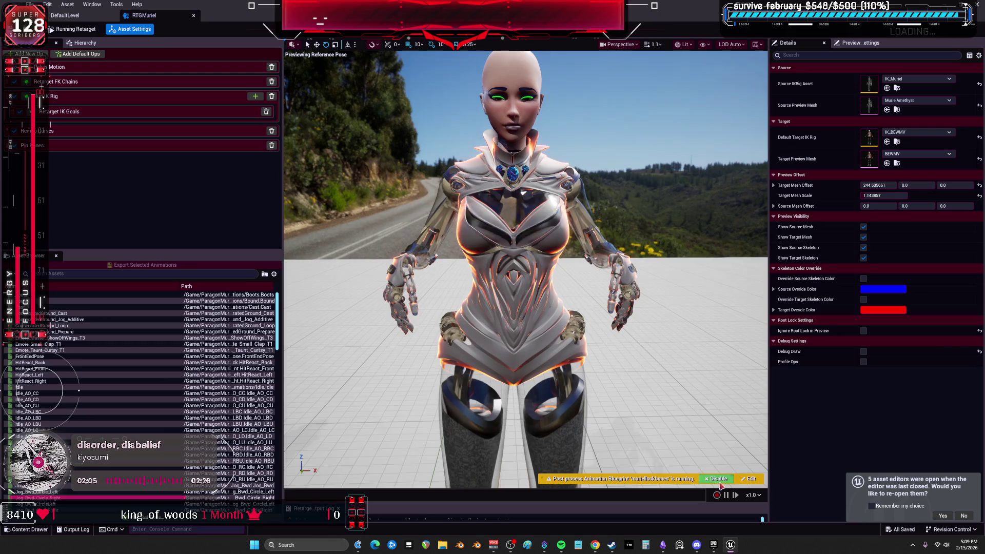
mouse_move(607, 207)
left_mouse_down()
mouse_move(646, 206)
mouse_move(611, 205)
left_mouse_up()
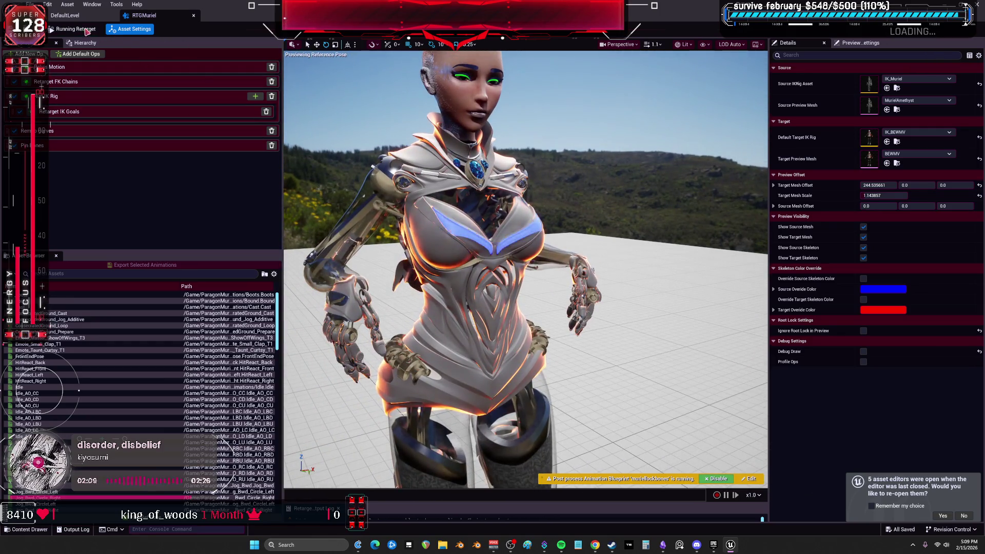
left_click(77, 29)
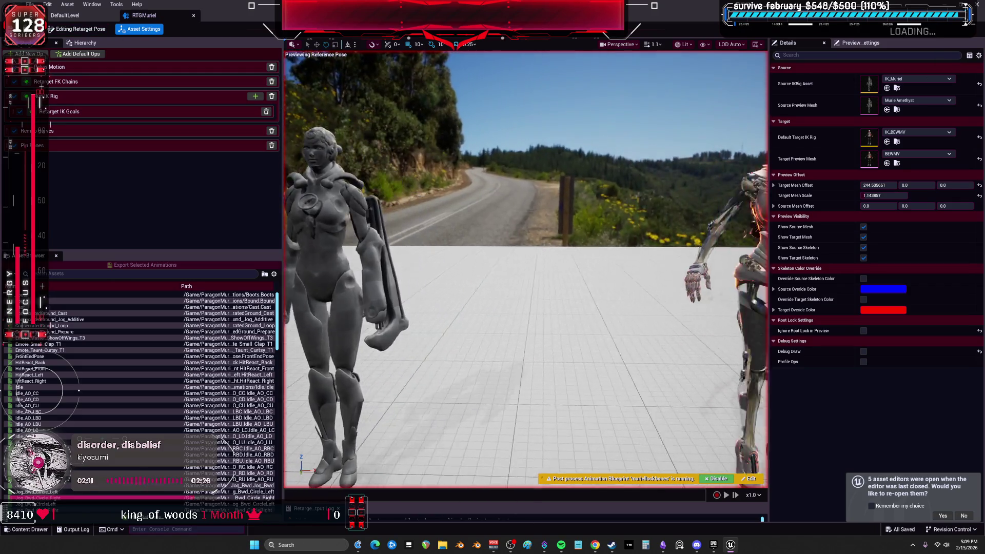
scroll(525, 270, "up", 5)
left_click_drag(525, 269, 492, 211)
key("f")
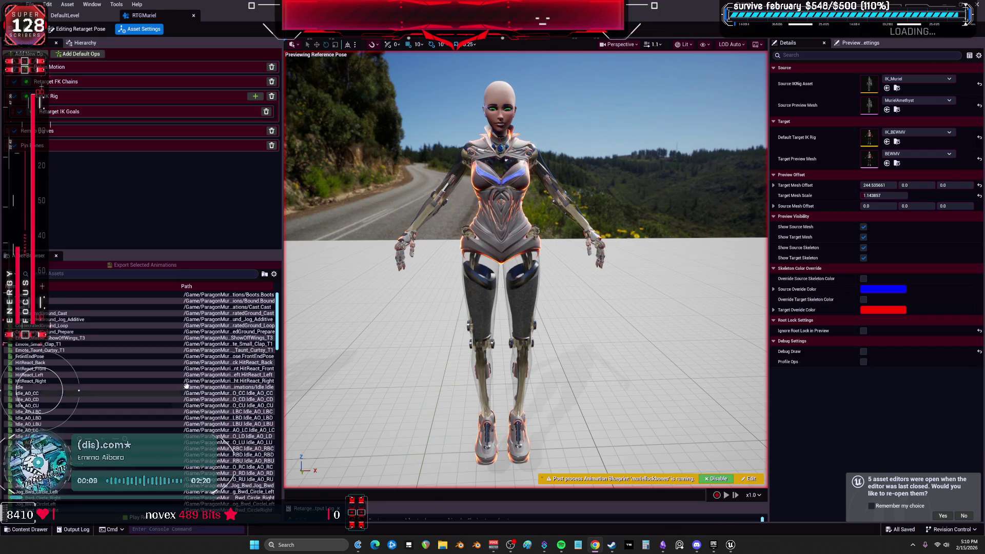
- Preview the retargeted Travel_Bwd_Lft_Start and Travel_Fwd_Start animations
scroll(280, 351, "down", 10)
scroll(280, 351, "down", 10)
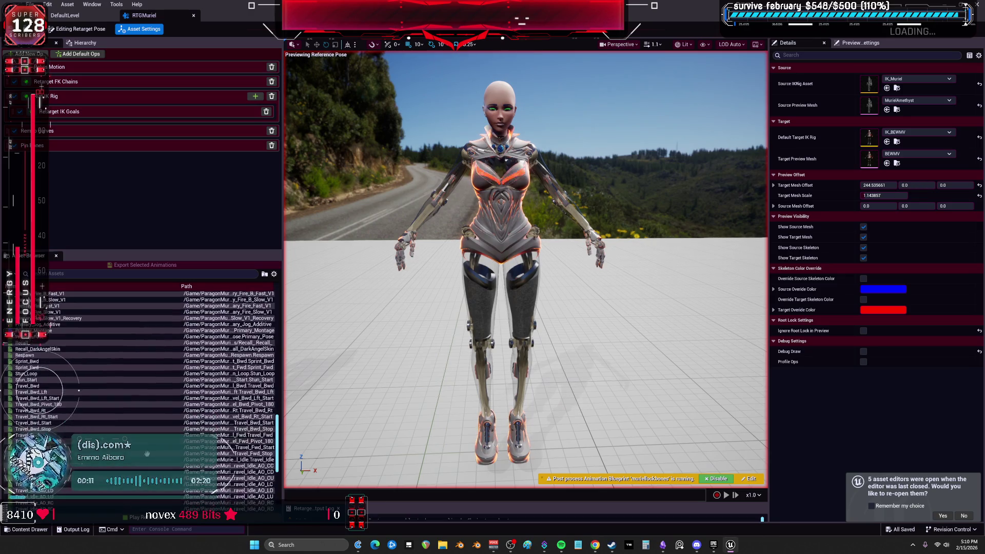
left_click(64, 399)
scroll(77, 400, "down", 2)
left_click(82, 404)
- Preview Ultimate_Land, Ultimate_Teleport_Land, Ultimate_Prepare and Ultimate_Flare, then pause playback
scroll(83, 406, "down", 3)
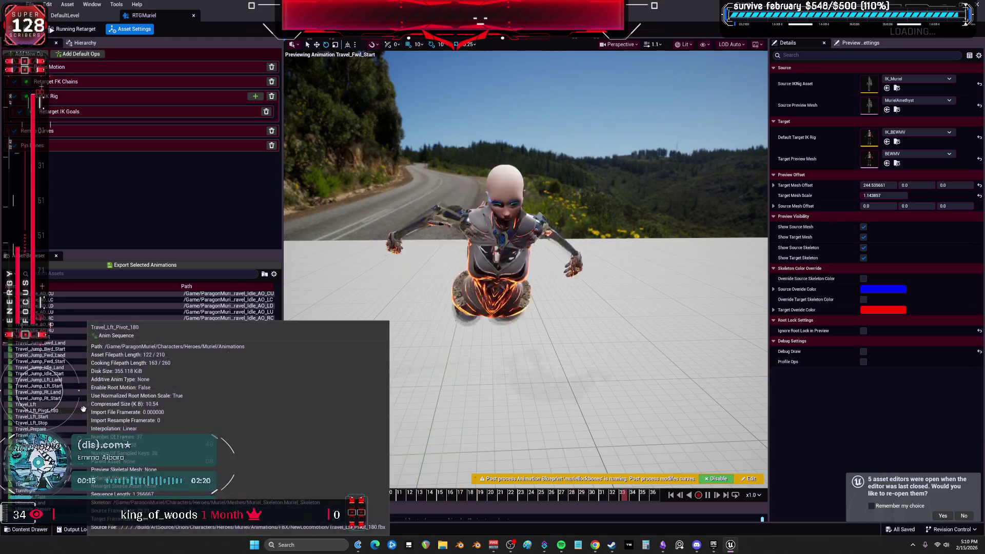
scroll(83, 405, "down", 3)
left_click(61, 485)
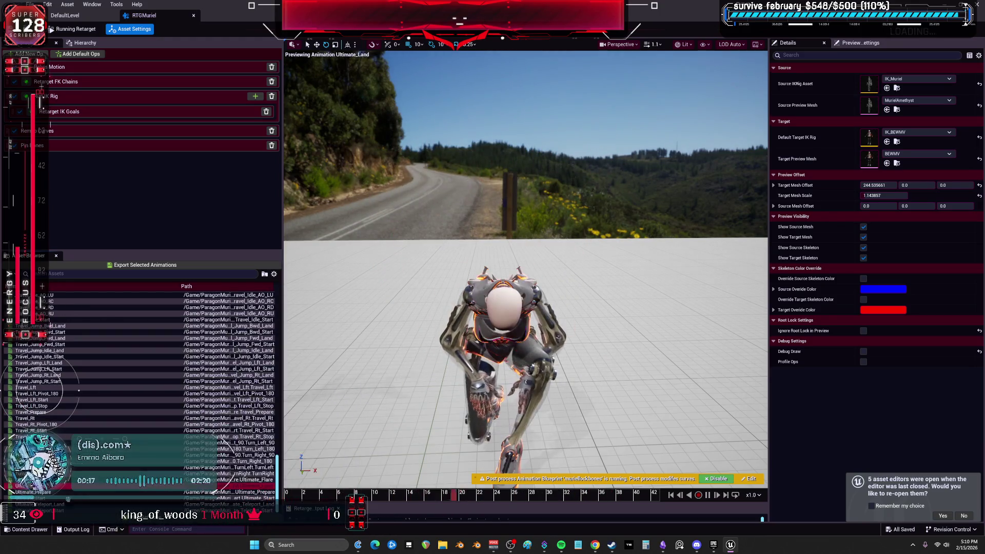
left_click(59, 492)
left_click(59, 491)
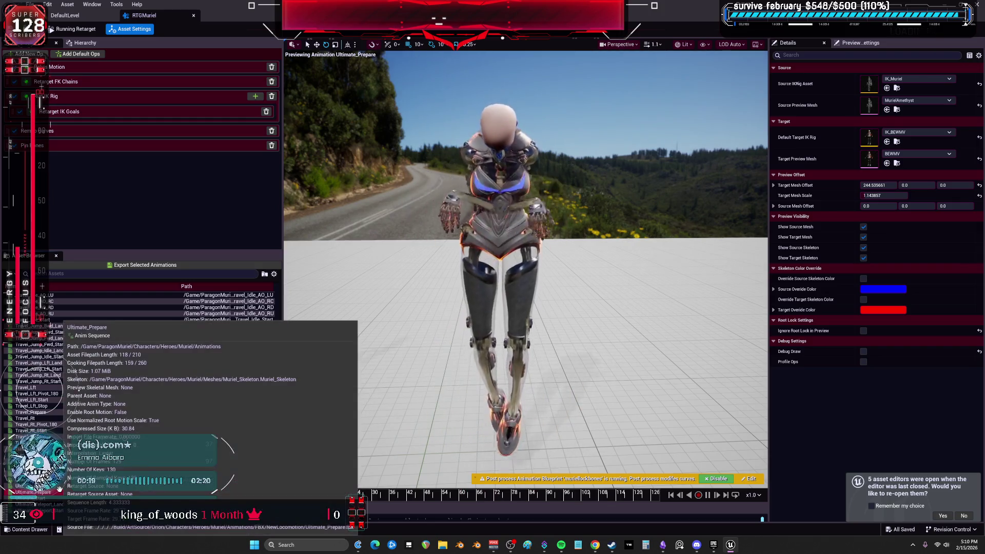
left_click(60, 480)
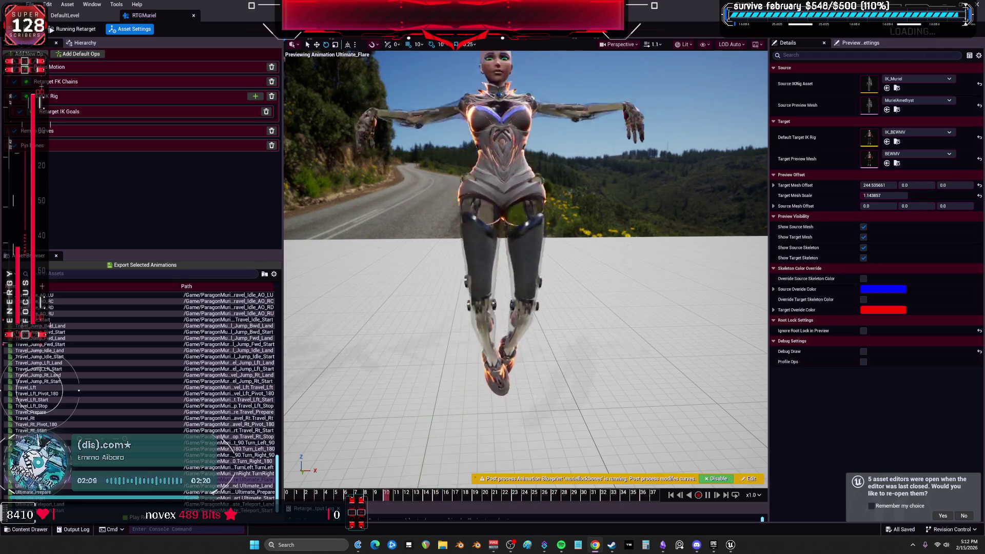
left_click(707, 495)
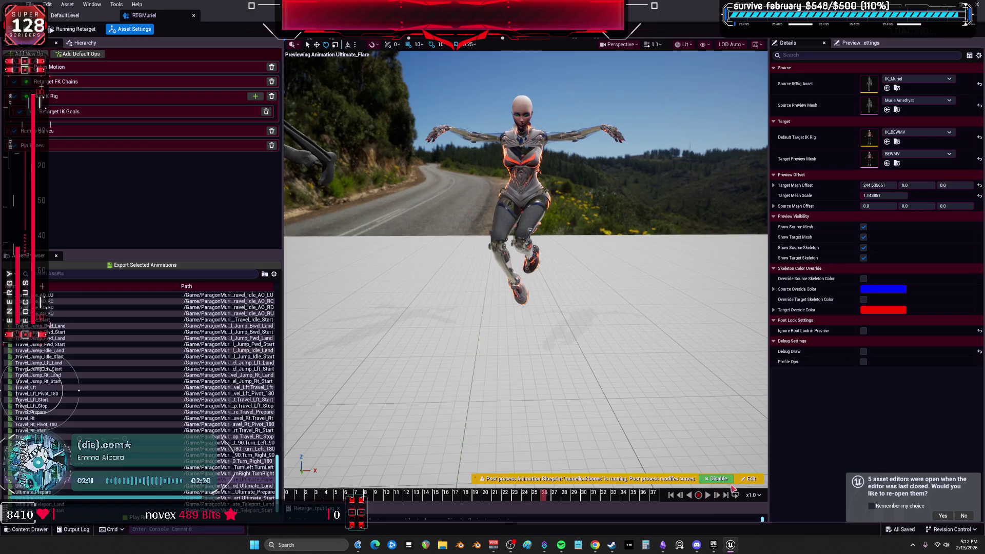
- Preview Boots, Cast and ConsecratedGround_Cast on Muriel, then close the RTGMuriel editor
scroll(111, 411, "up", 6)
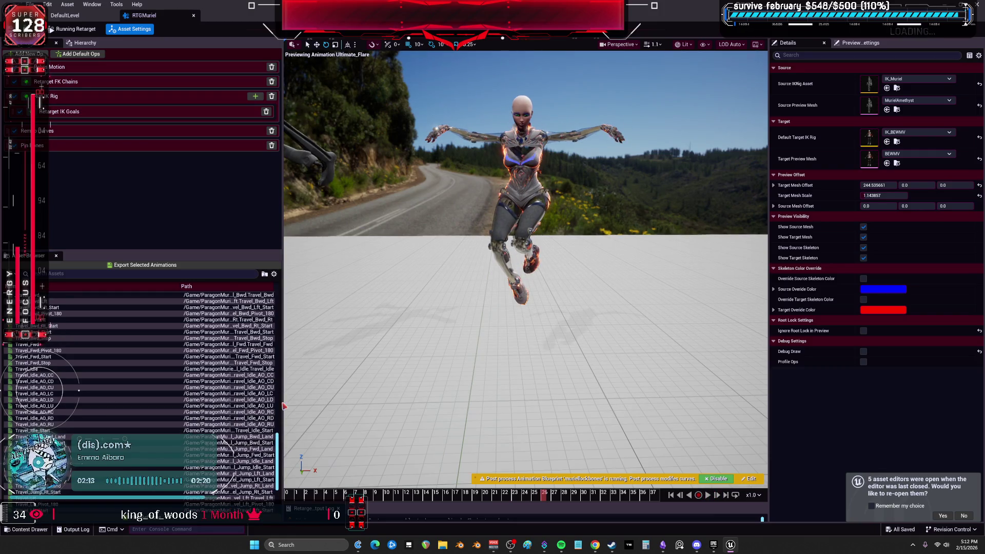
left_click_drag(277, 457, 277, 298)
left_click(43, 295)
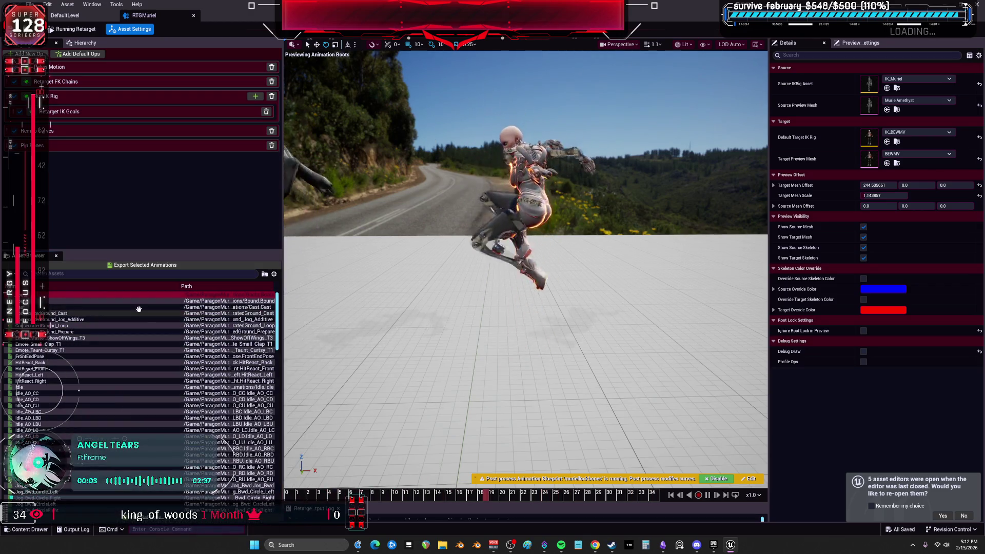
left_click(75, 306)
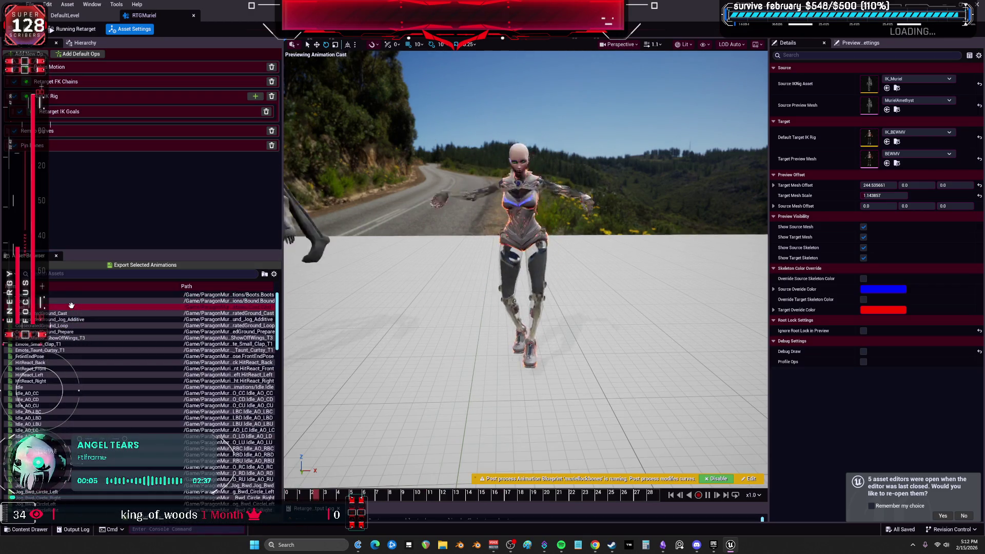
left_click(71, 313)
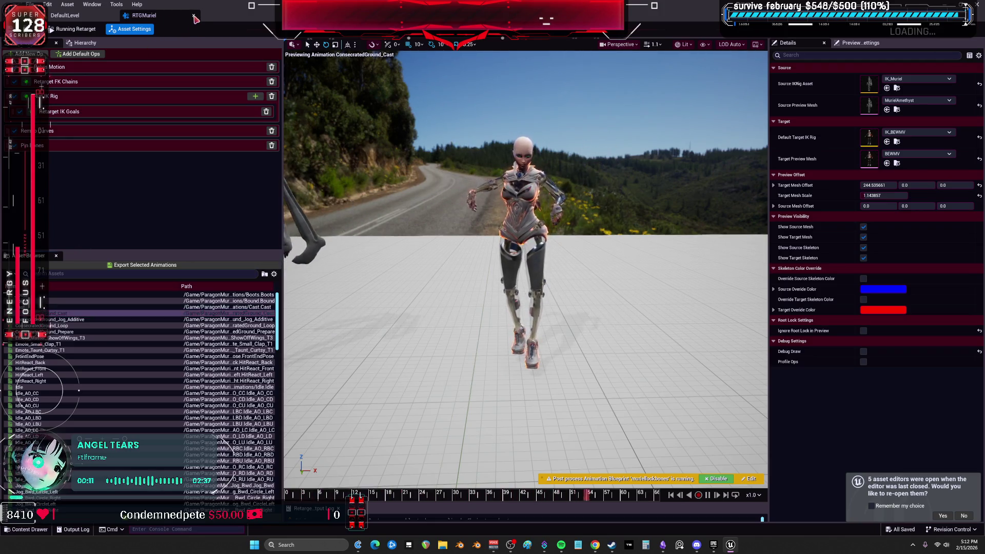
key("ctrl+w")
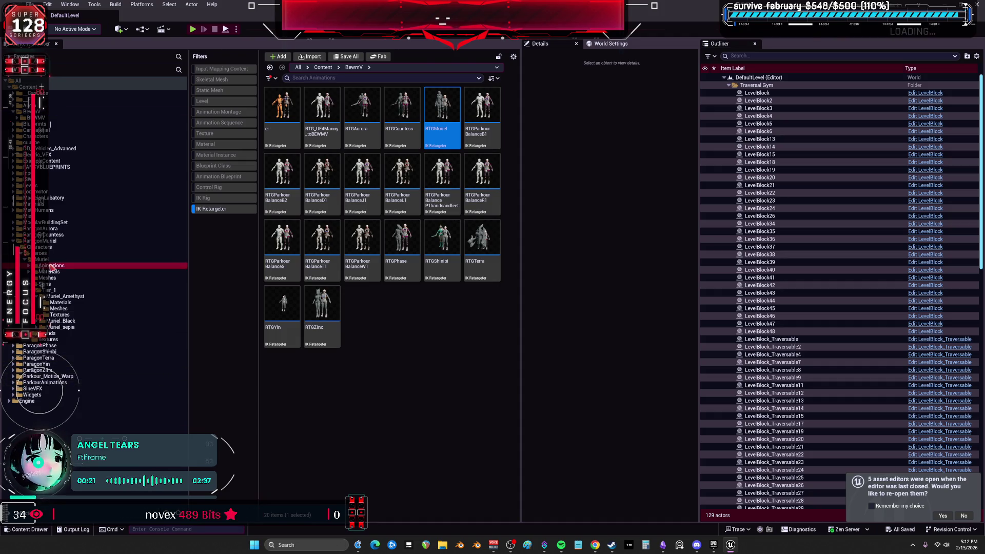
- Open Muriel > Animations > AimOffsets, clear the IK Retargeter filter, and select AO_Idle
left_click(40, 266)
left_click(29, 265)
left_click(54, 272)
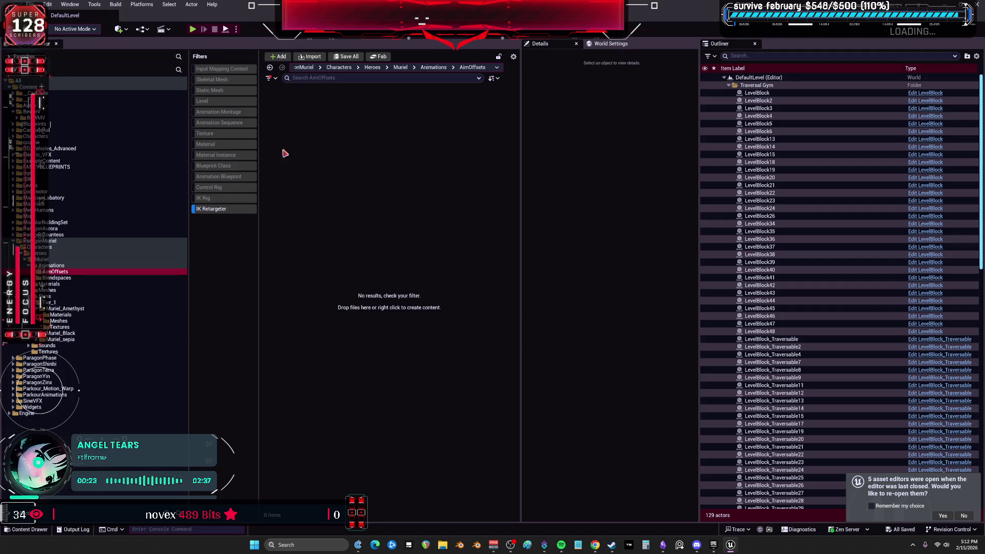
left_click(226, 210)
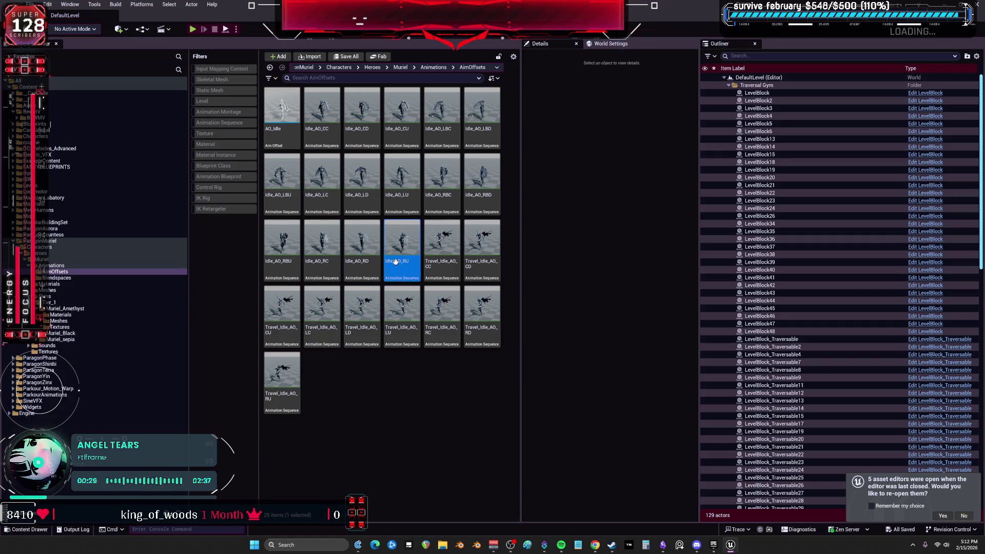
left_click(322, 109)
left_click(401, 241, "shift")
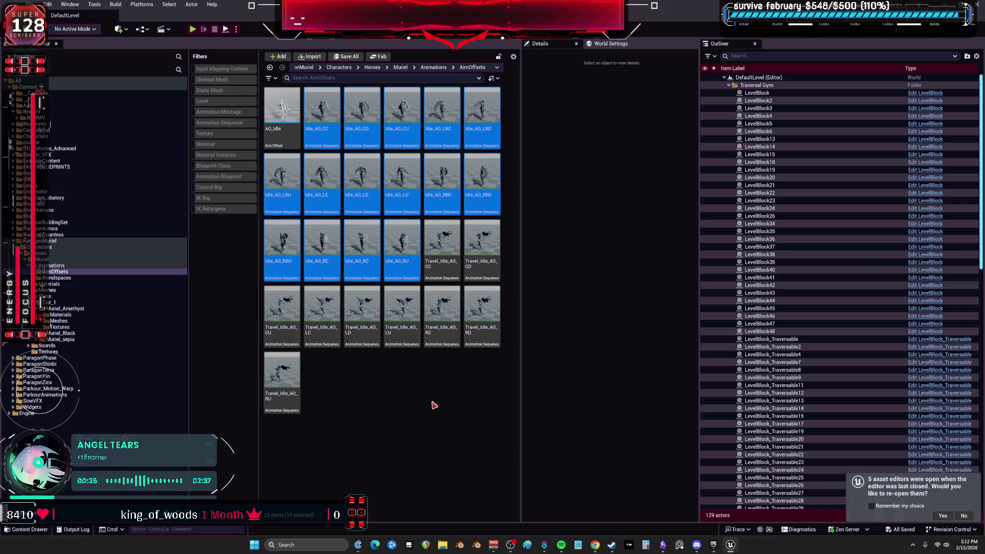
left_click(285, 132)
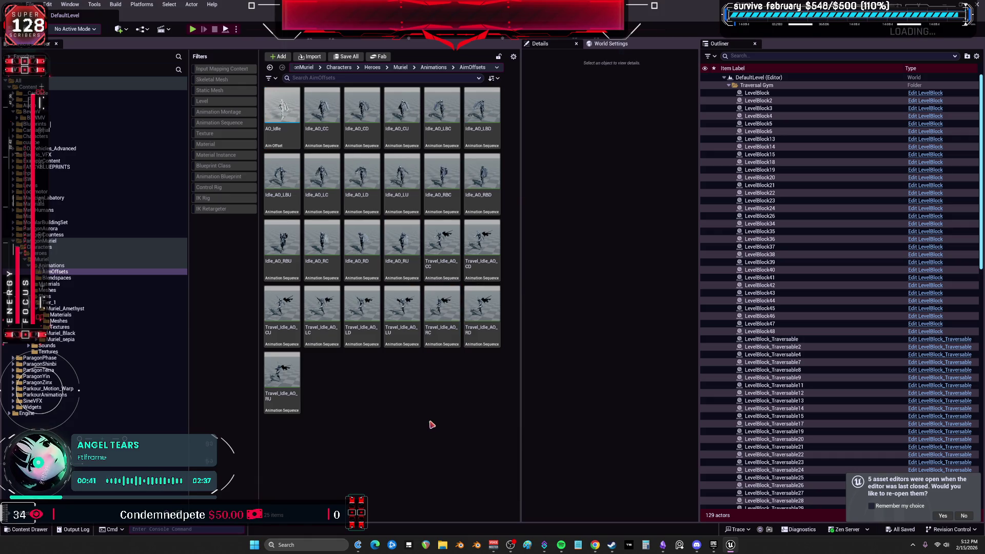
- Browse the Blendspaces folder, then return to AimOffsets and select AO_Idle
left_click(65, 267)
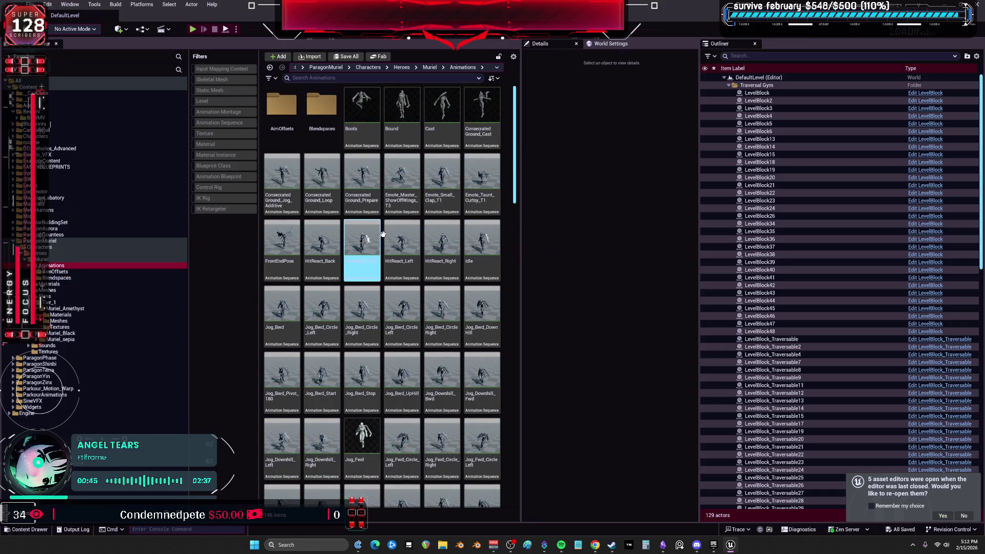
mouse_move(516, 189)
left_mouse_down()
mouse_move(526, 323)
mouse_move(515, 477)
left_mouse_up()
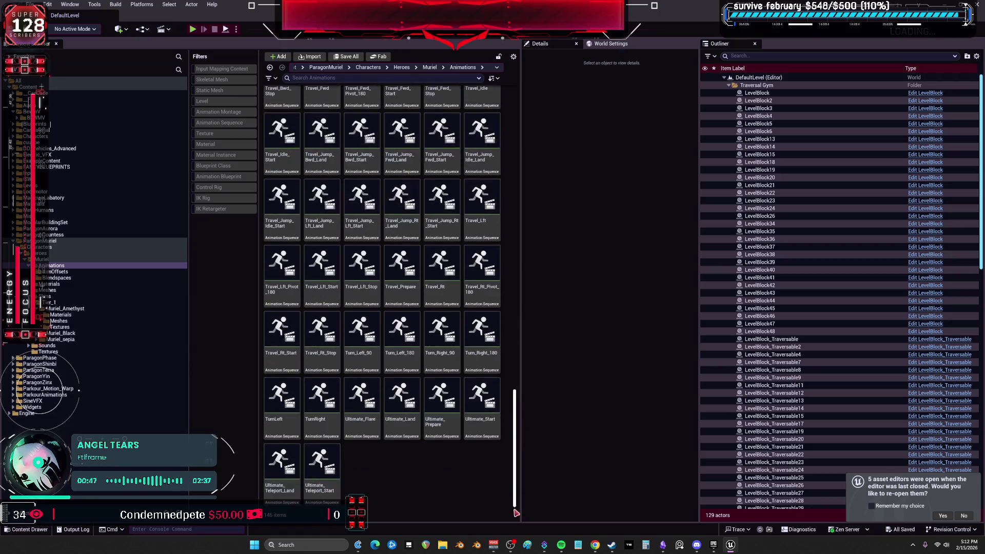
scroll(475, 411, "up", 8)
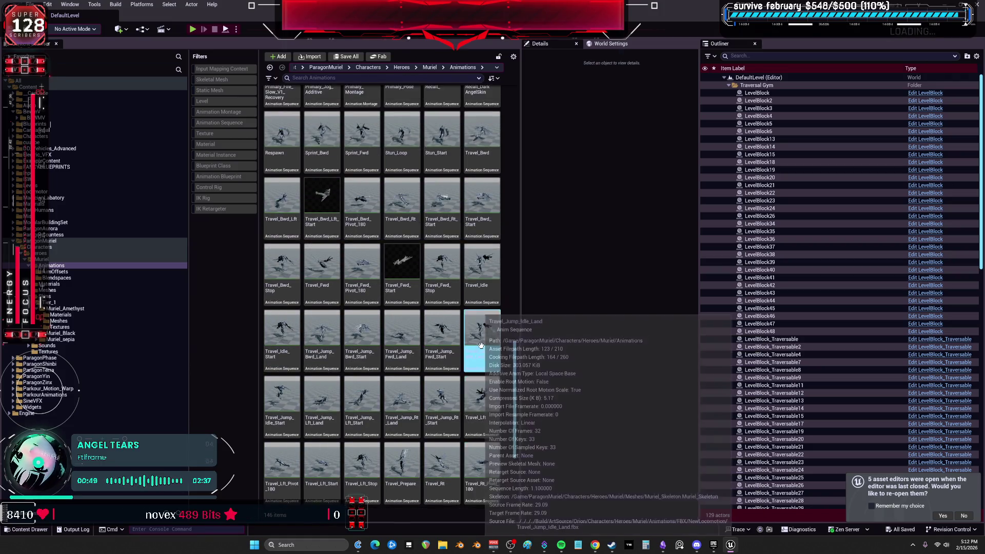
scroll(475, 347, "up", 8)
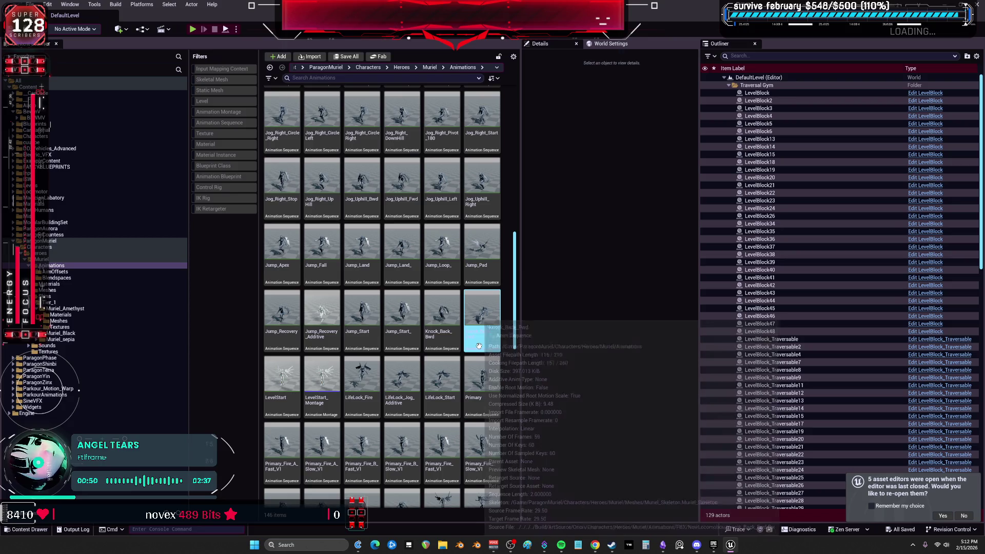
scroll(470, 350, "up", 6)
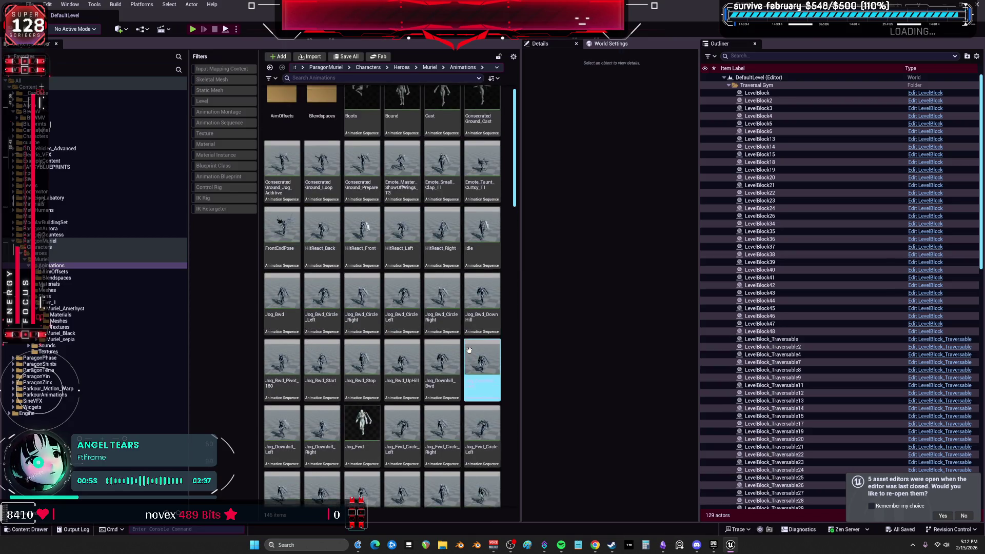
left_click(308, 126)
double_click(306, 130)
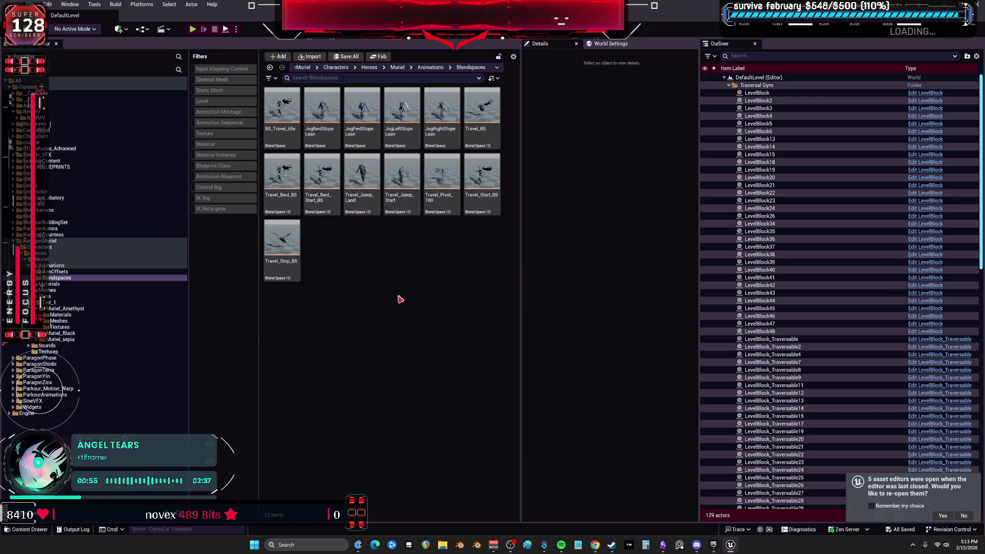
left_click(339, 77)
left_click(430, 67)
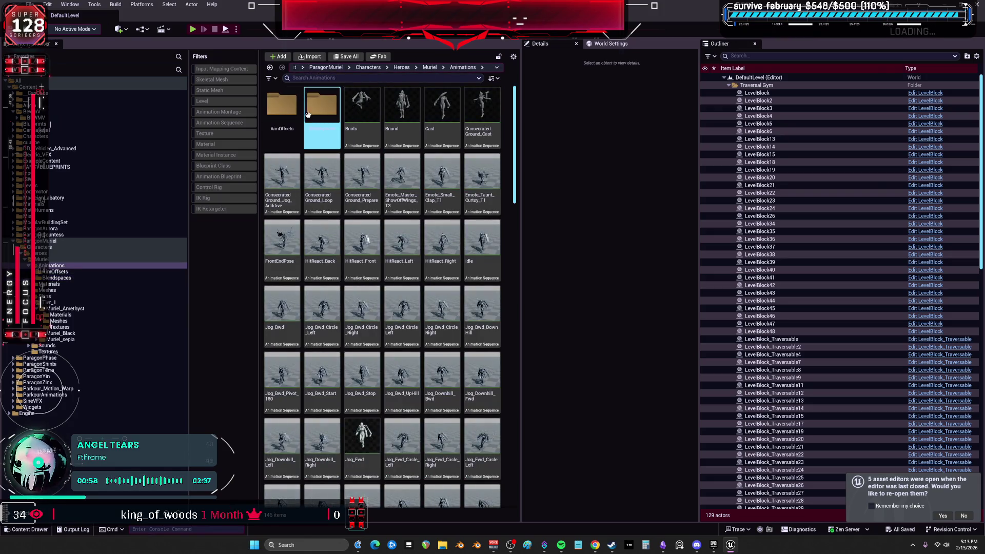
double_click(282, 105)
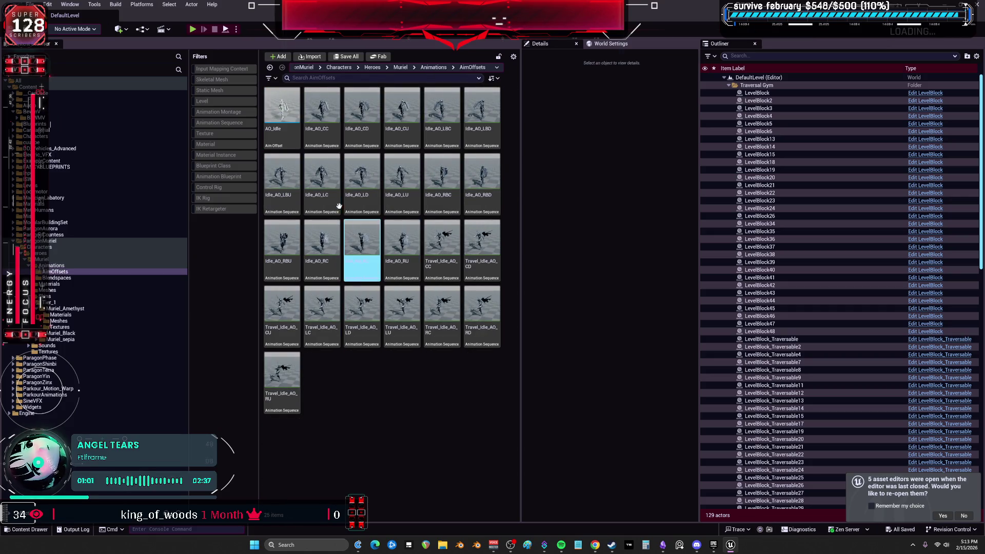
left_click(288, 118)
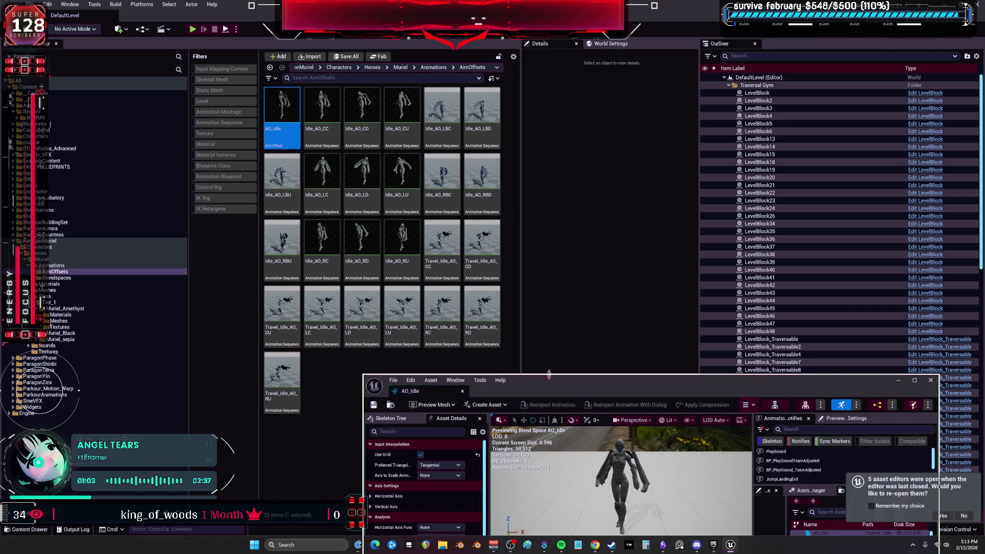
scroll(65, 288, "down", 1)
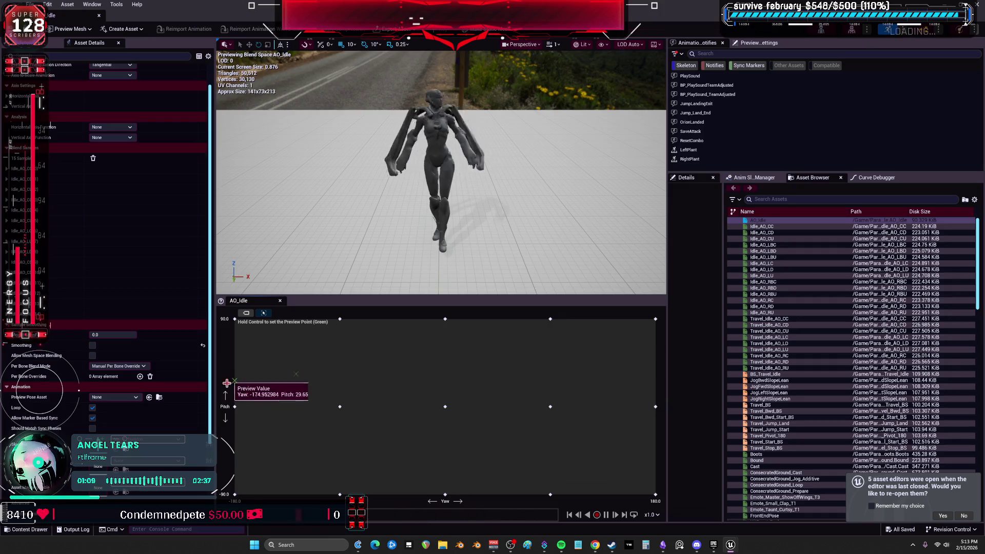
key("ctrl")
mouse_move(351, 18)
left_mouse_down()
mouse_move(395, 123)
mouse_move(504, 273)
mouse_move(600, 252)
mouse_move(754, 146)
mouse_move(759, 94)
left_mouse_up()
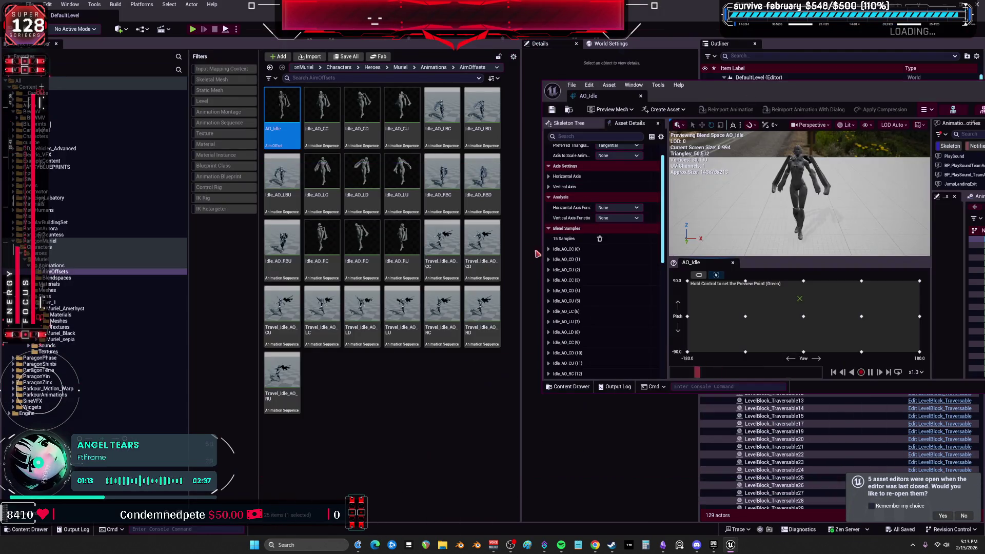
left_click(322, 115)
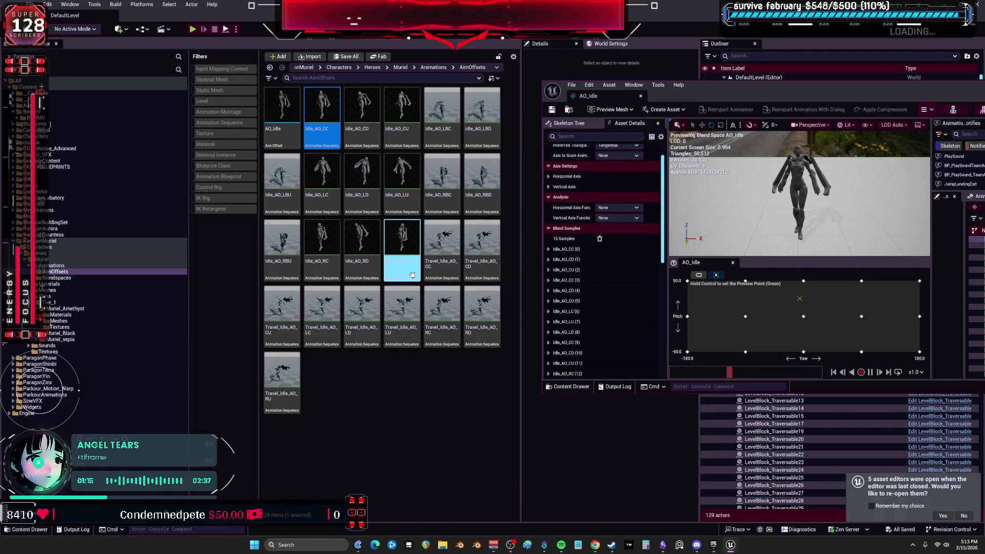
left_click(401, 247, "shift")
left_click(442, 246)
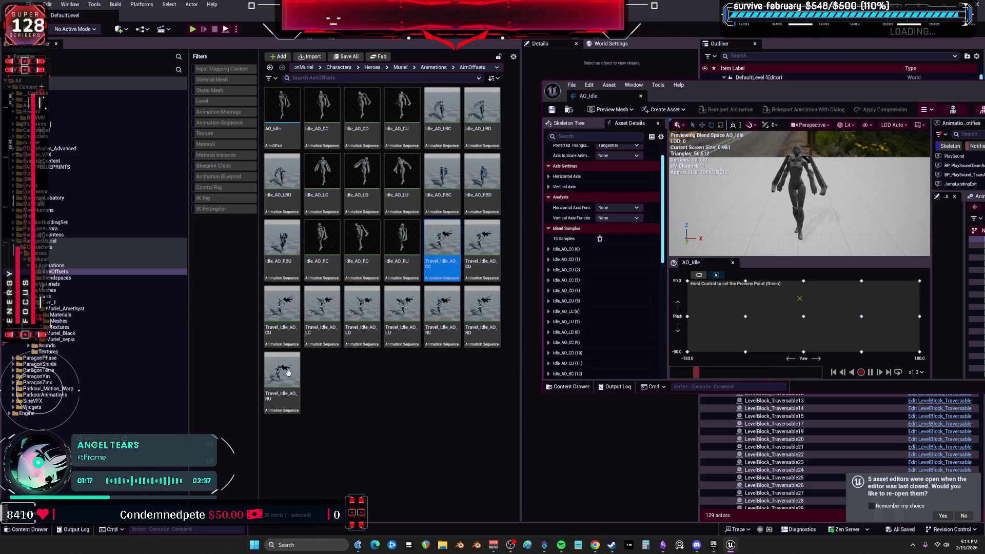
left_click(282, 382, "shift")
left_click(415, 414)
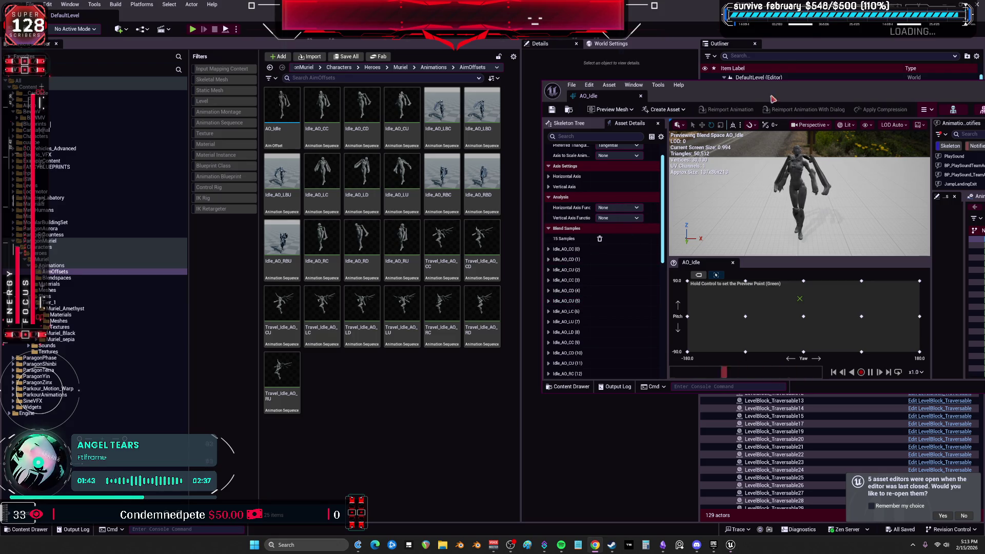
mouse_move(710, 90)
left_mouse_down()
mouse_move(497, 174)
mouse_move(660, 226)
left_mouse_up()
- Delete Boots, Bound, Cast and Consecrated Ground_Cast from Muriel's Animations folder
left_click(67, 279)
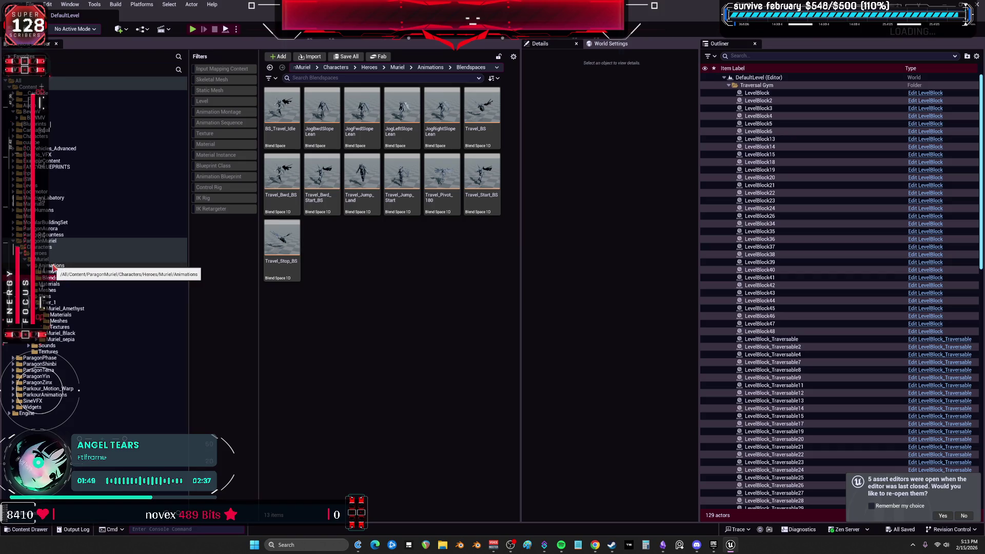
left_click(53, 267)
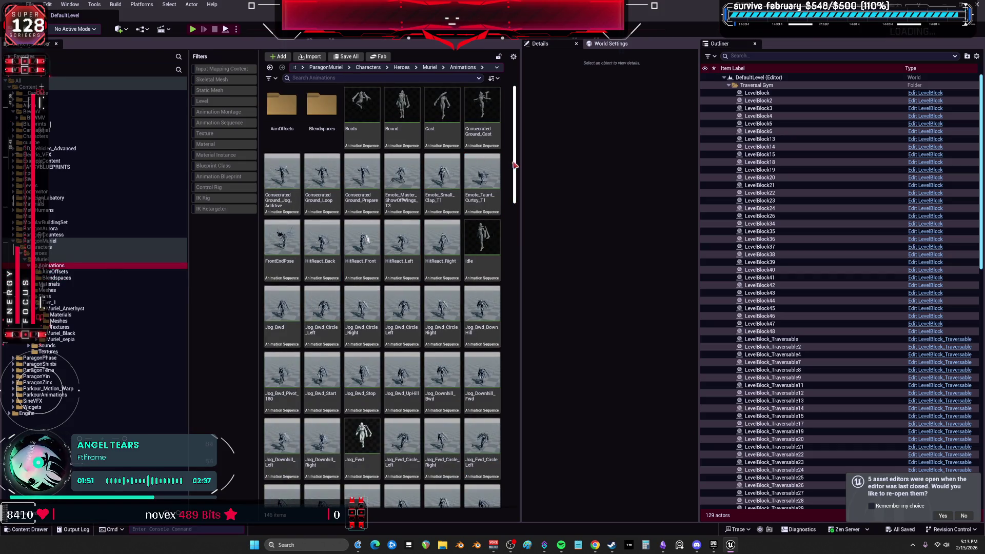
left_click(364, 127)
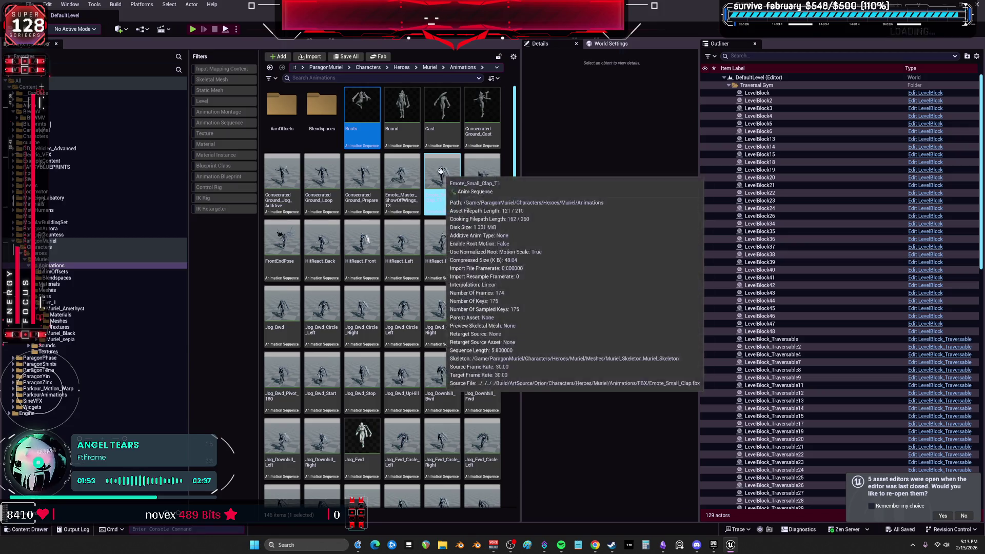
left_click(481, 134, "shift")
key("Delete")
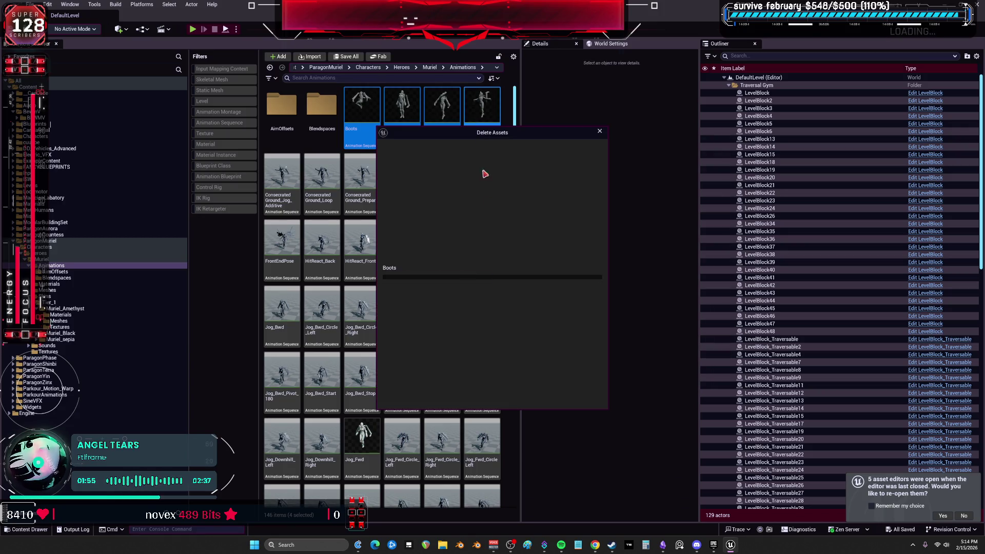
left_click(462, 397)
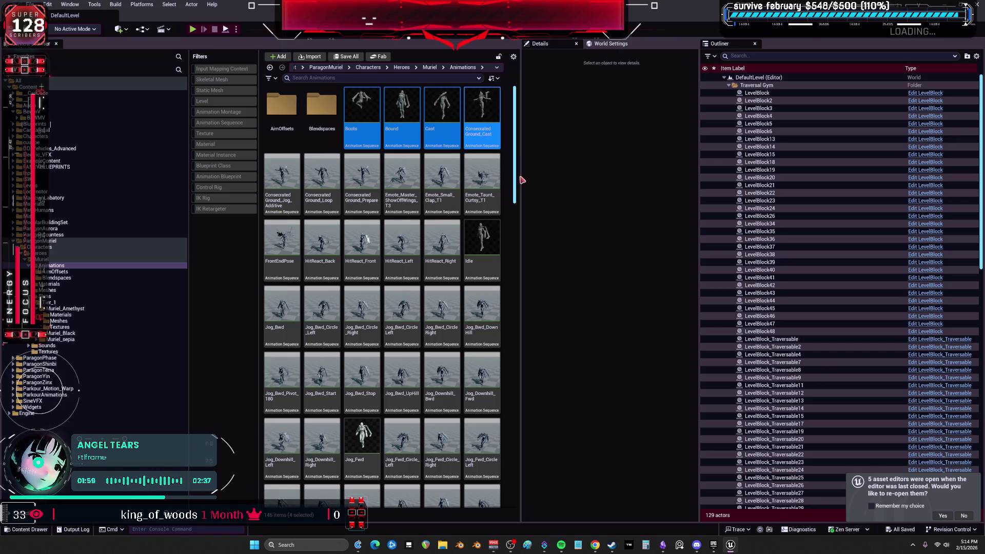
- Delete the six turn-in-place animations, Turn_Left_90 through TurnRight
left_click_drag(514, 178, 509, 461)
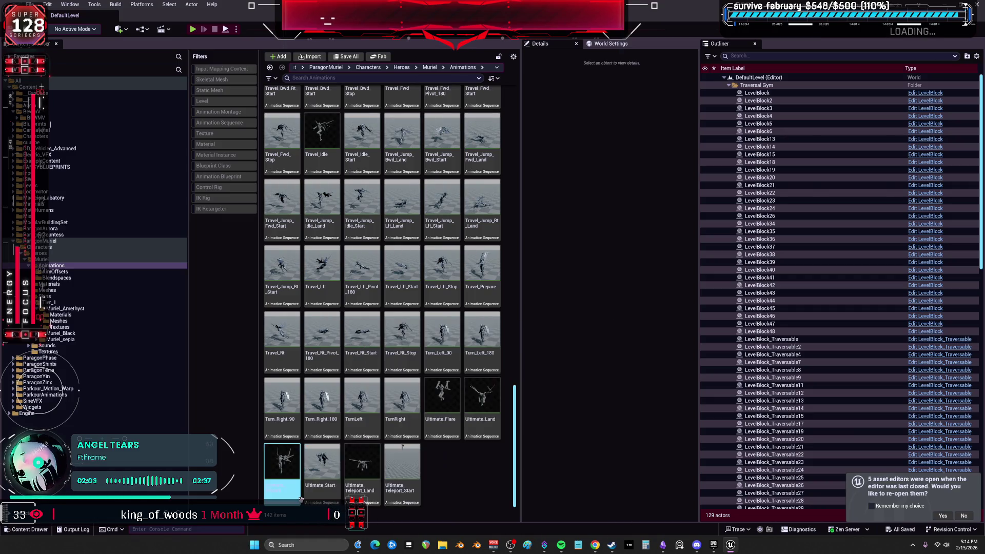
left_click(442, 436)
key("Left")
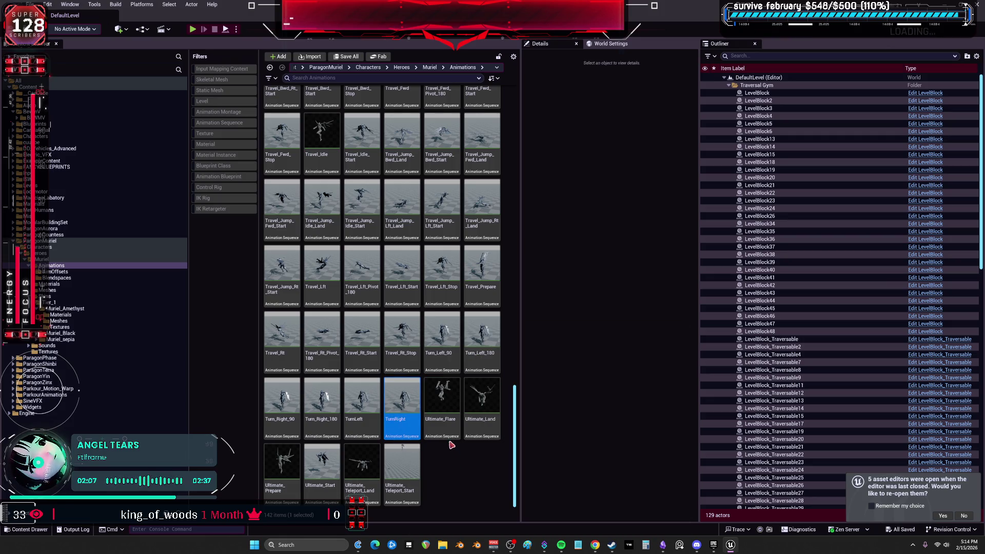
left_click(442, 426, "shift")
key("Delete")
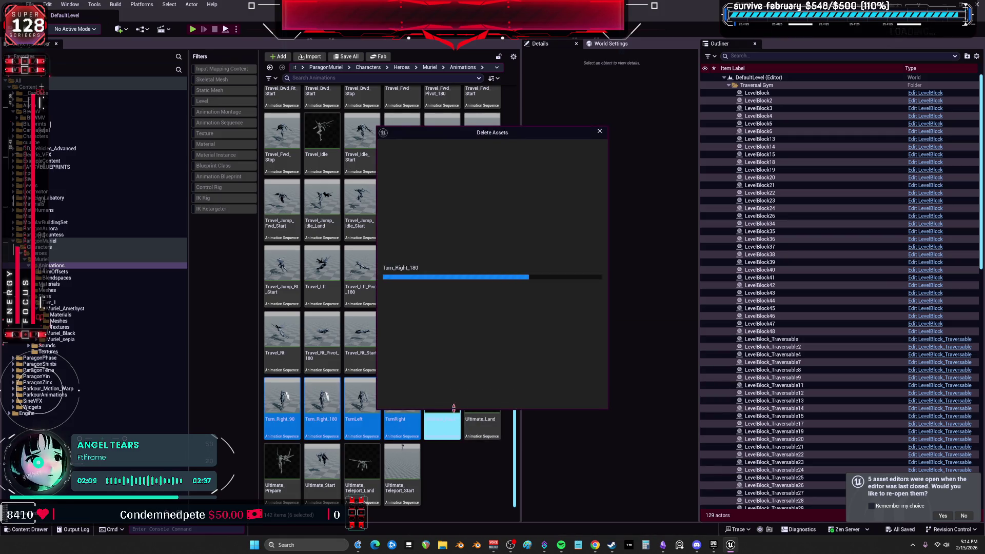
left_click(459, 389)
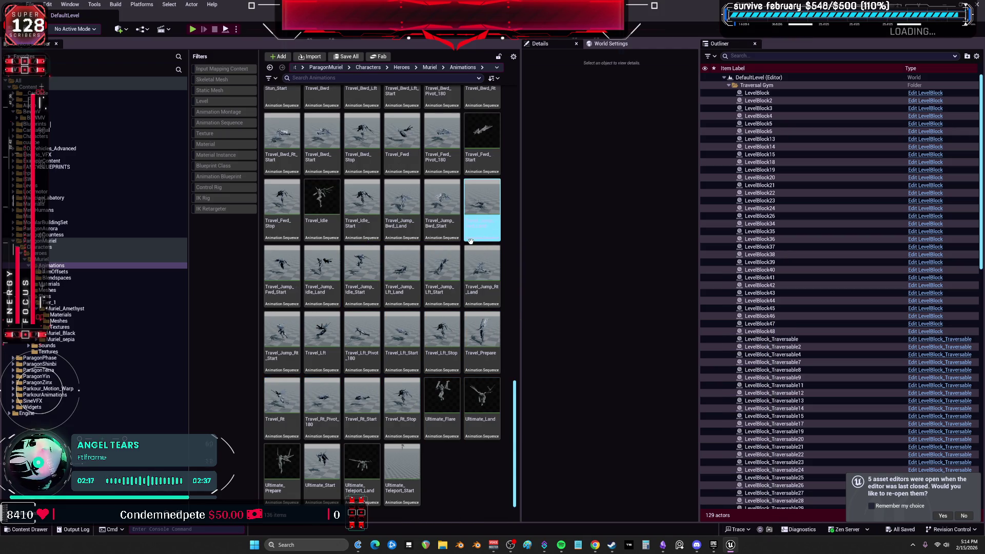
scroll(474, 308, "up", 3)
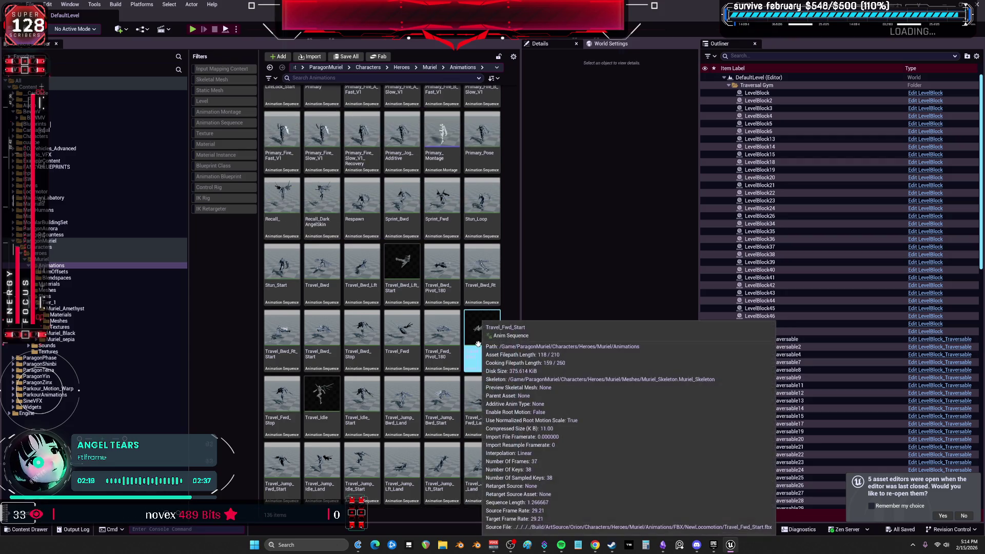
- Preview the Stun_Loop and Stun_Start animations
left_click(483, 214)
double_click(483, 212)
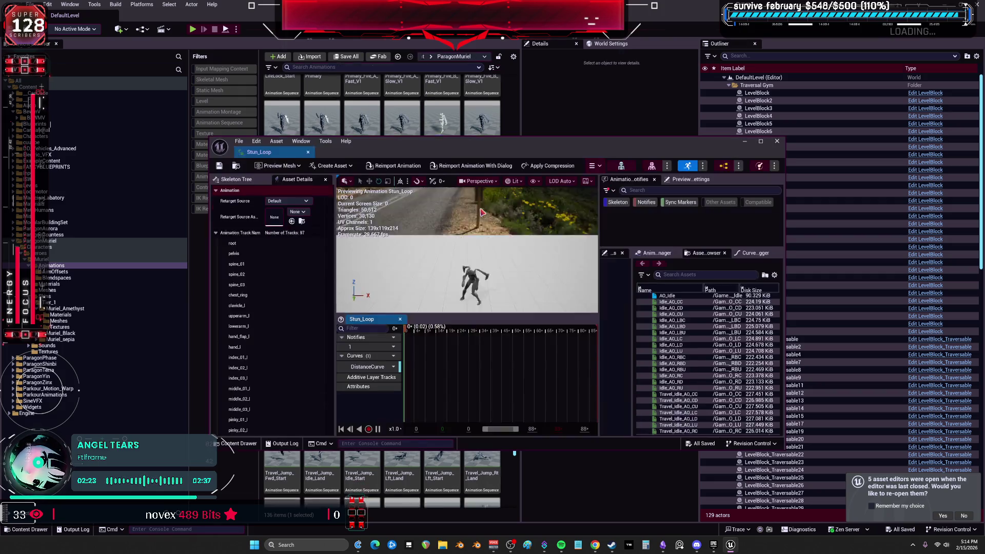
left_click(777, 142)
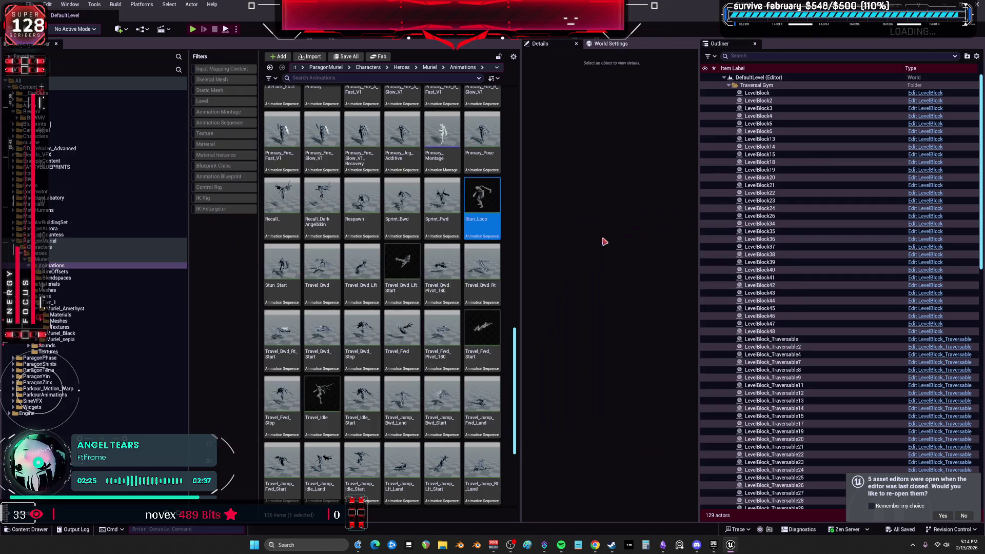
left_click(282, 272)
key("Return")
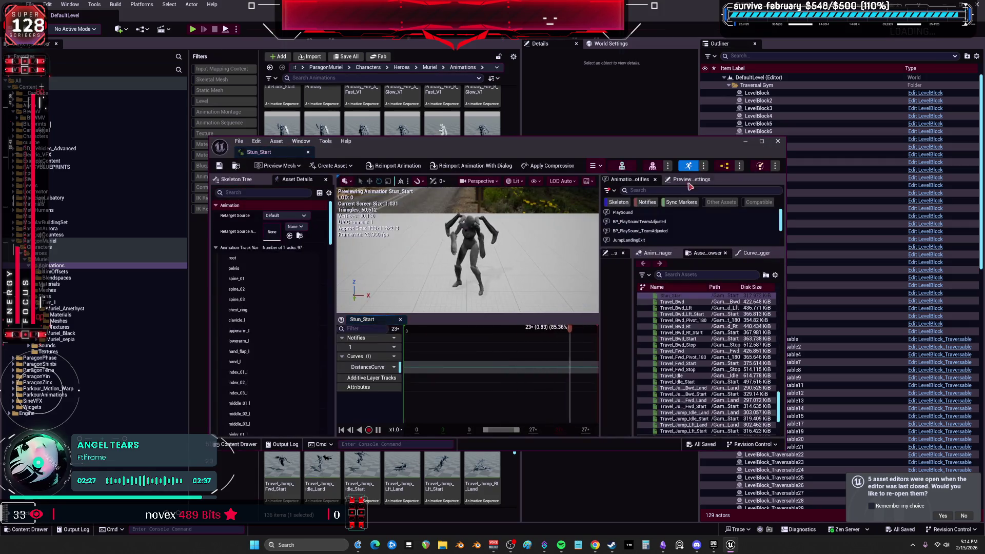
left_click(777, 142)
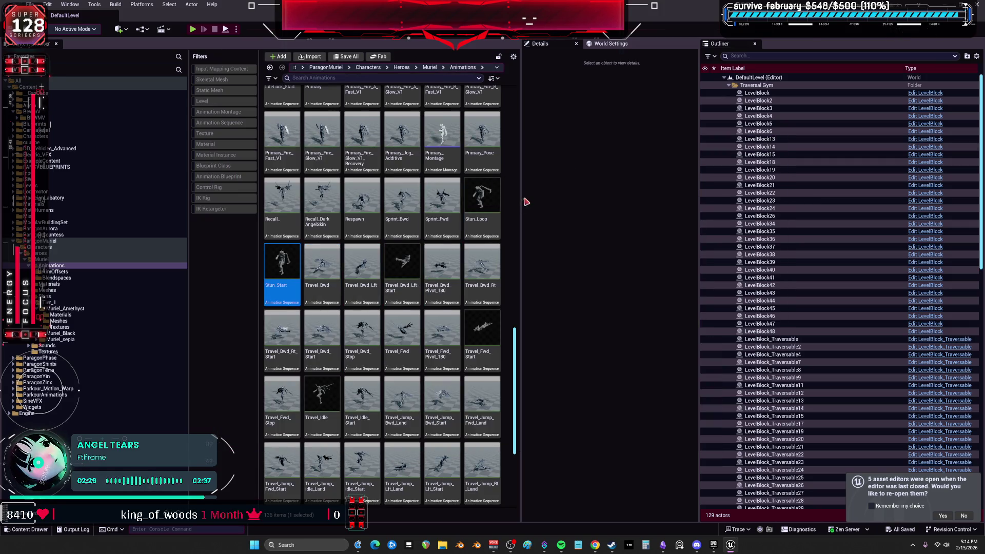
- Force delete both Stun_Loop and Stun_Start
mouse_move(476, 214)
left_click(477, 213, "ctrl")
key("Delete")
left_click(466, 397)
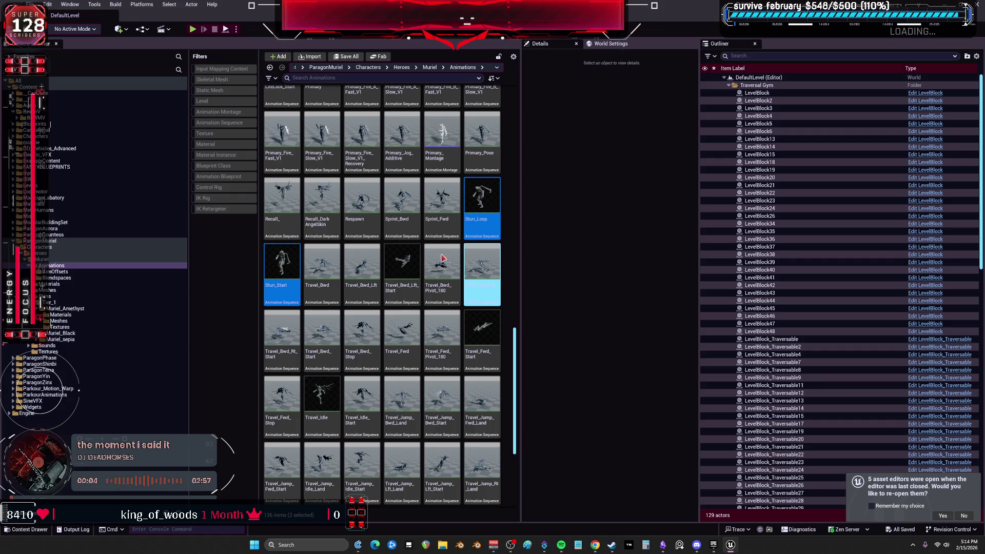
- Force delete the twelve LifeLock and Primary fire animations, then preview Primary_Montage
scroll(472, 313, "up", 1)
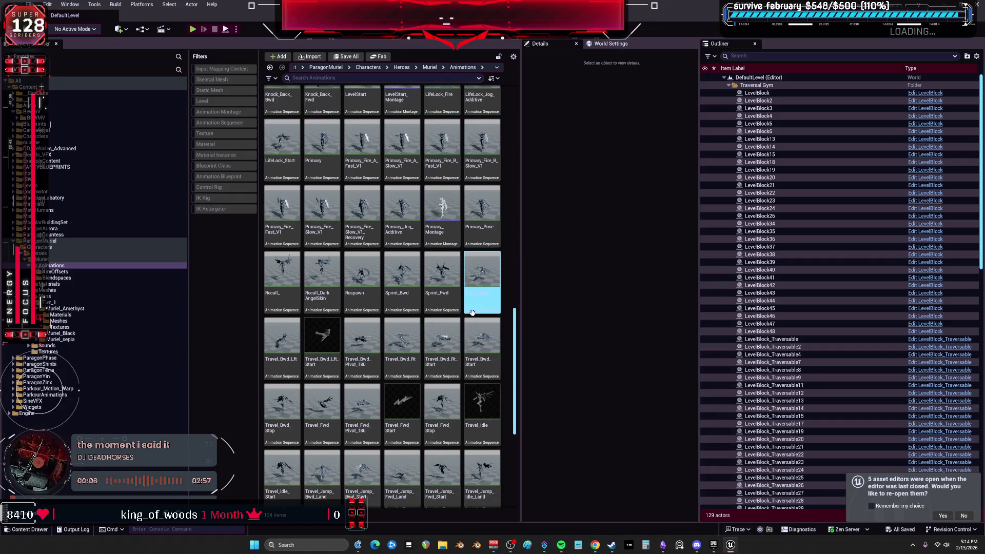
scroll(471, 313, "up", 1)
left_click(402, 259)
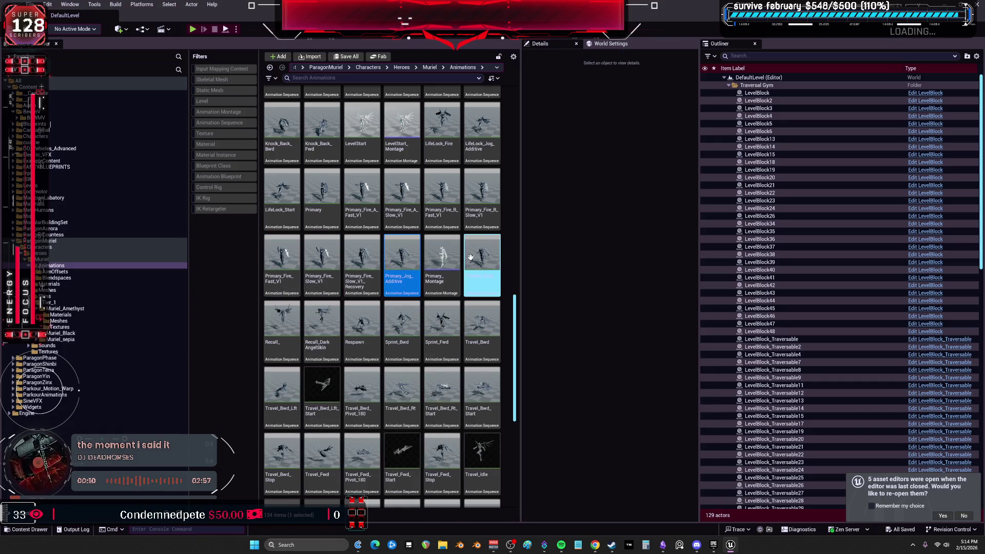
left_click(313, 224, "shift")
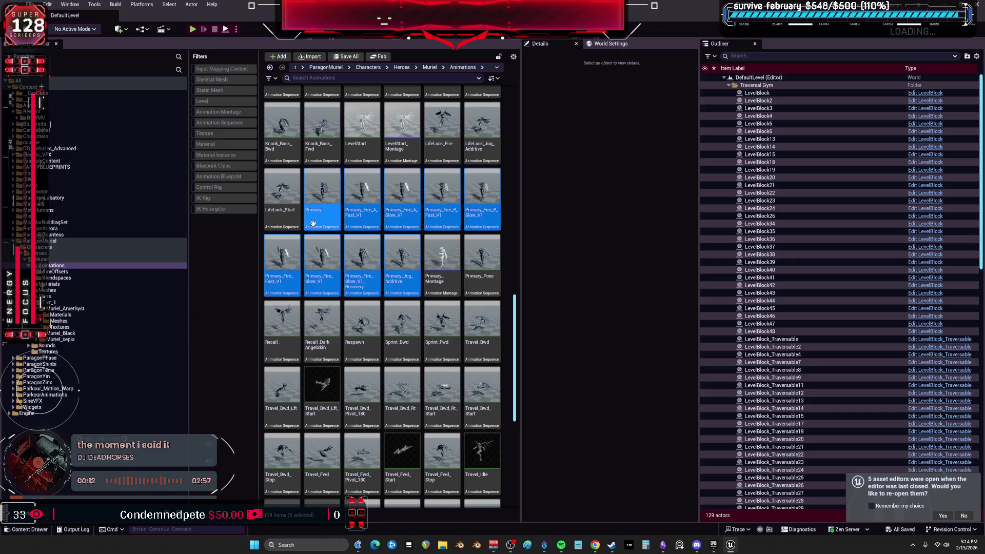
left_click(282, 205, "shift")
scroll(331, 217, "up", 3)
left_click(469, 225, "shift")
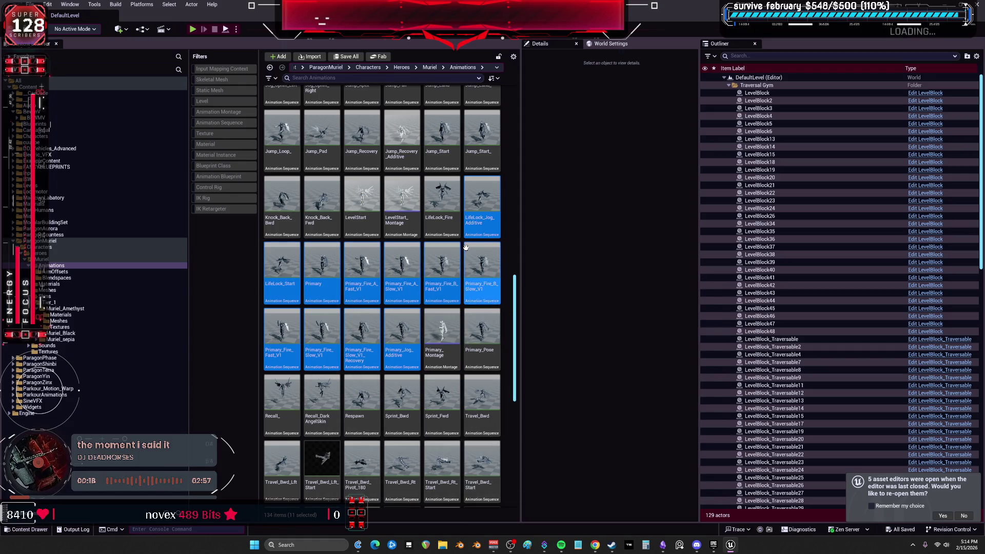
left_click(449, 232, "shift")
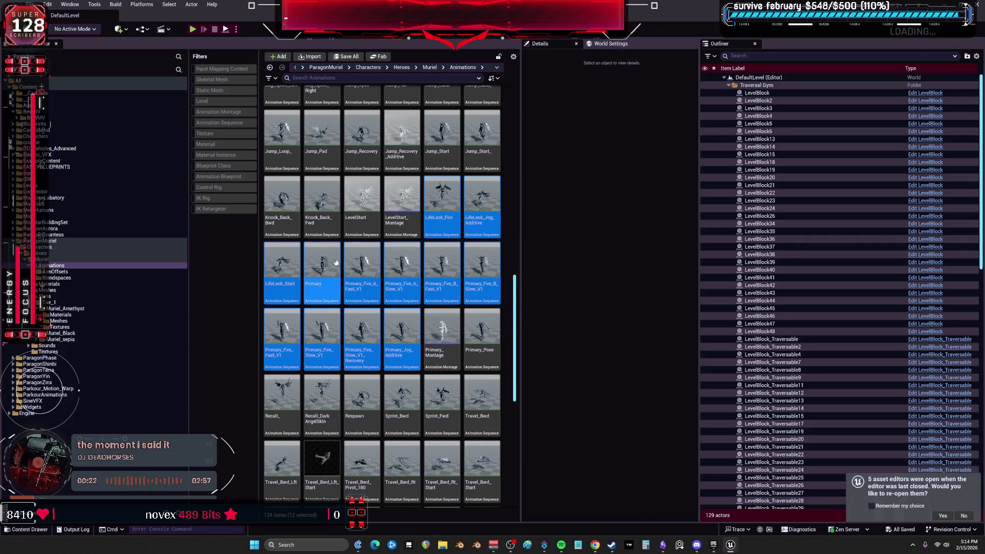
scroll(385, 284, "up", 1)
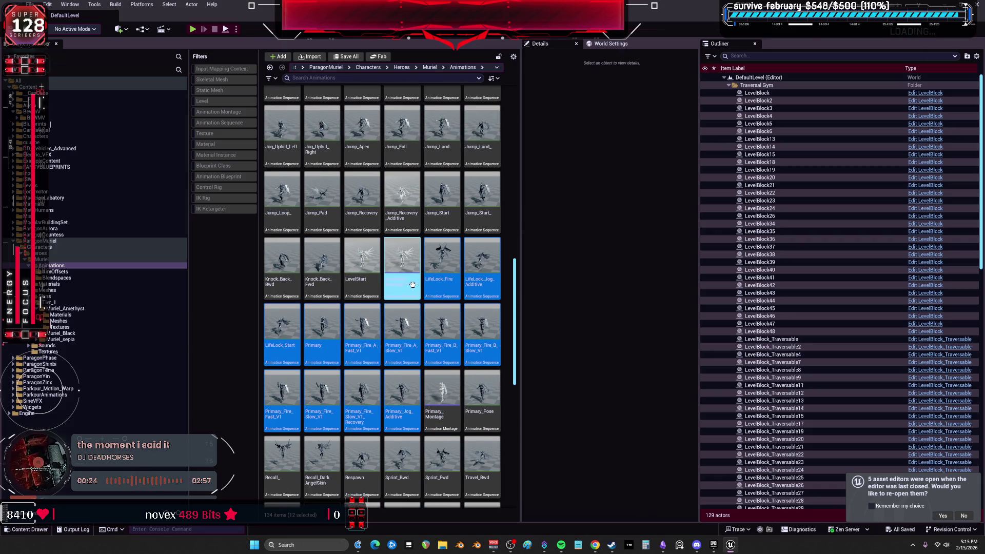
key("Delete")
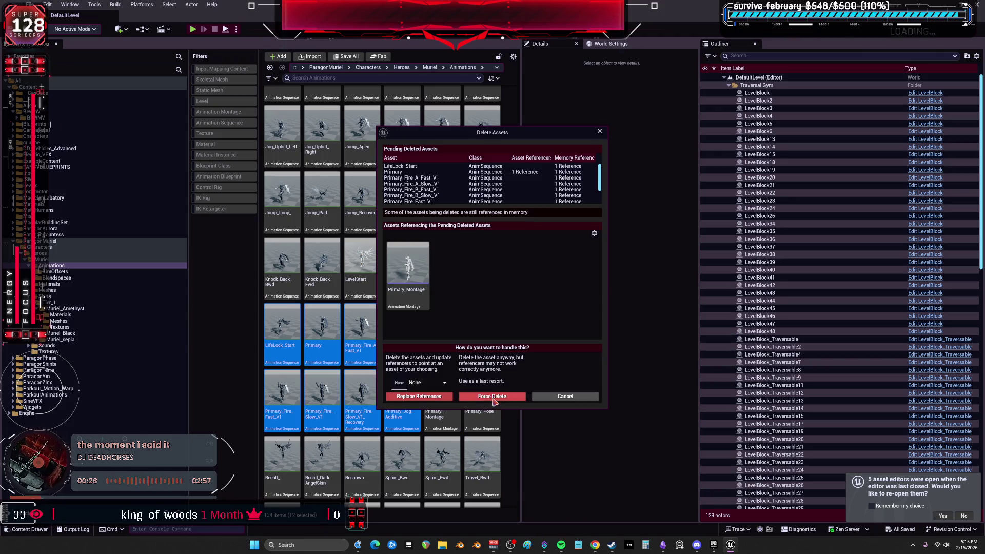
left_click(493, 399)
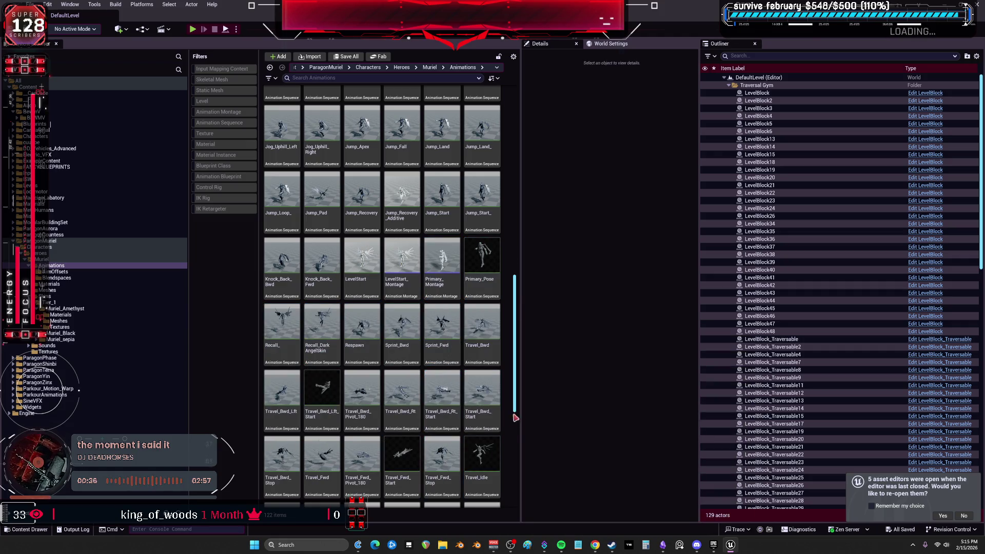
double_click(435, 272)
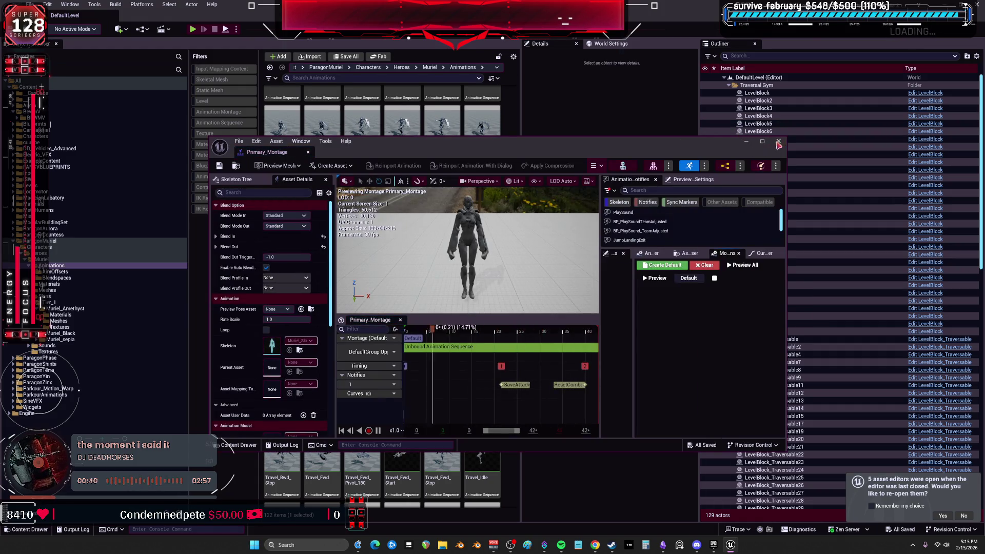
- Force delete the Primary_Montage asset
left_click(778, 140)
key("Delete")
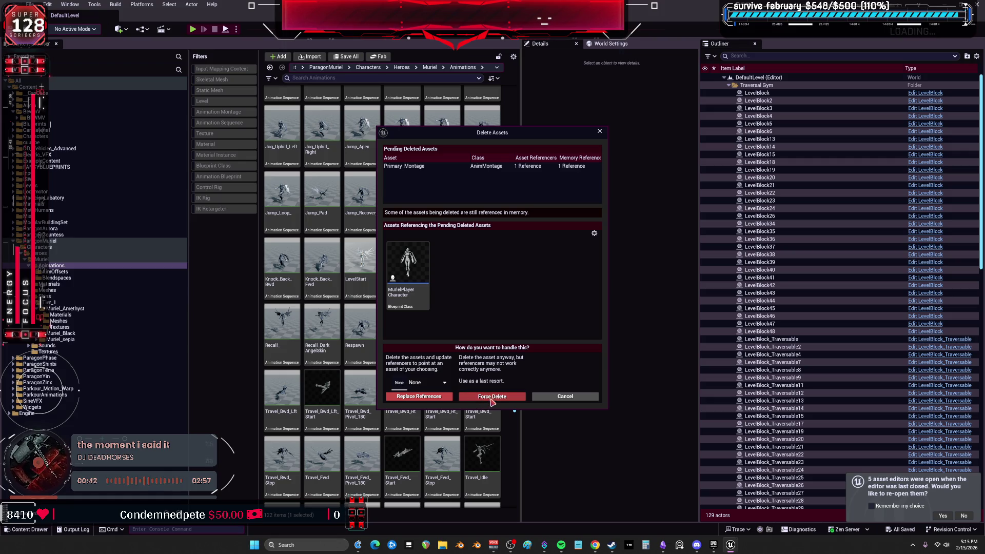
left_click(491, 398)
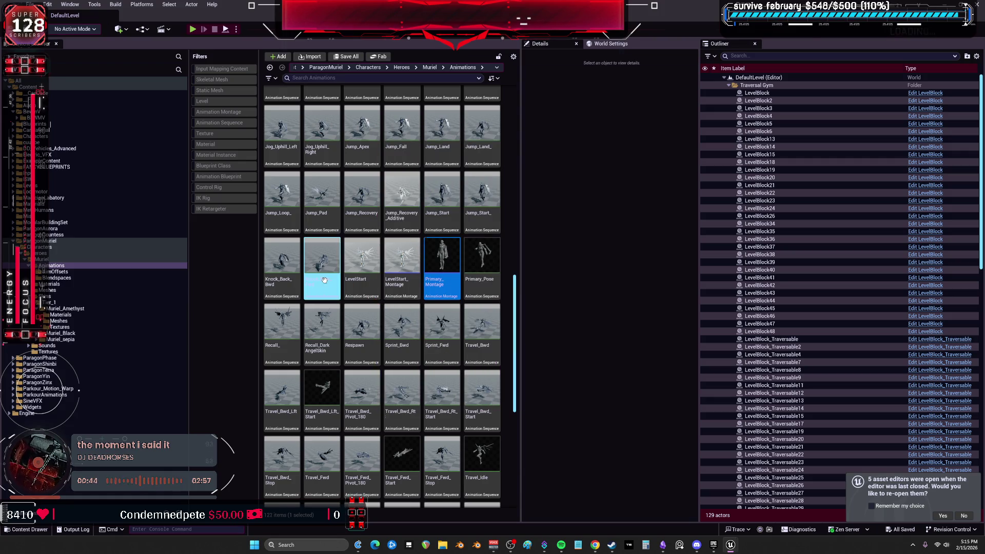
- Preview Knock_Back_Fwd, Knock_Back_Bwd and the jump-start animation
double_click(330, 311)
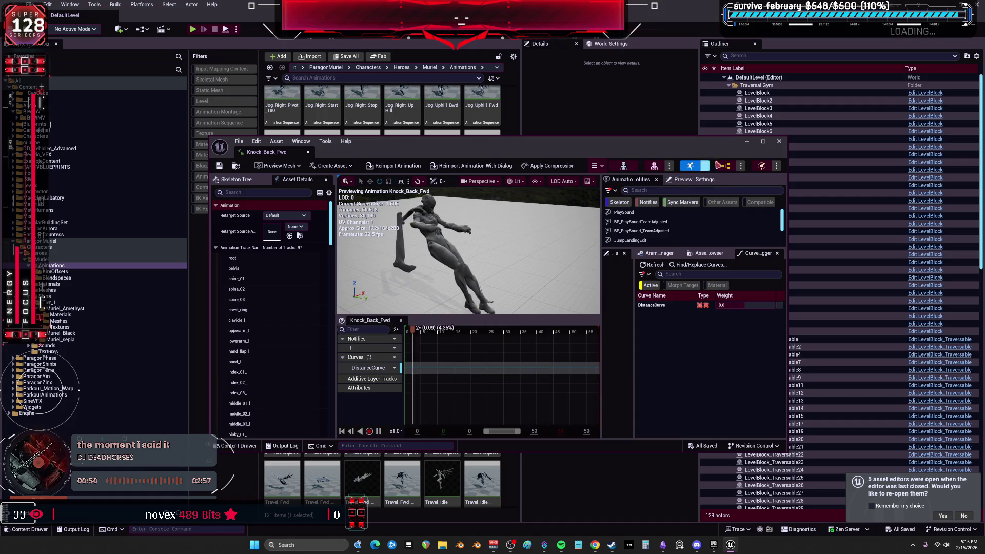
left_click(780, 142)
double_click(277, 297)
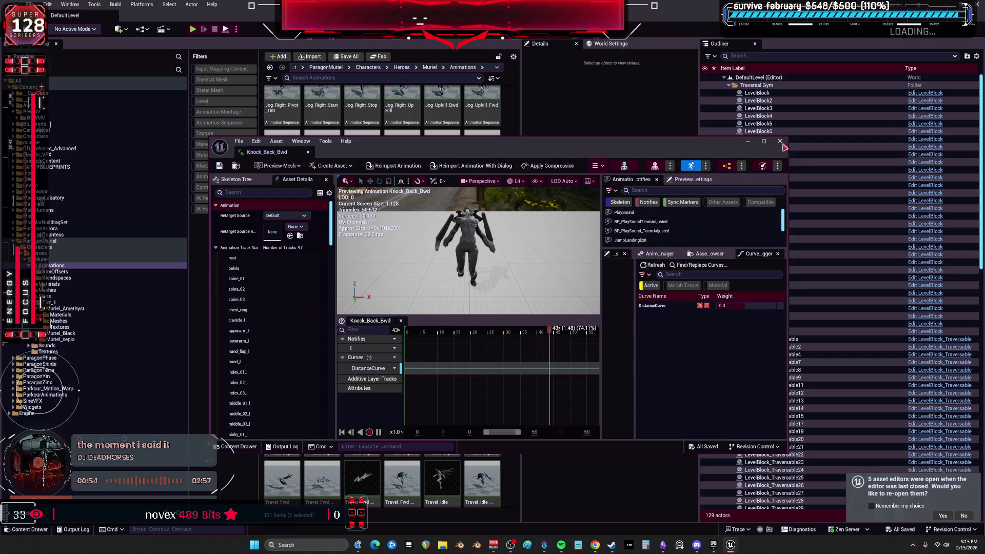
left_click(780, 141)
double_click(482, 231)
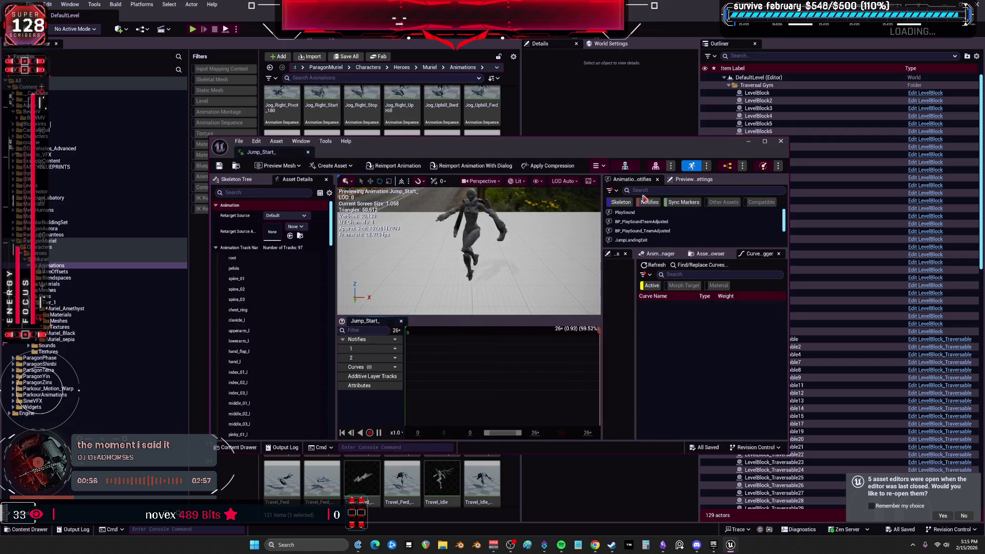
left_click(780, 142)
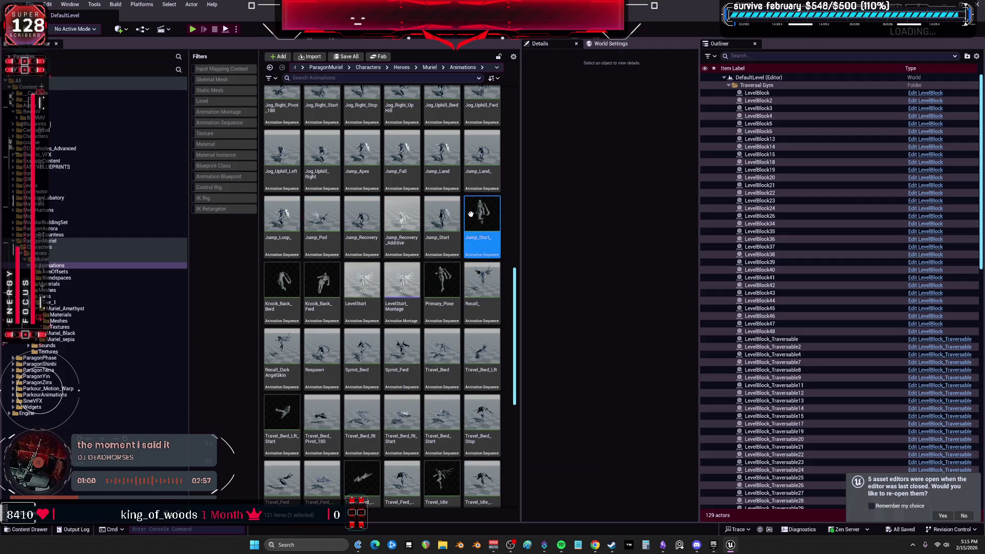
- Select all 48 jog animations, Jog_Bwd through Jog_Uphill_Right, and force delete them
scroll(491, 249, "up", 1)
scroll(491, 250, "up", 3)
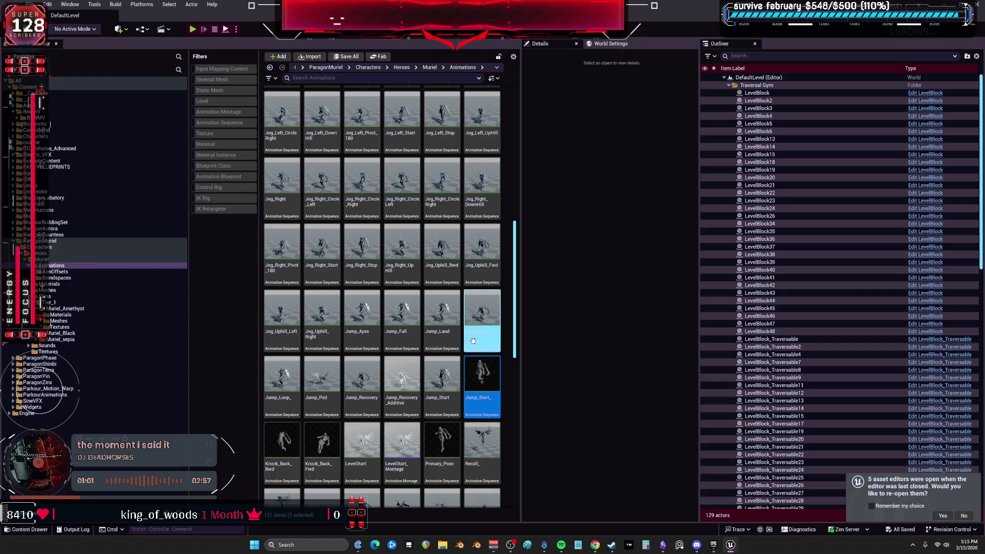
left_click(336, 311)
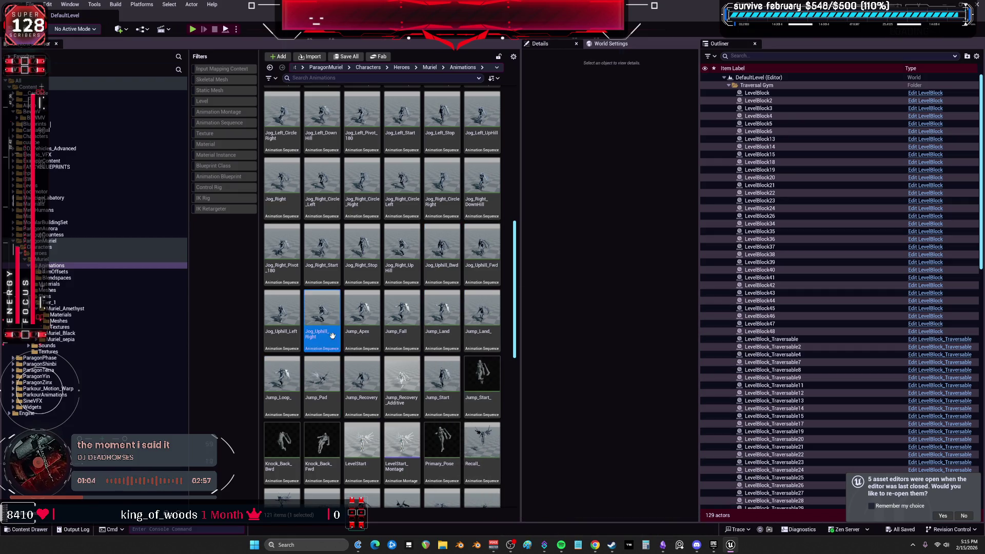
scroll(339, 307, "up", 1)
scroll(349, 313, "up", 3)
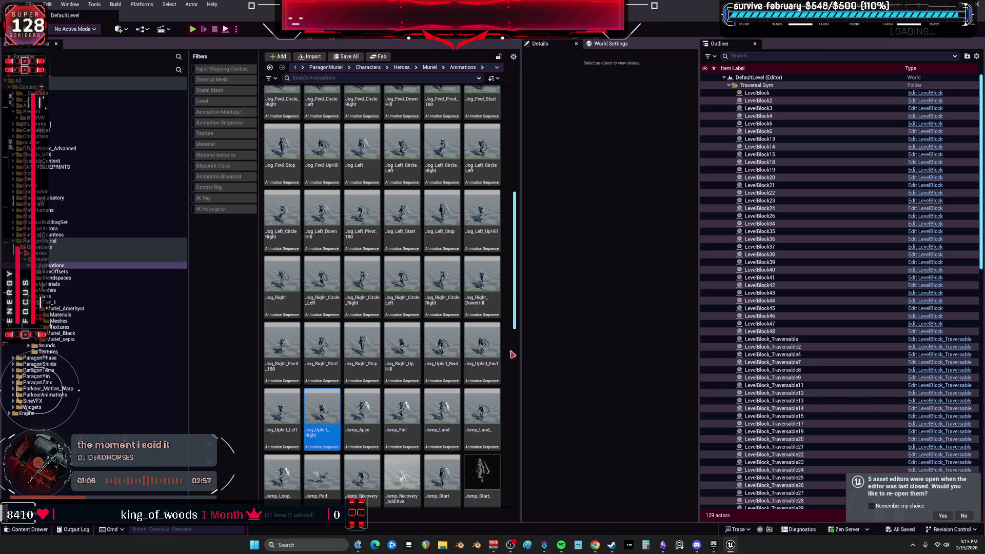
scroll(477, 331, "up", 7)
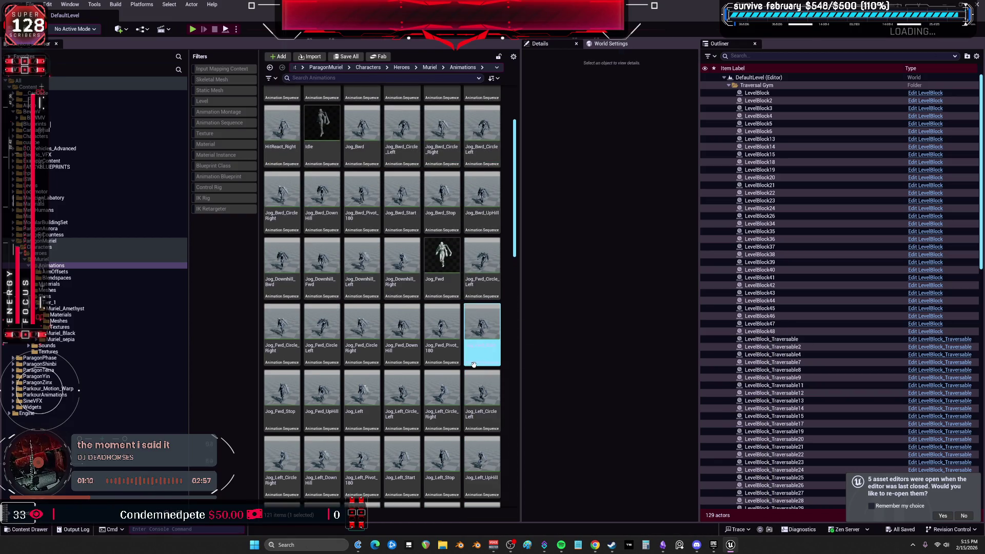
scroll(406, 285, "up", 1)
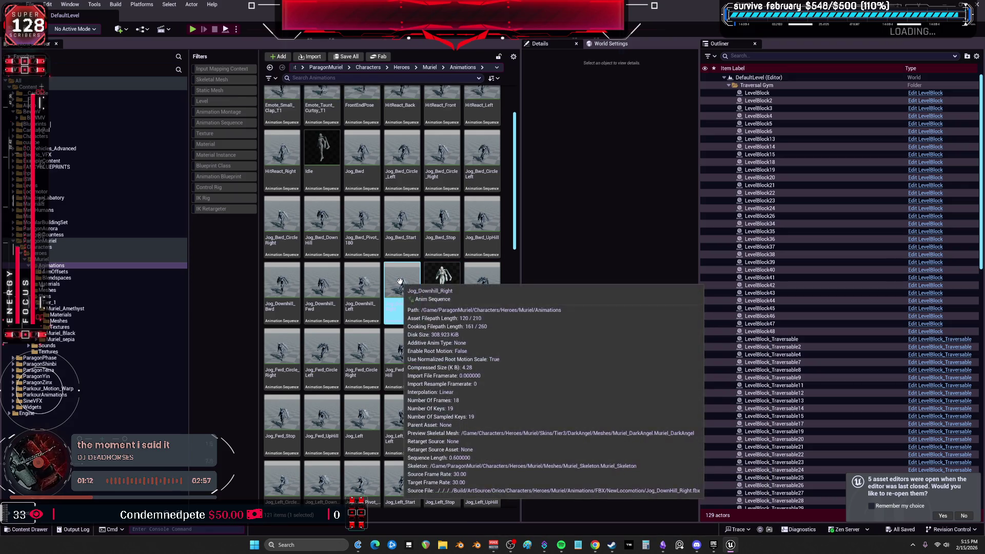
left_click(359, 159)
left_click(441, 287, "shift")
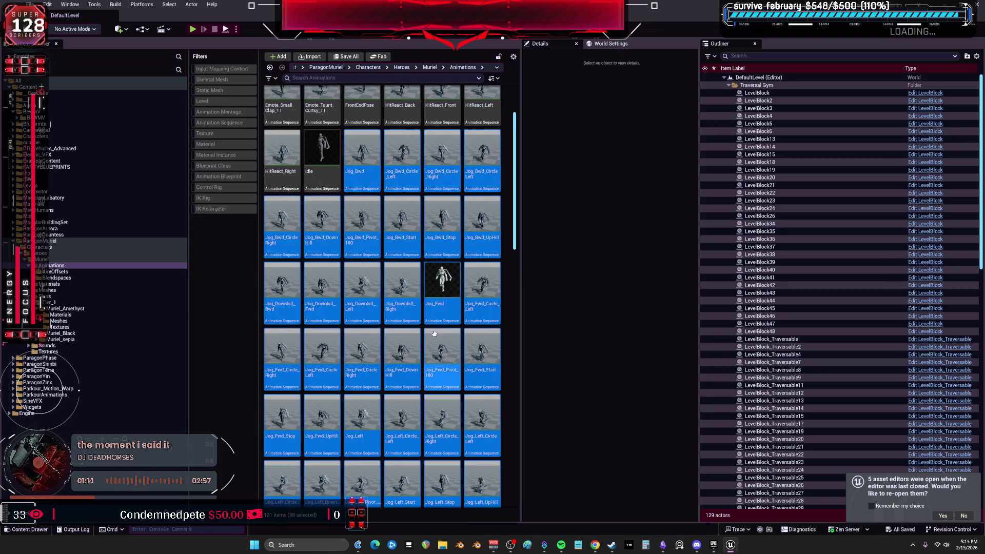
key("Delete")
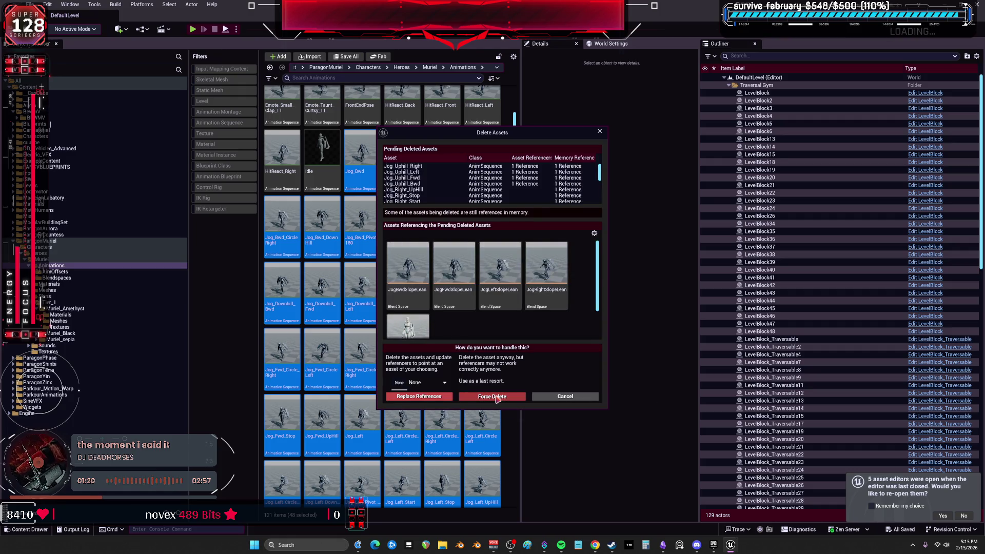
left_click(496, 398)
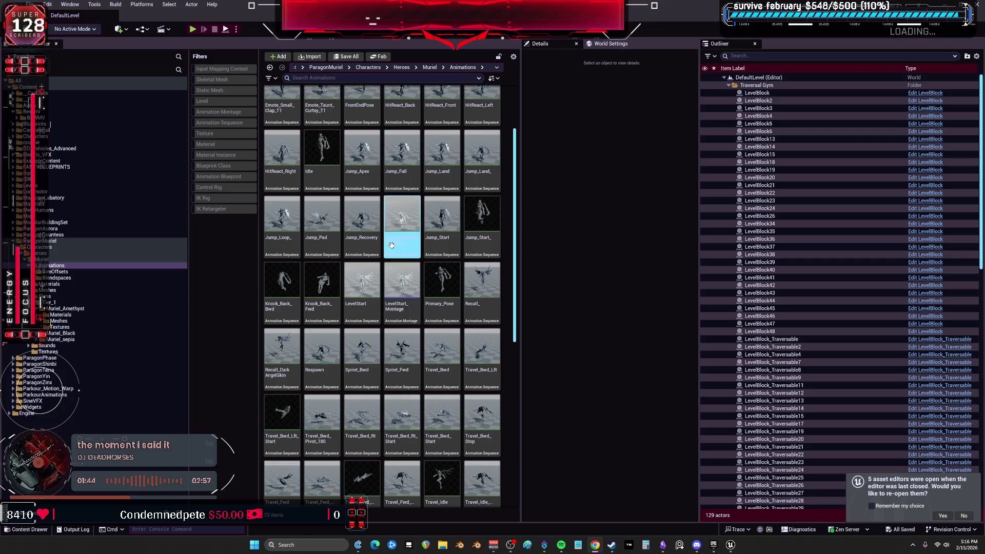
- Force delete JogBwdSlopeLean through JogRightSlopeLean, then open Muriel_AnimBlueprint from Muriel's folder
scroll(365, 314, "up", 2)
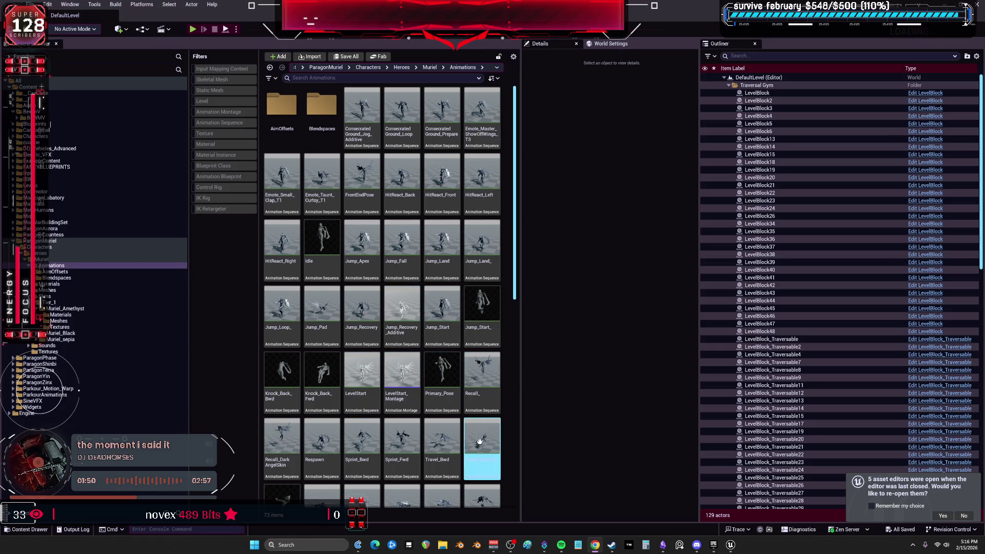
left_click(323, 108)
double_click(323, 107)
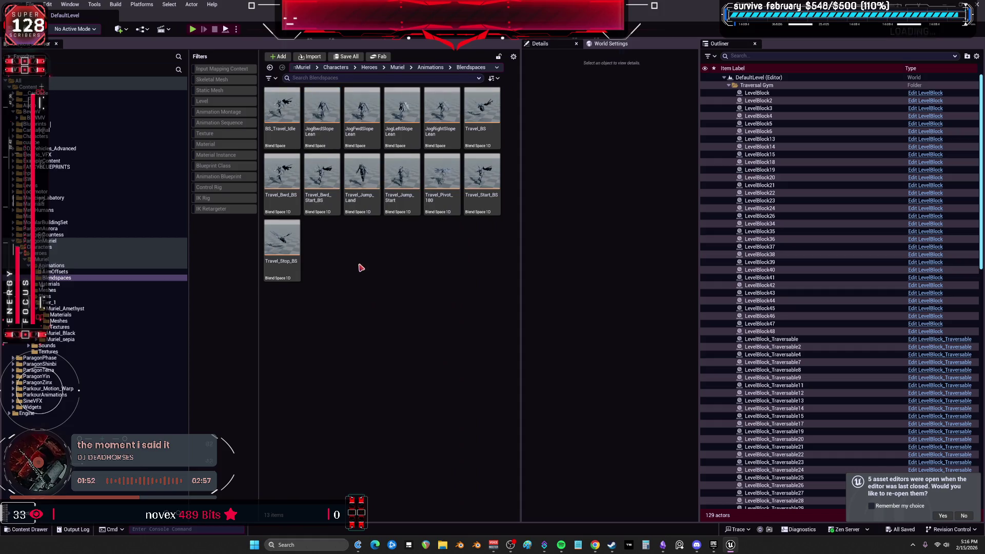
left_click(322, 118)
left_click(433, 147, "shift")
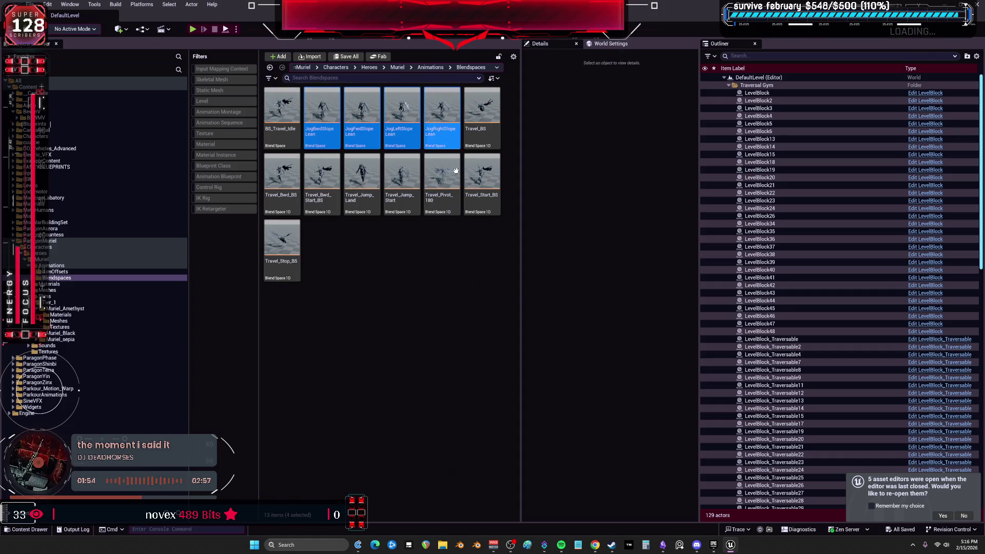
key("Delete")
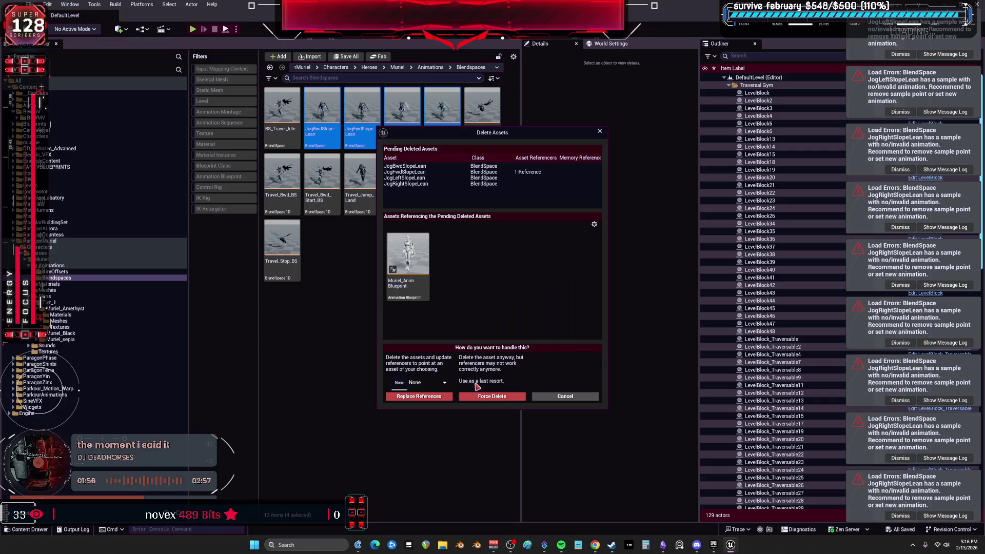
left_click(491, 398)
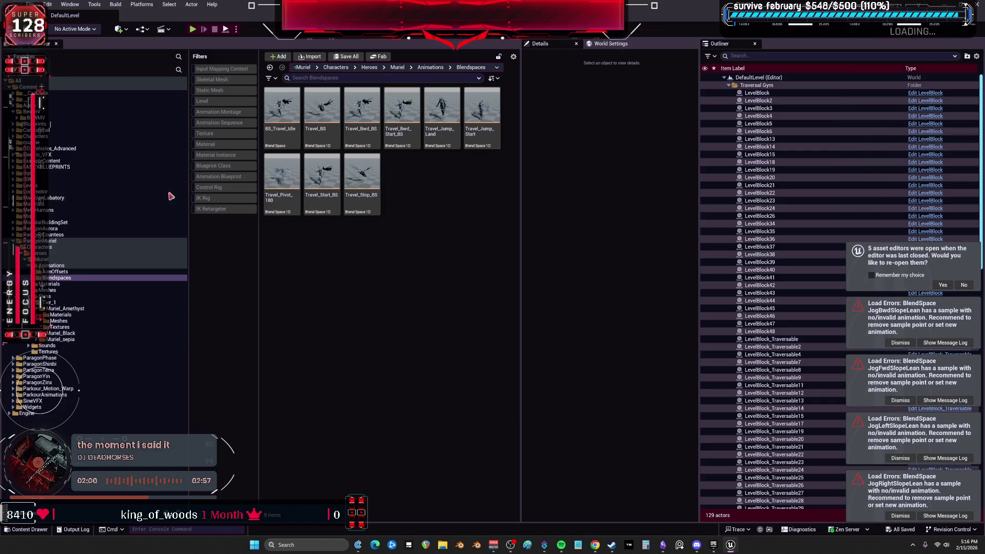
left_click(50, 259)
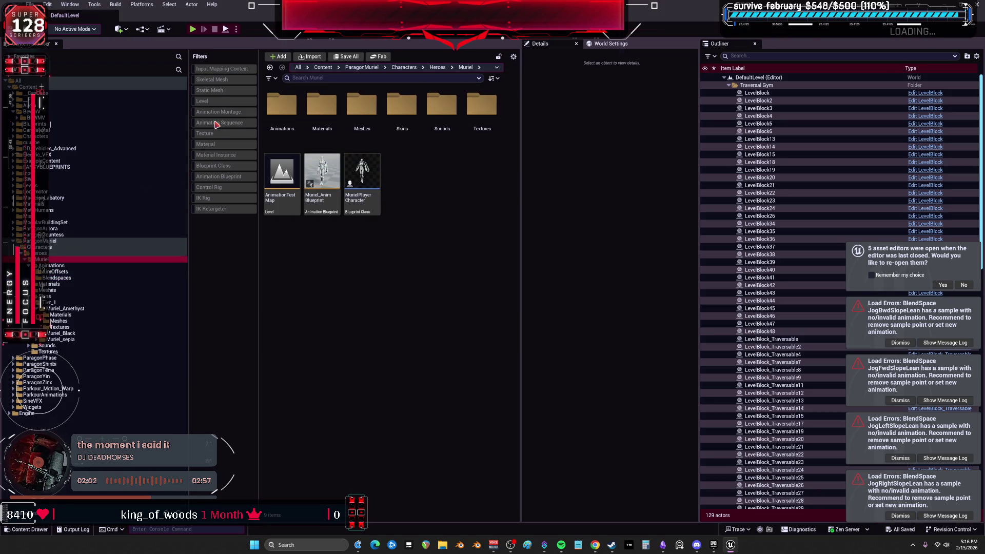
double_click(330, 176)
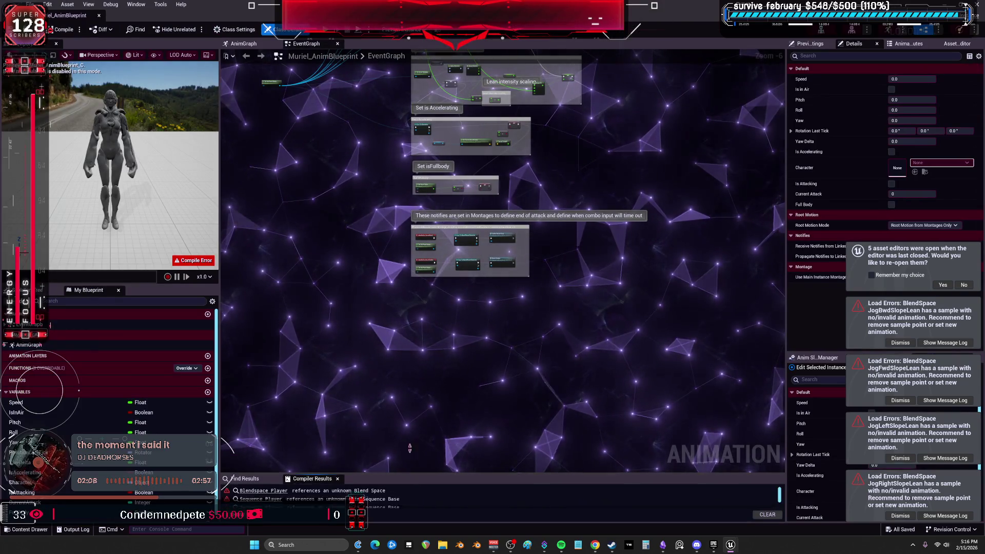
- Trace the Compiler Results errors, delete the broken Sequence Player node, and recompile Muriel_AnimBlueprint
left_click(263, 344)
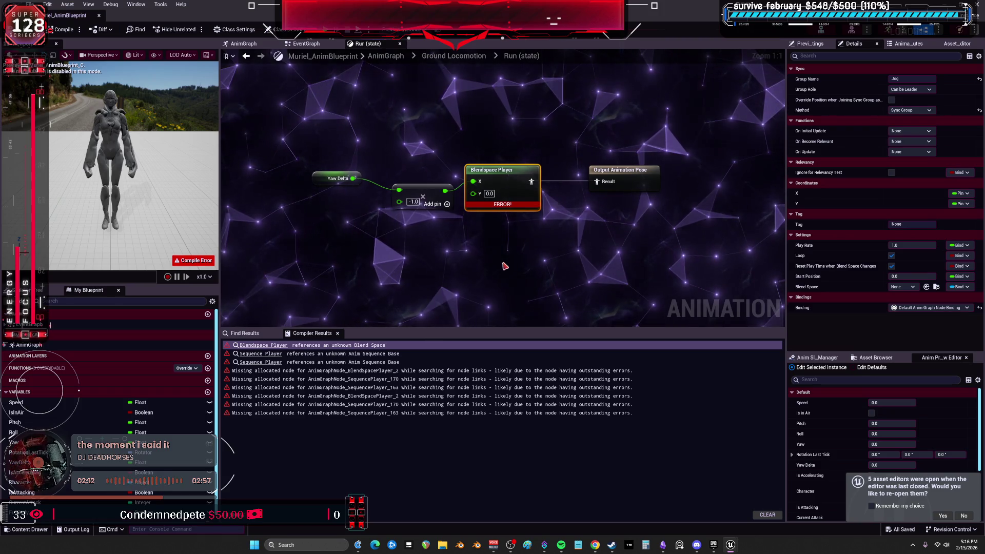
left_click(261, 353)
left_click(260, 362)
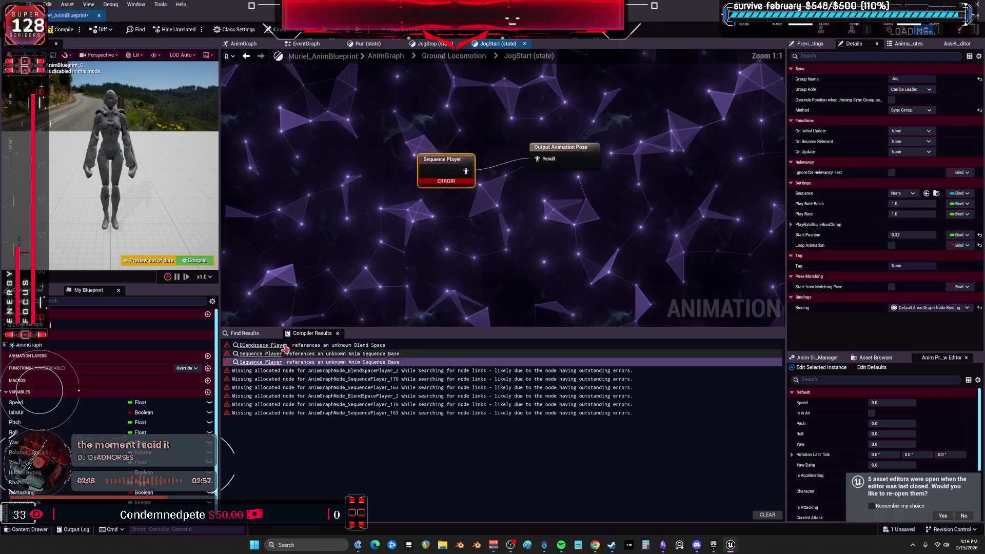
key("Delete")
left_click(504, 370)
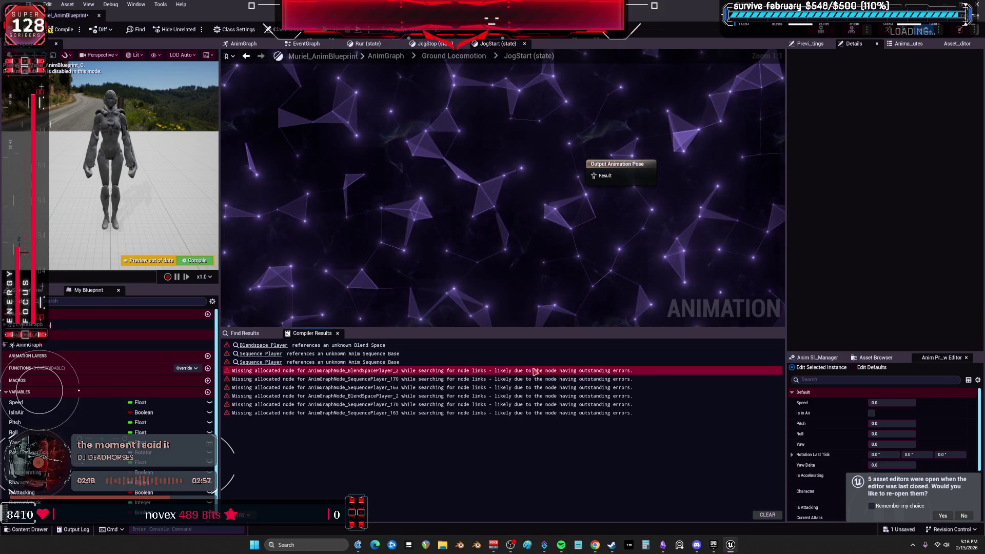
left_click(66, 30)
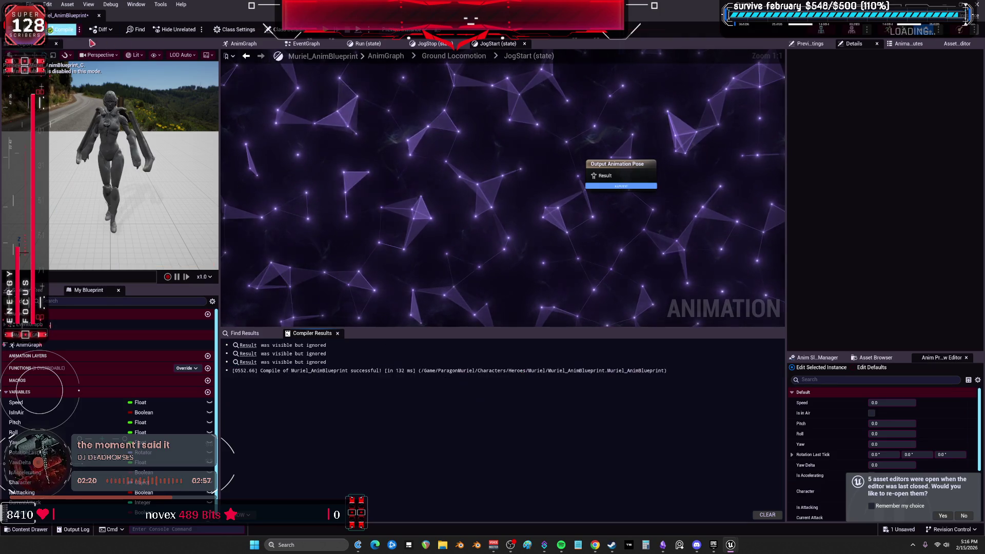
- Review the event graph and the AnimGraph's AO_Idle aim offset node, then close the editor
left_click(304, 45)
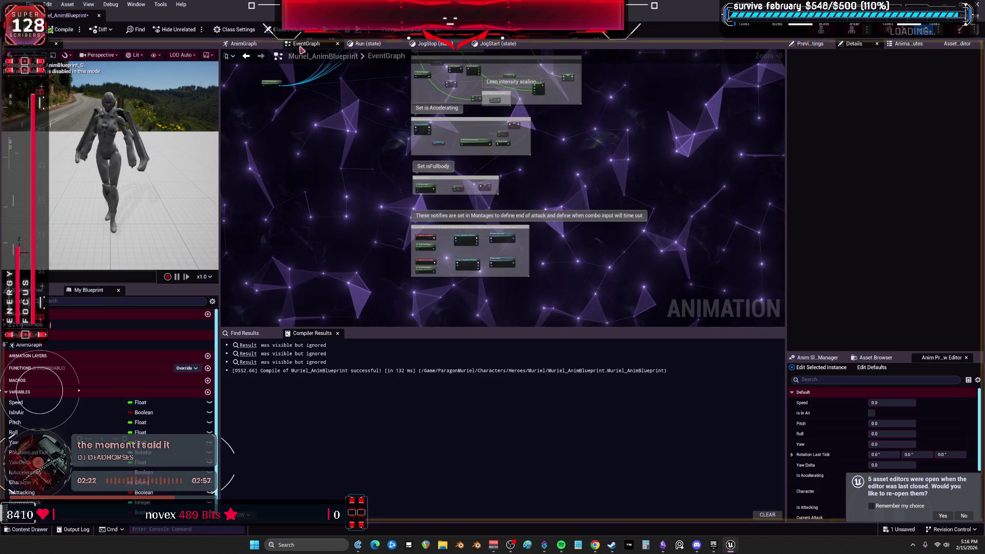
scroll(359, 128, "up", 5)
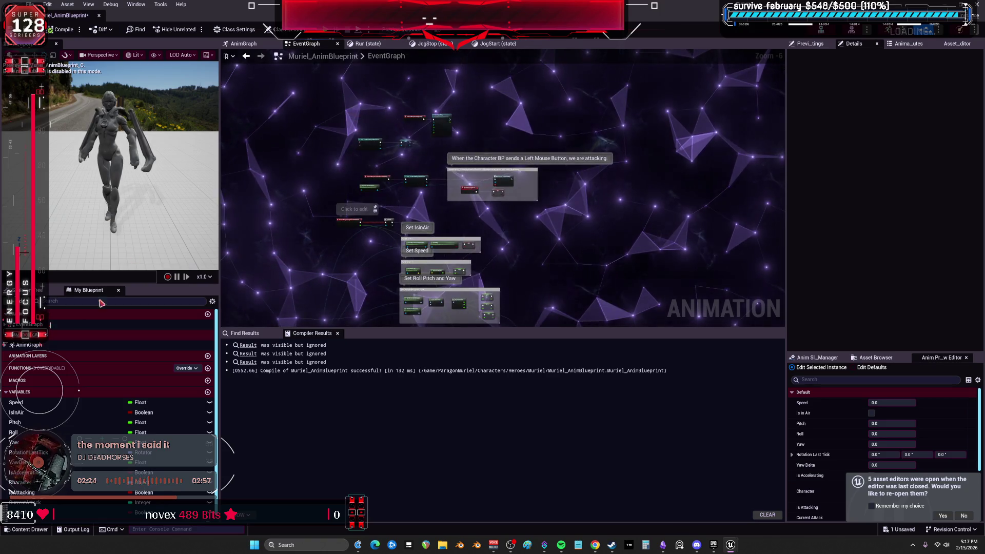
double_click(29, 345)
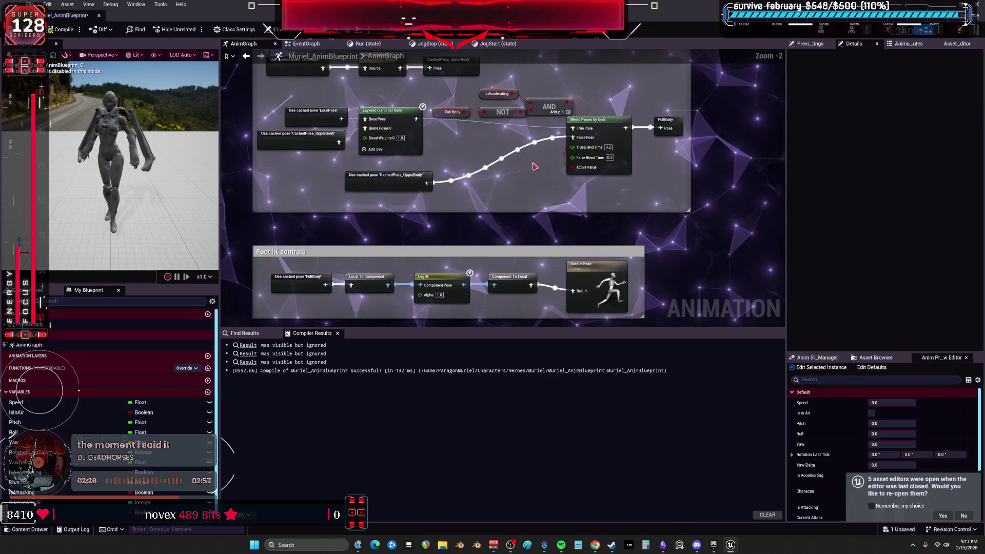
scroll(478, 143, "up", 5)
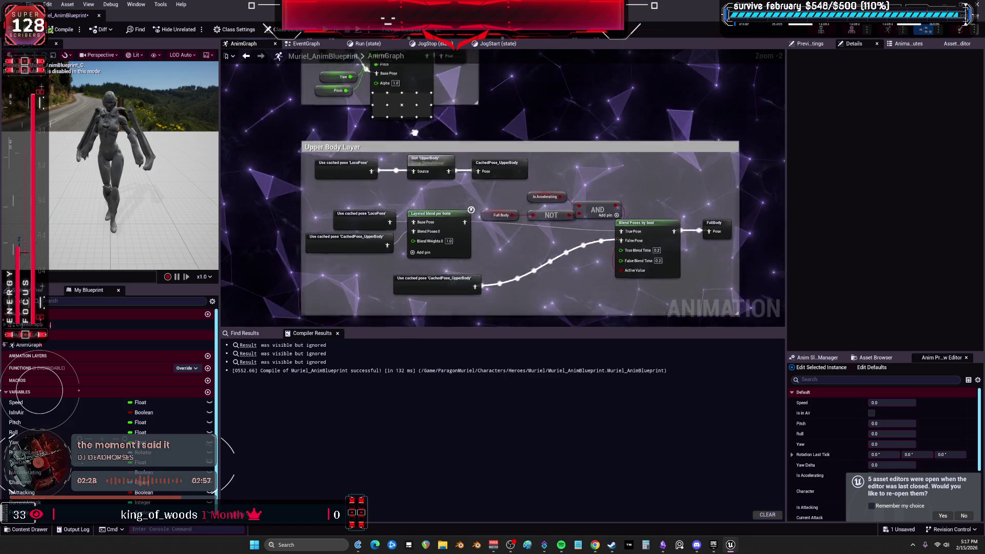
left_click(413, 150)
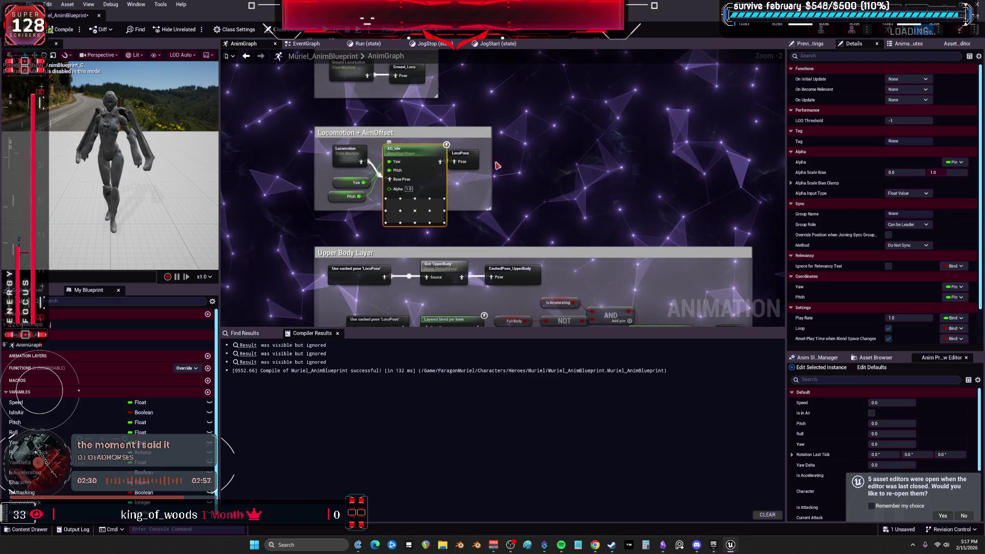
scroll(932, 320, "down", 2)
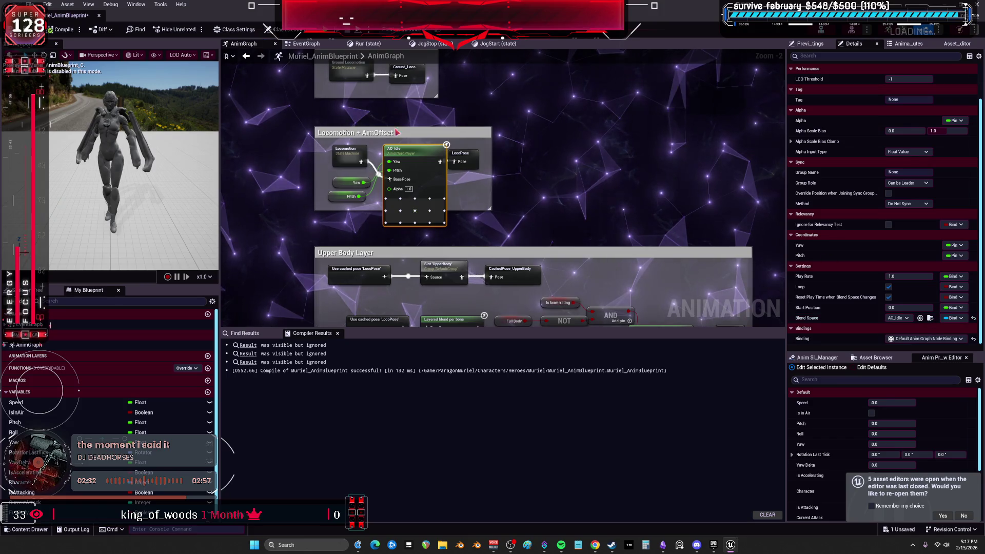
left_click(99, 18)
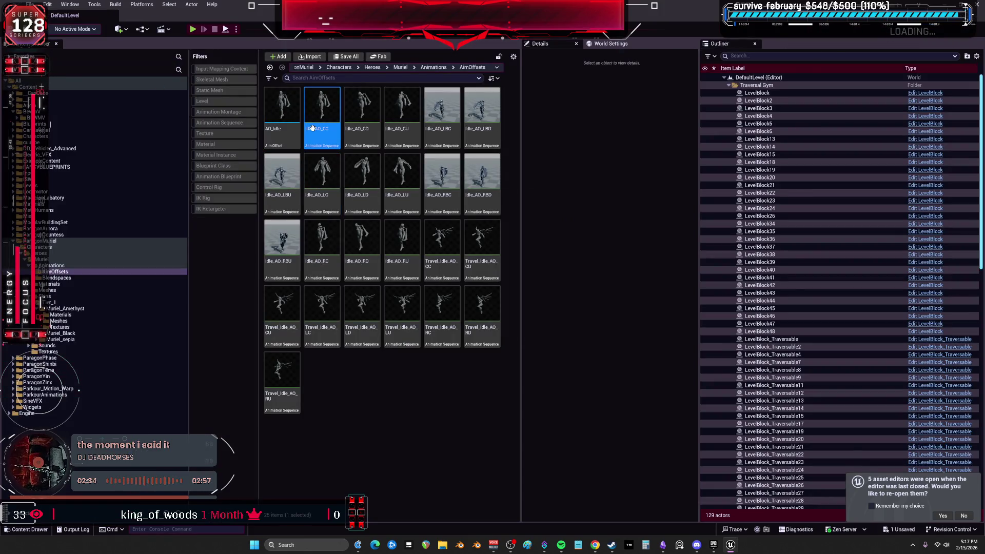
- Inspect the AO_Idle aim offset in its editor, then close it and deselect the asset
double_click(282, 114)
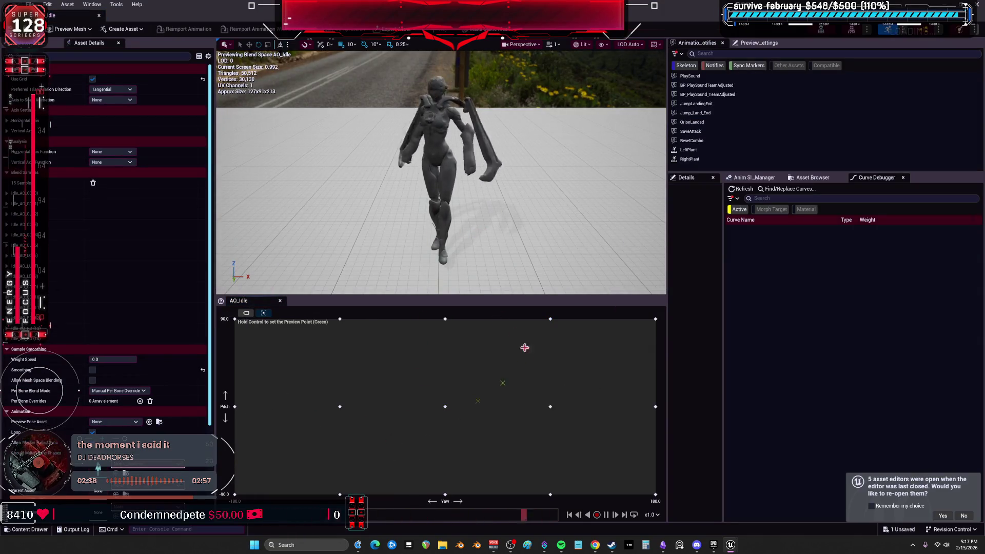
left_click(99, 15)
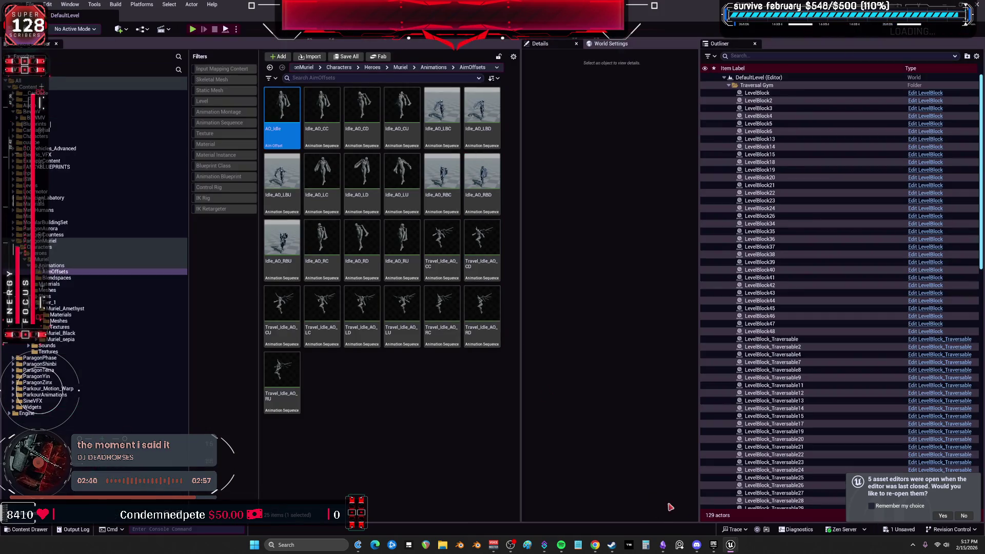
key("alt+Tab")
left_click(433, 414)
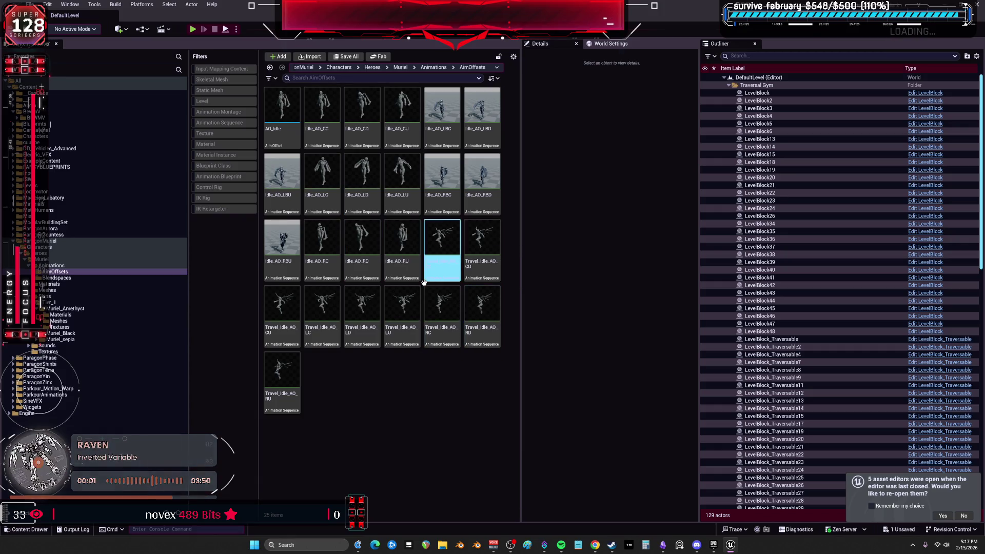
- Select the Idle_AO_CC and Travel_Idle_AO_RU animations and bring up the view options
left_click(324, 134)
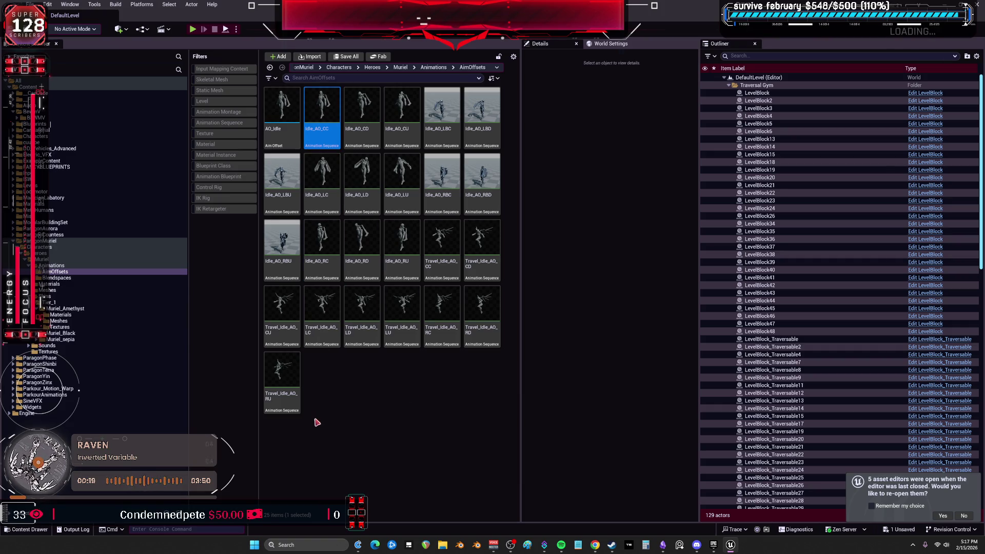
left_click(285, 408)
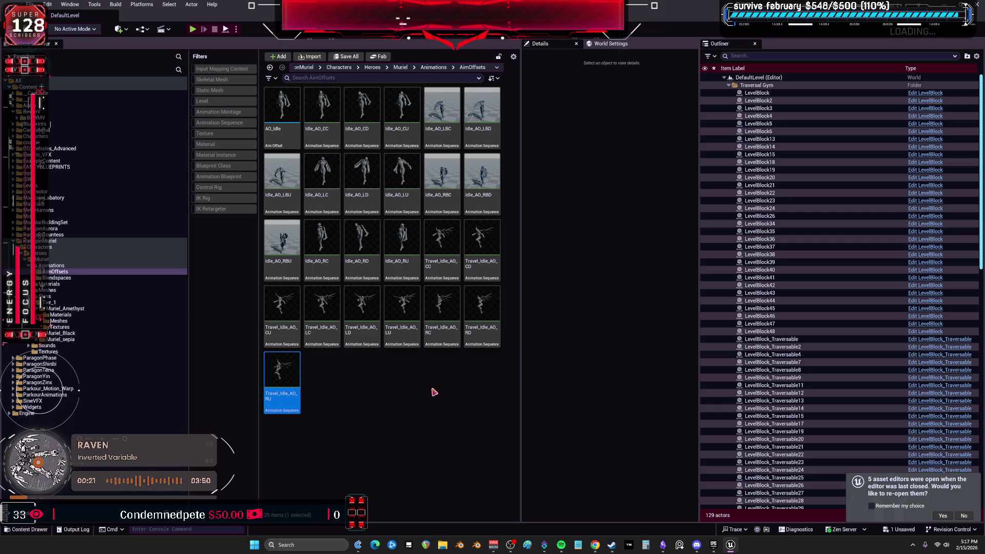
left_click(513, 57)
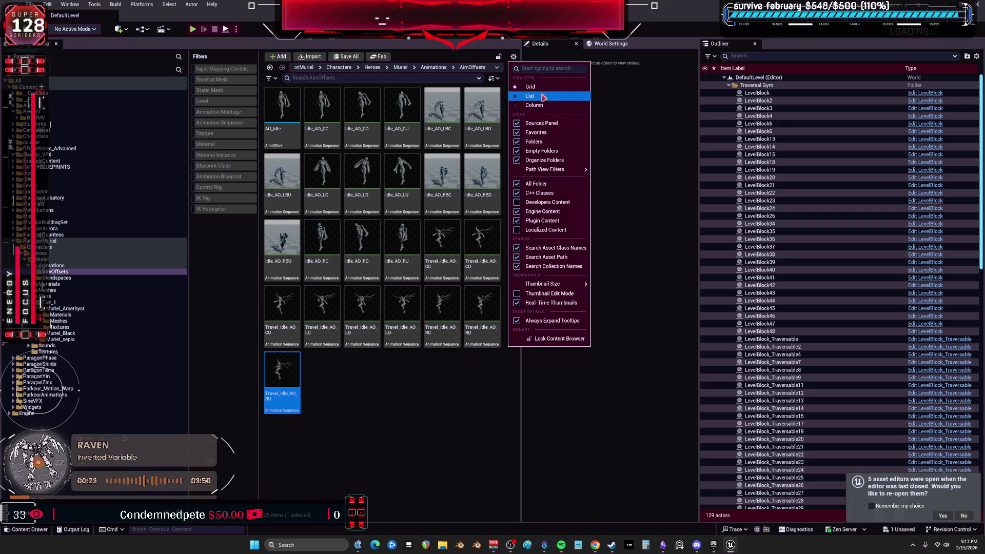
- Switch AimOffsets to a name-and-type column list, narrow it, and select Idle_AO_RU
left_click(544, 113)
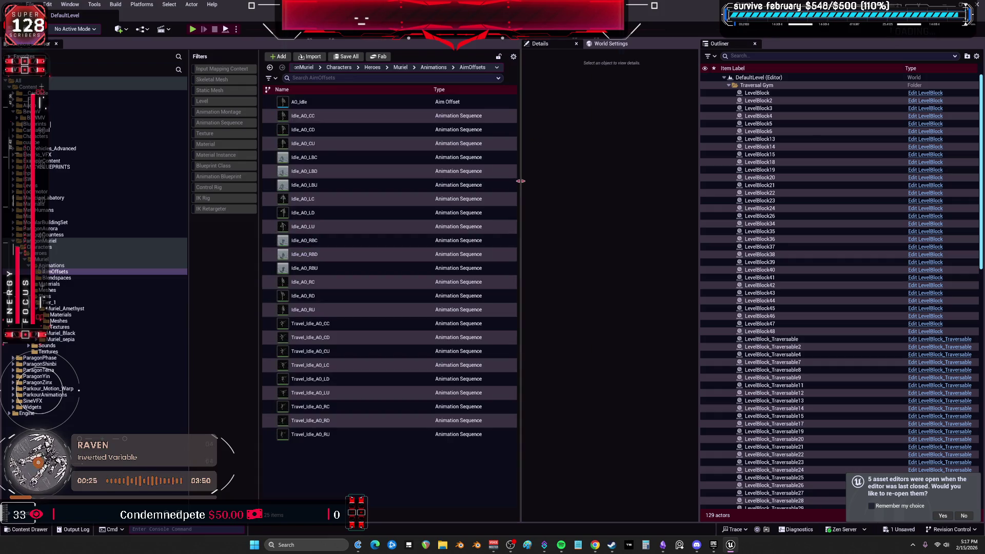
left_click_drag(520, 182, 429, 184)
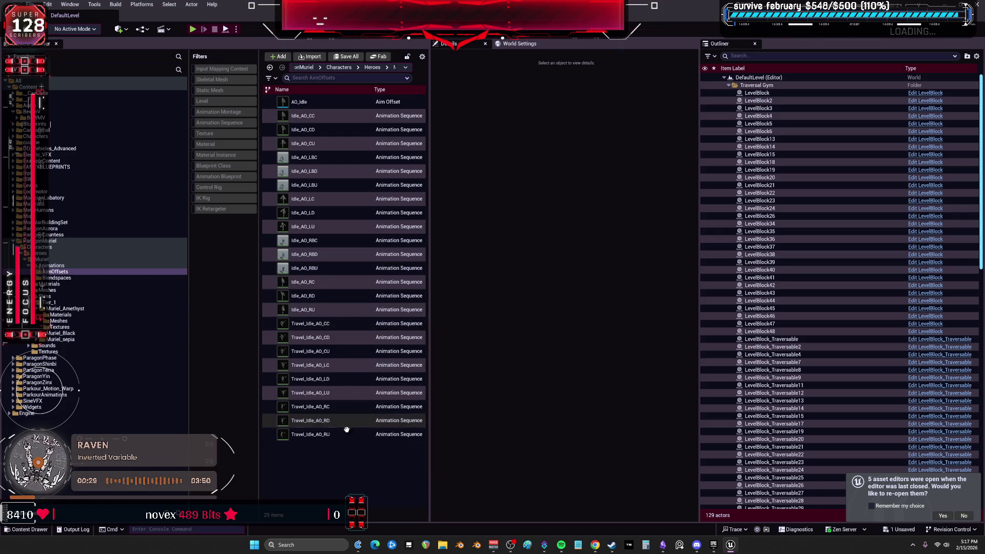
left_click(308, 309)
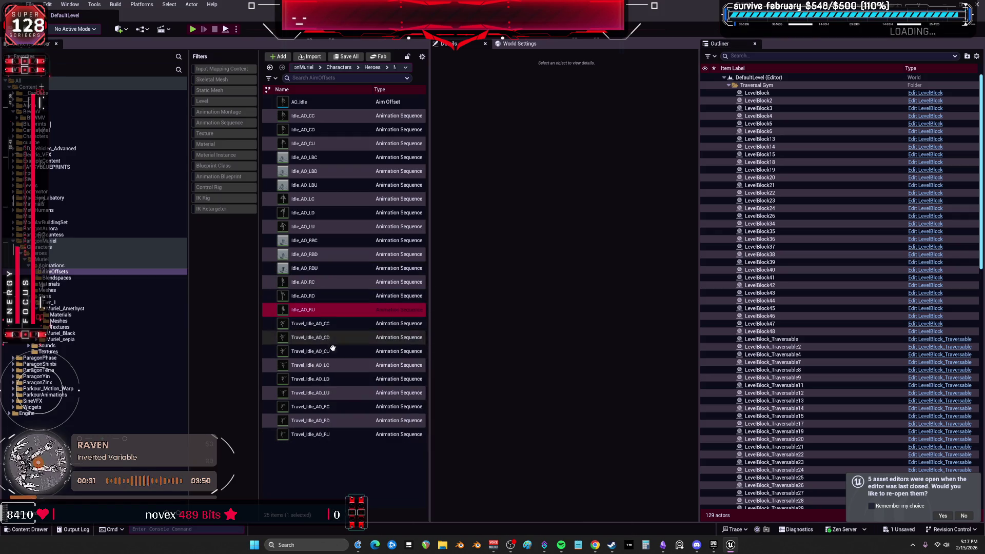
key("F2")
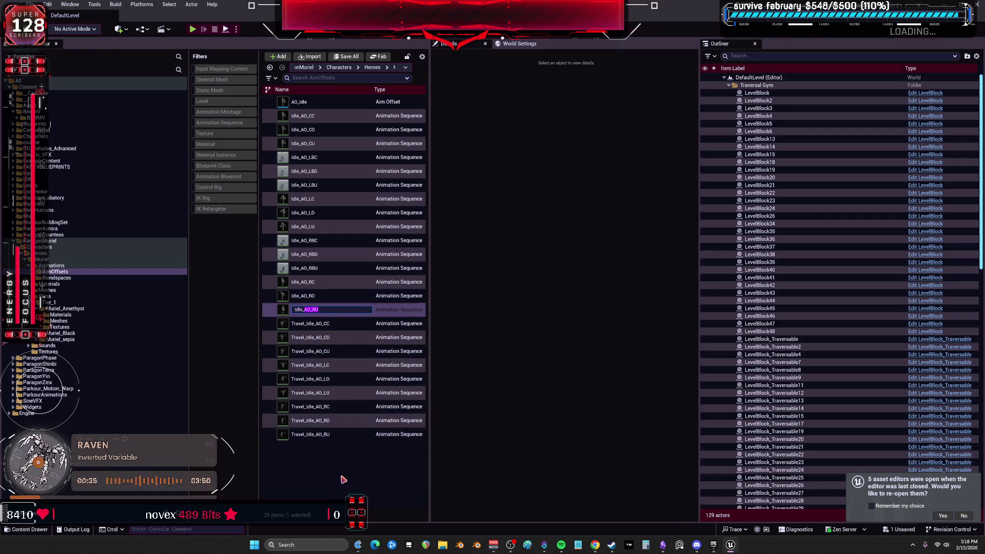
- Delete Idle_AO_RU, replacing its references with Travel_Idle_AO_RU, and save the changed assets
right_click(318, 309)
left_click(395, 334)
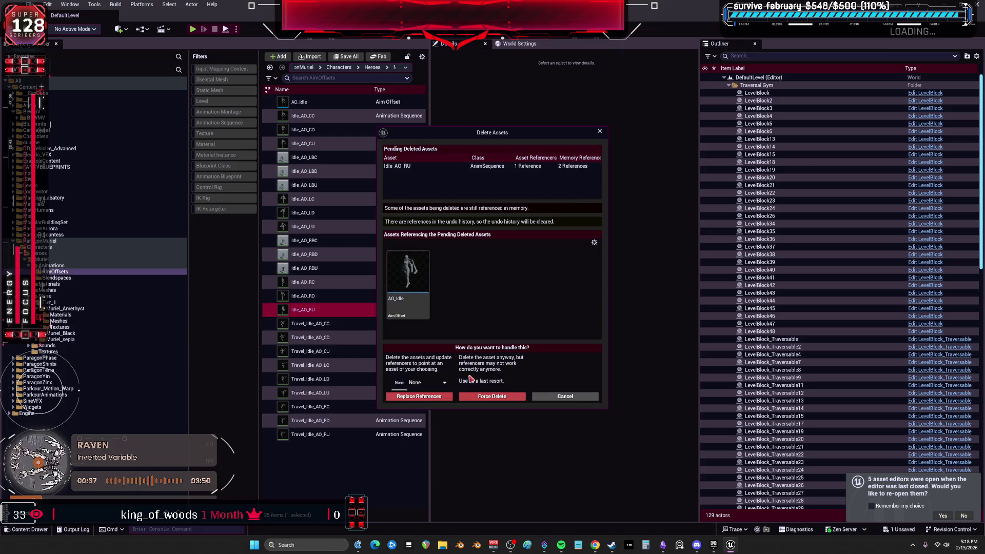
left_click(426, 383)
type("AO_RU")
scroll(491, 448, "down", 2)
scroll(490, 450, "down", 2)
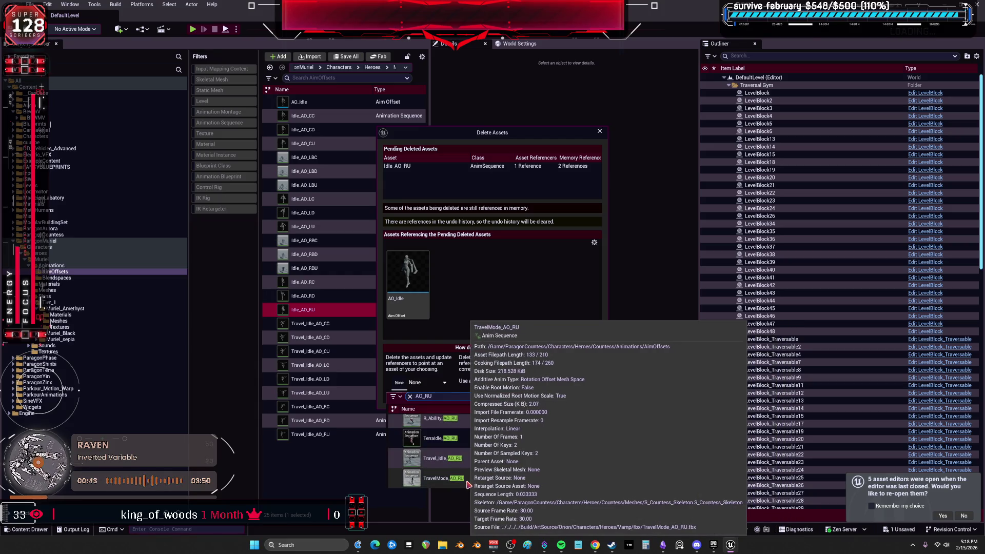
left_click(458, 458)
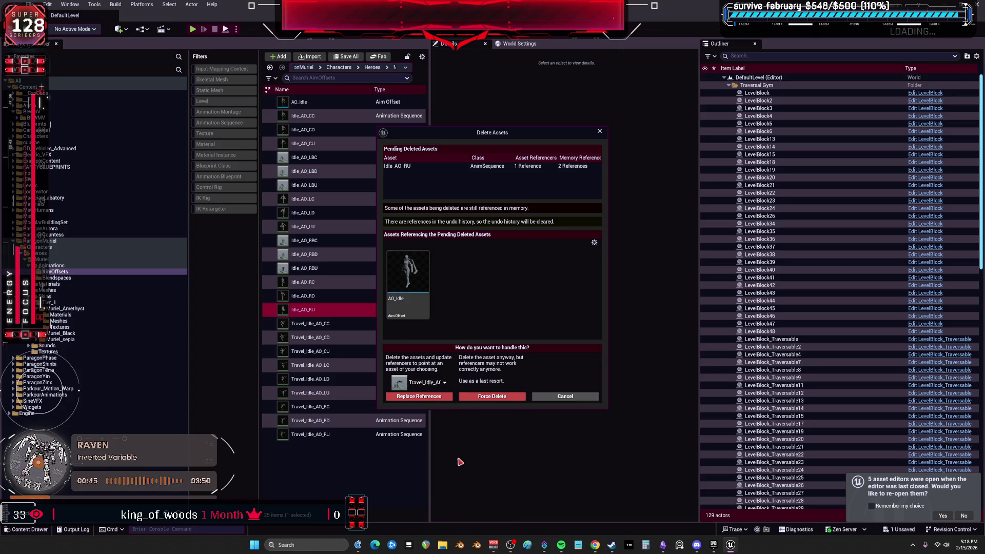
left_click(419, 396)
left_click(552, 293)
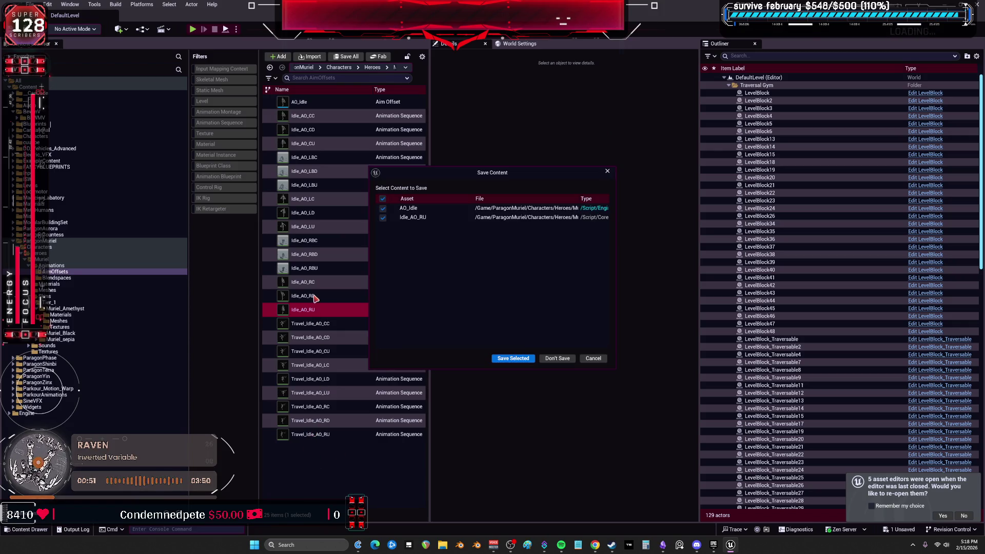
left_click(522, 362)
right_click(314, 309)
- Delete Idle_AO_RD, redirecting its references to Travel_Idle_AO_RD, and save the changed assets
left_click(303, 296)
right_click(305, 295)
key("F2")
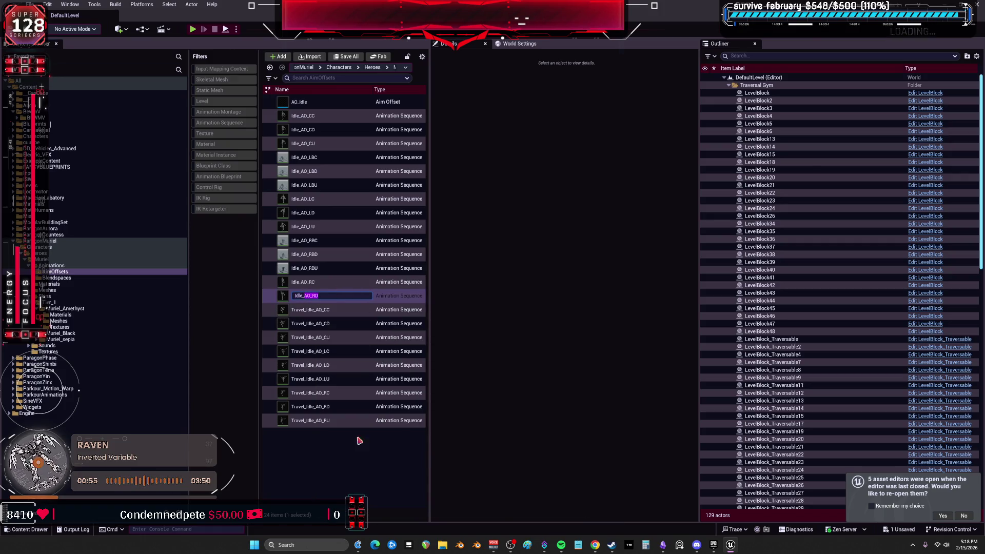
key("Escape")
left_click(320, 299)
key("Delete")
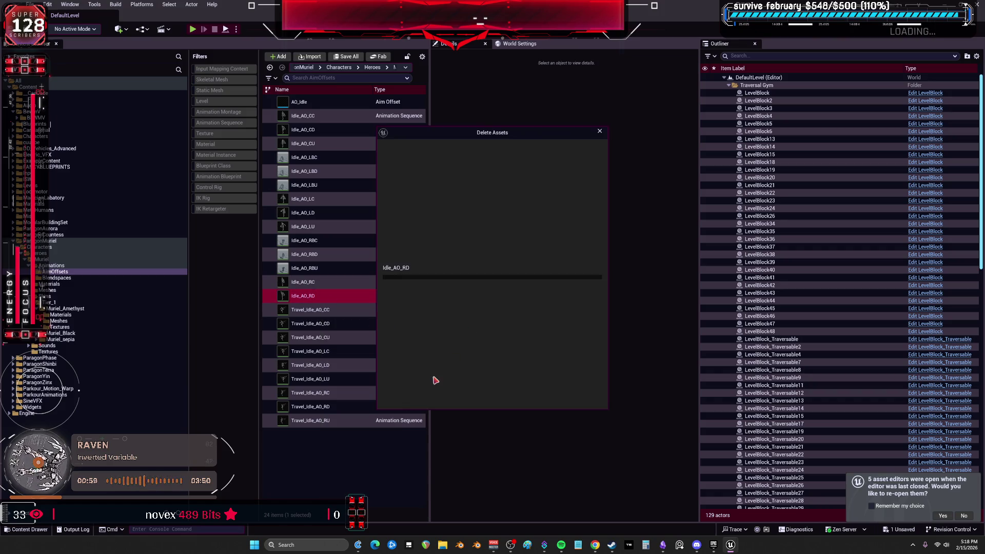
left_click(429, 383)
type("Idle_AO_RD")
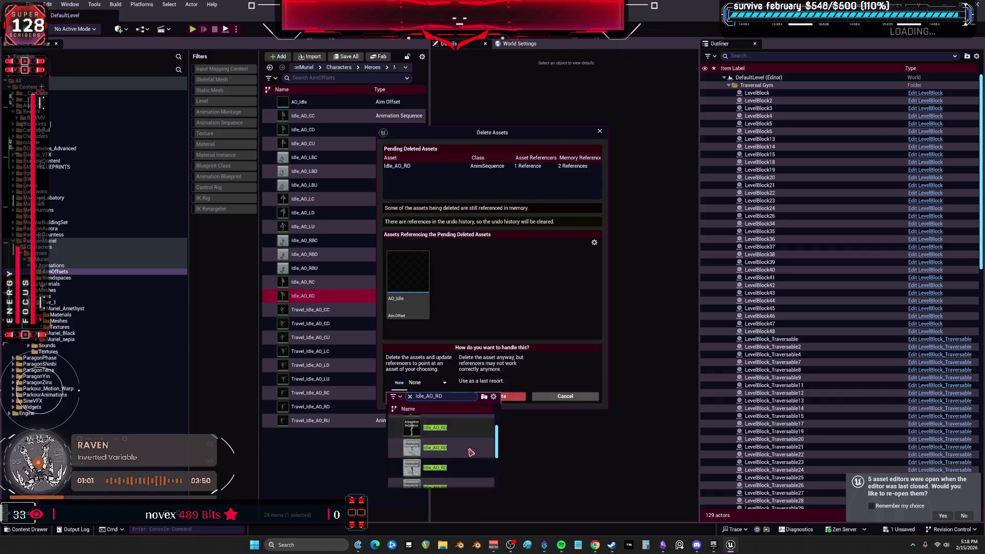
scroll(436, 461, "down", 3)
left_click(440, 478)
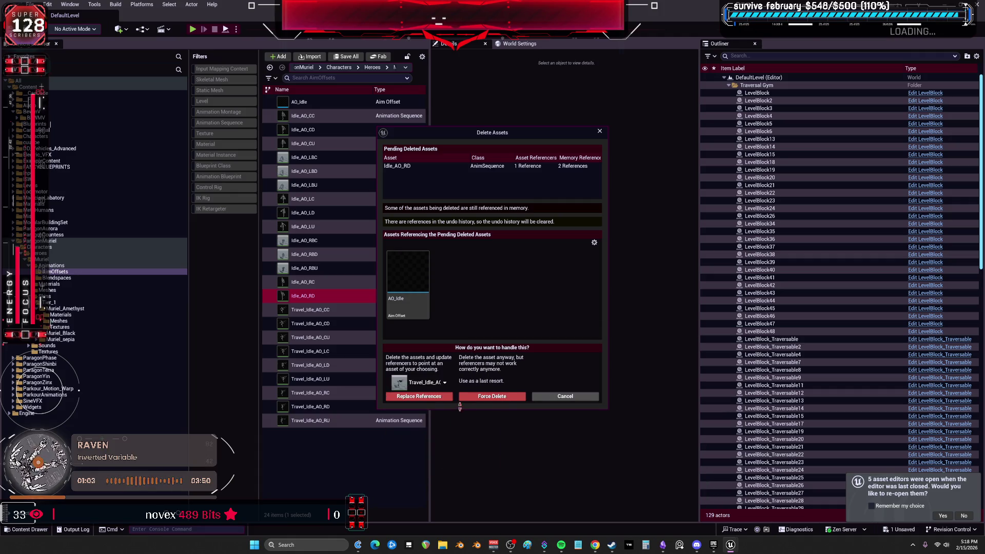
left_click(440, 396)
left_click(552, 296)
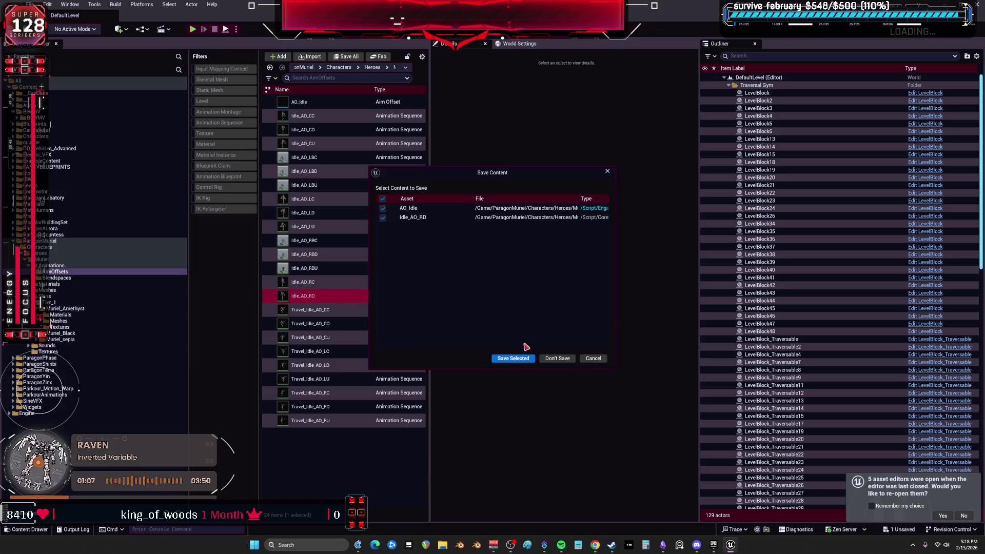
left_click(507, 359)
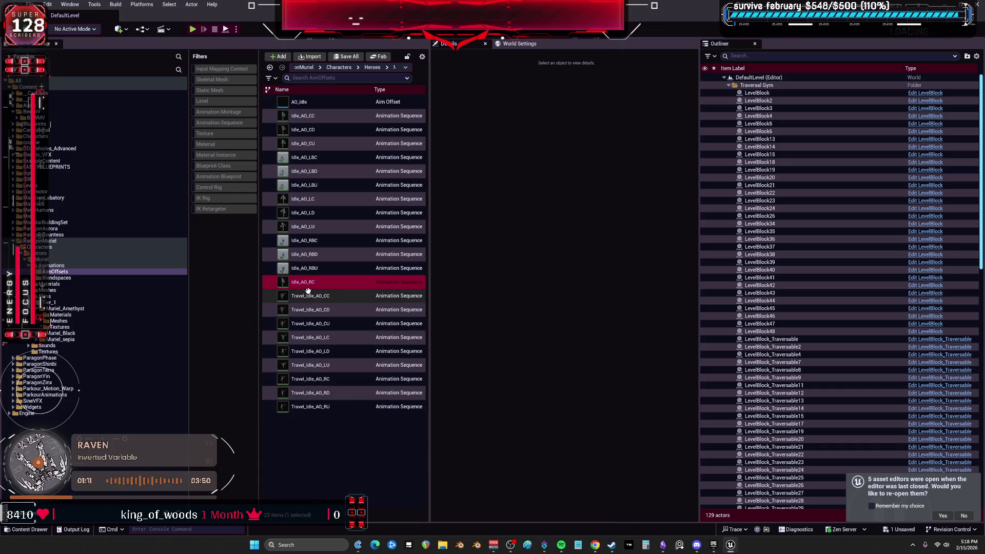
- Delete Idle_AO_RC, redirecting its references to Travel_Idle_AO_RC, and save the changed assets
key("F2")
left_click(318, 282)
key("Delete")
left_click(435, 387)
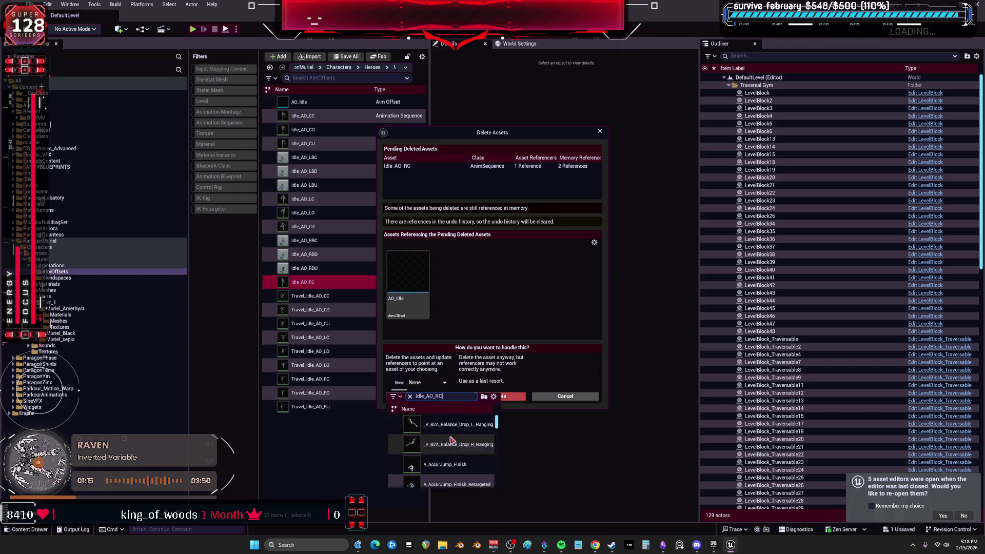
left_click(434, 482)
left_click(417, 396)
left_click(553, 295)
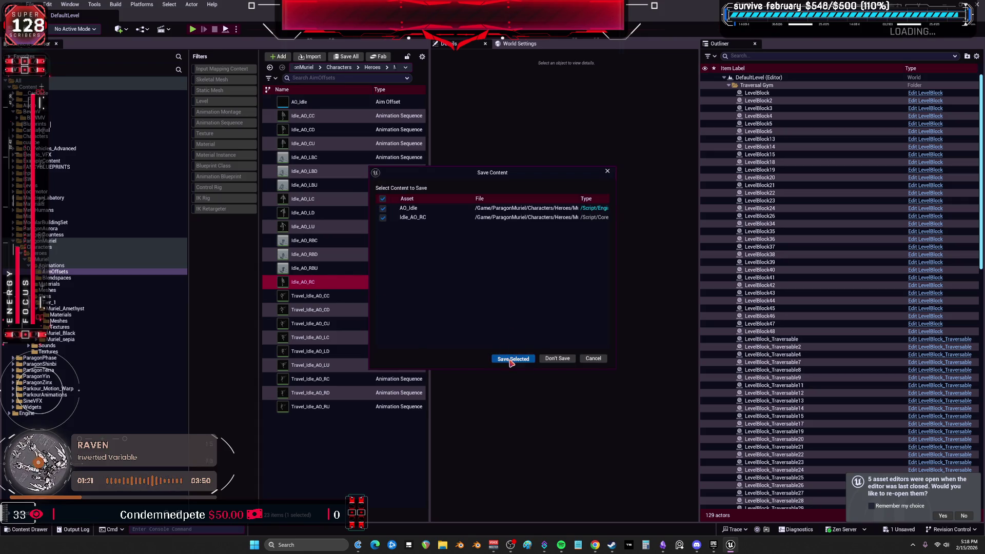
left_click(511, 359)
left_click(308, 268)
left_click(311, 268)
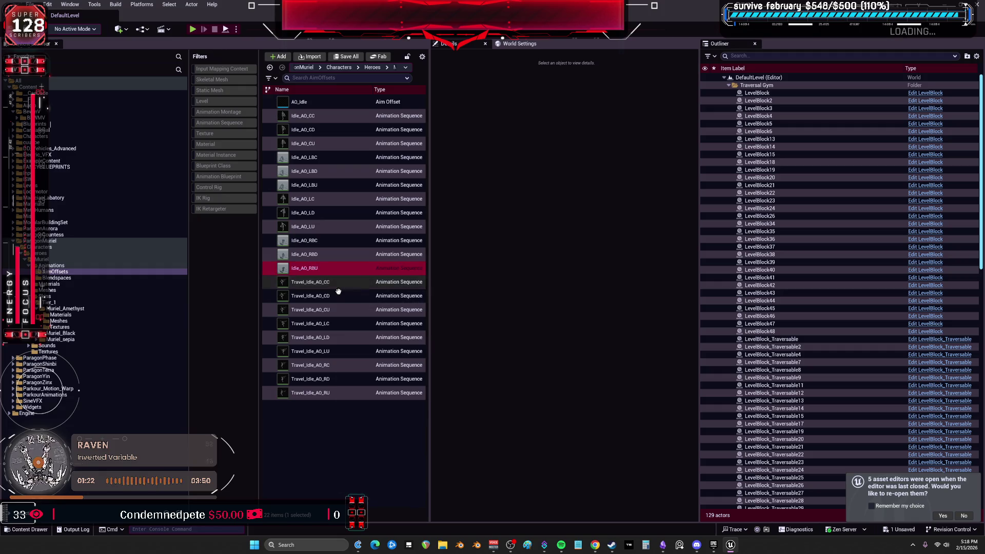
- Force delete the six back sequences: Idle_AO_RBD, RBU, RBC, LBC, LBD and LBU
left_click(341, 438)
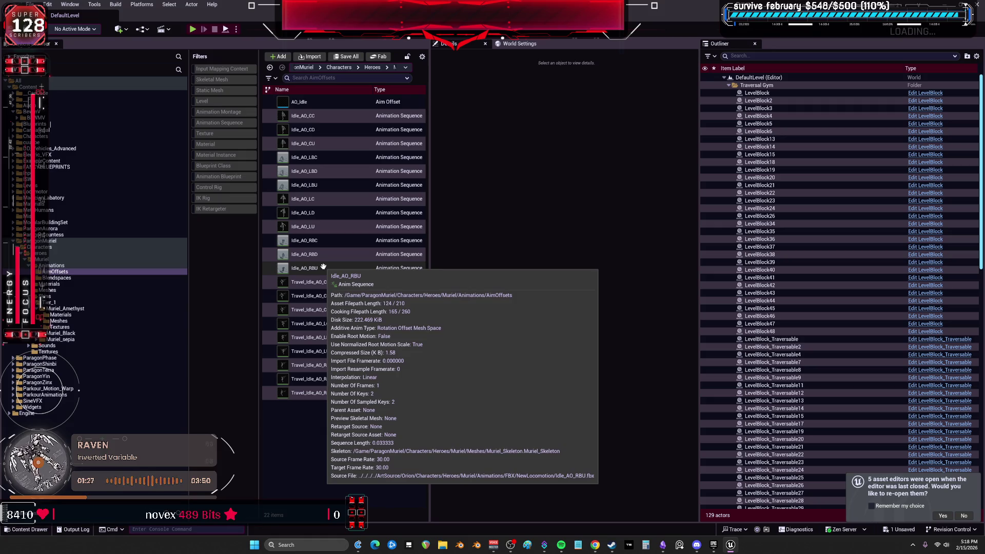
left_click(323, 266)
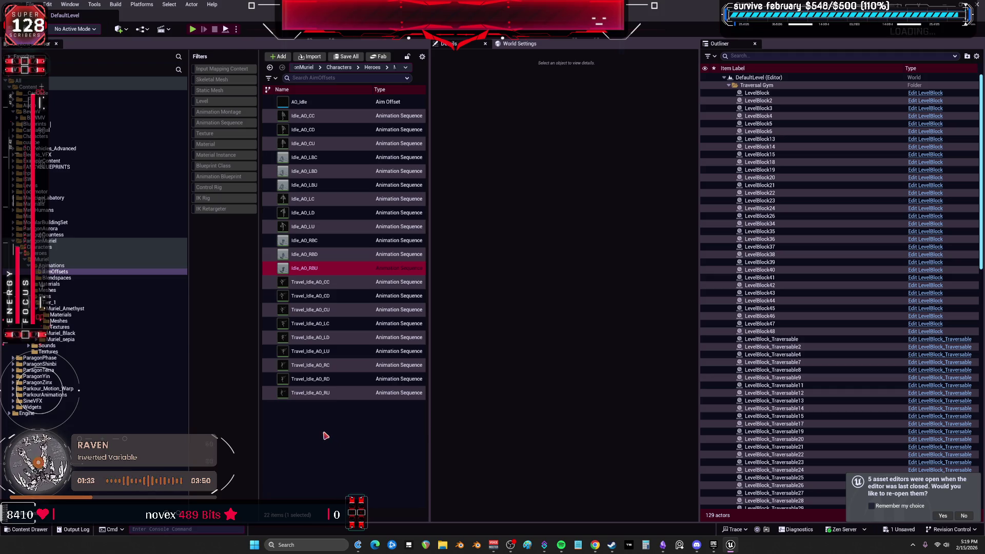
mouse_move(326, 256)
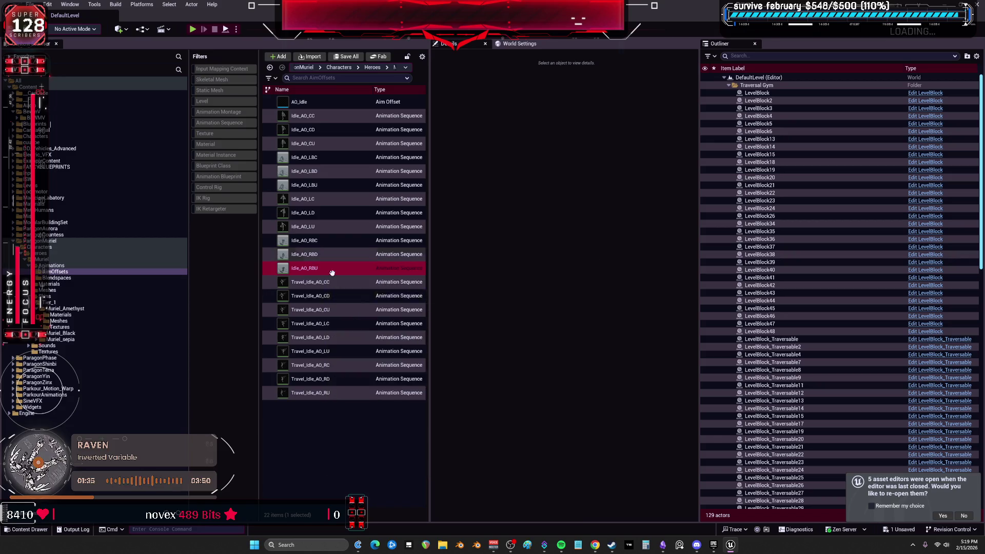
left_click(339, 441)
left_click(314, 254)
left_click(325, 267, "shift")
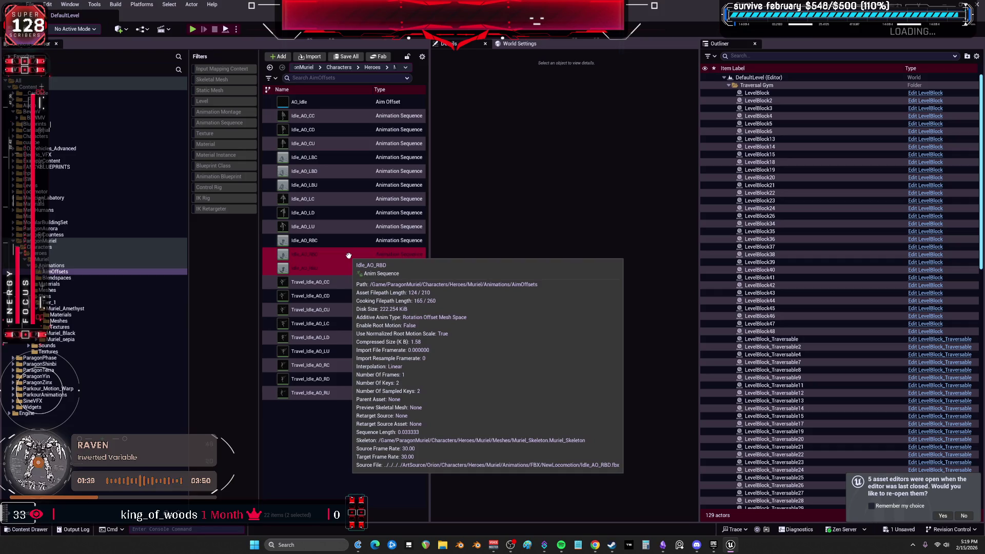
left_click(341, 241)
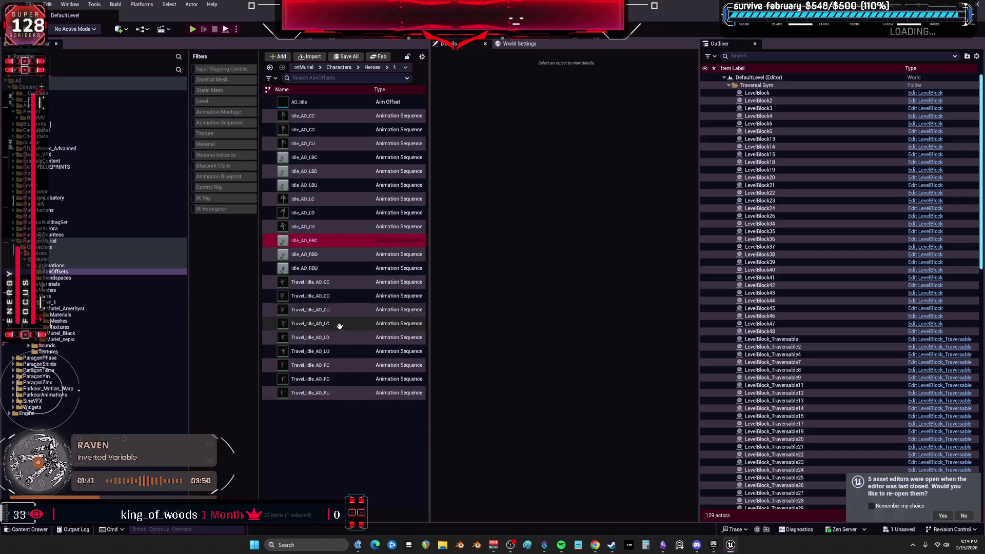
left_click(326, 266, "shift")
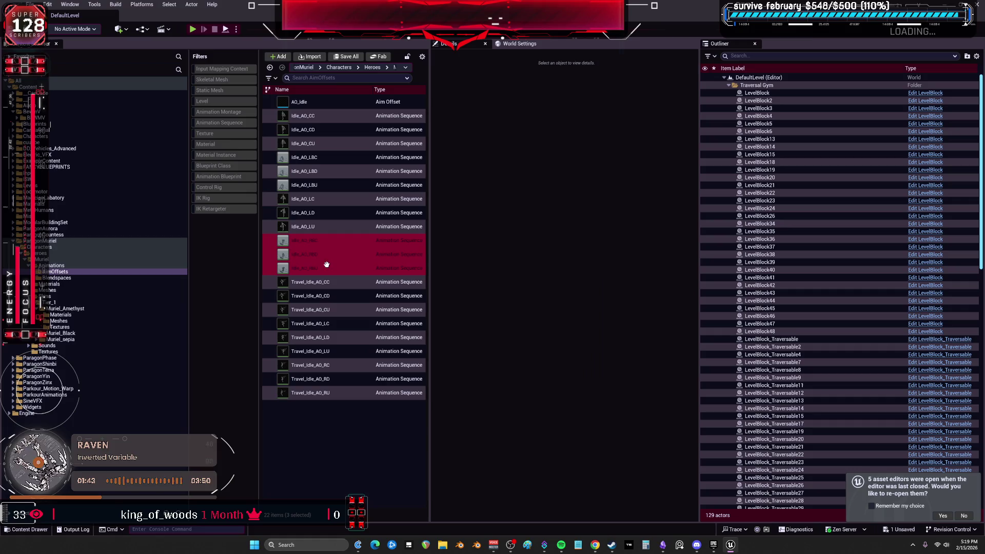
left_click(321, 185, "ctrl")
left_click(321, 171, "ctrl")
left_click(322, 158, "ctrl")
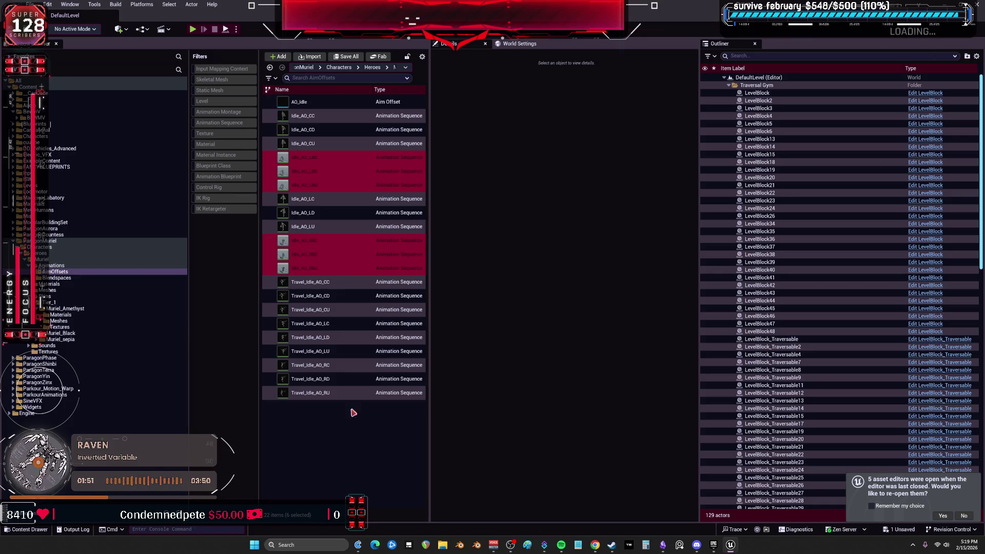
key("Delete")
left_click(446, 398)
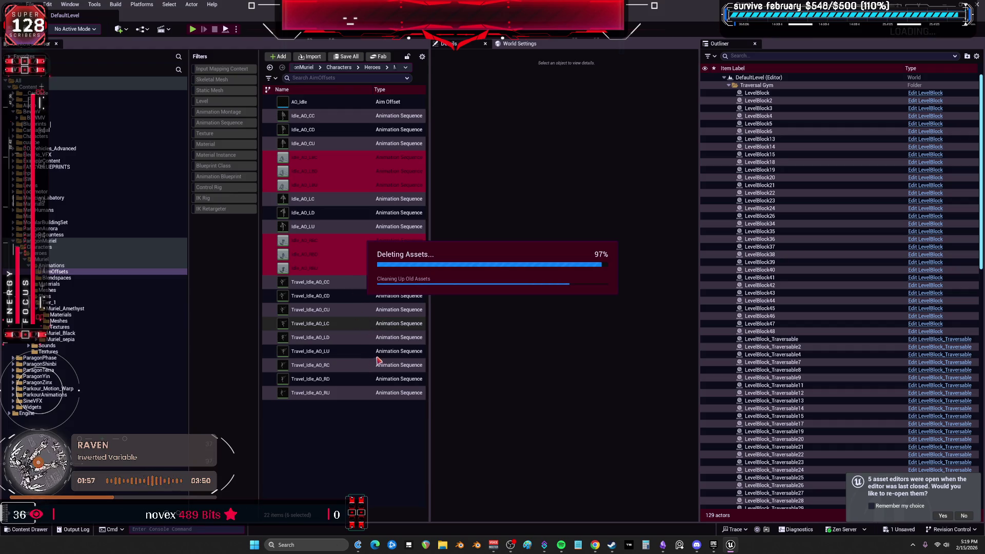
- Delete Idle_AO_LU, replacing its references with Travel_Idle_AO_LU, and save
left_click(322, 189)
left_click(320, 188)
key("Escape")
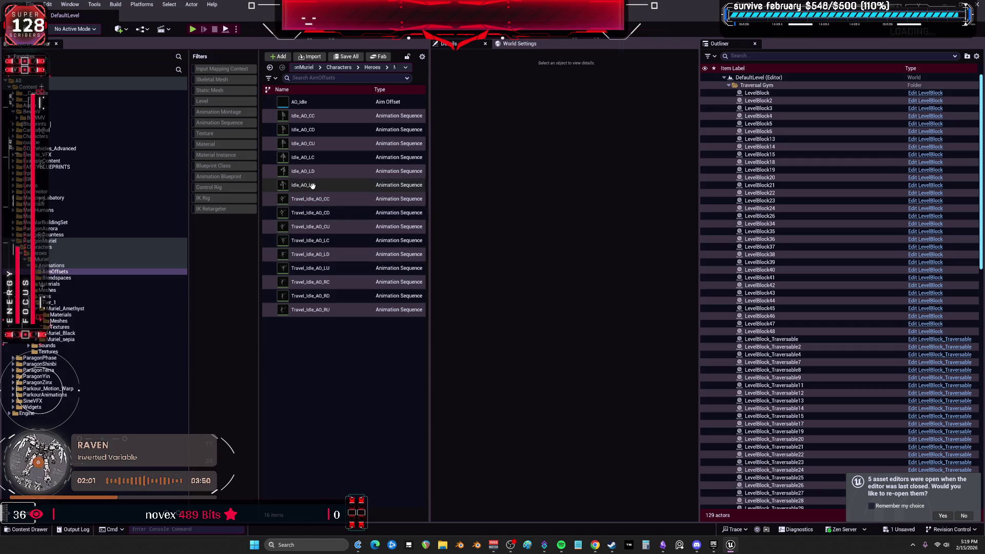
key("Delete")
left_click(428, 382)
type("Idle_AO_LU")
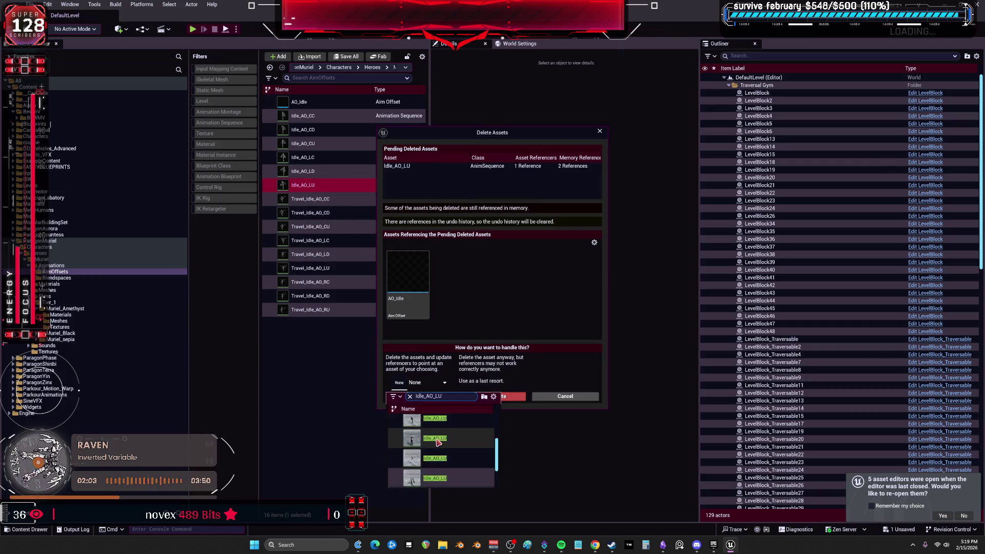
left_click(417, 481)
left_click(430, 398)
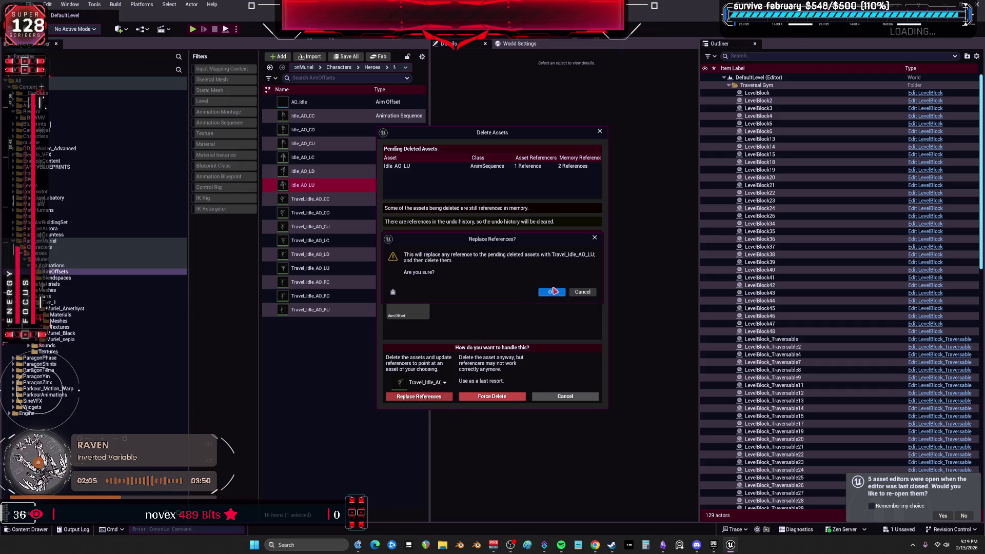
left_click(553, 294)
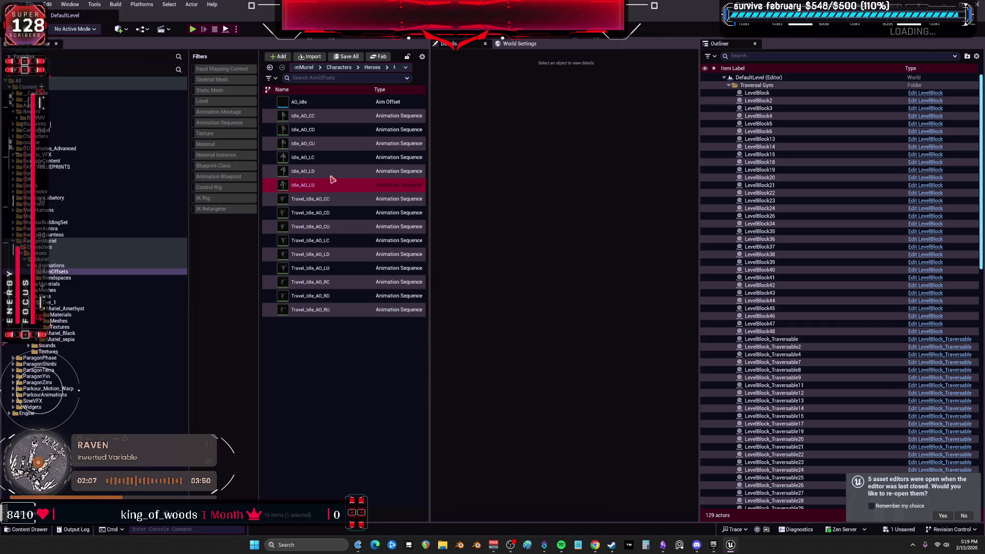
left_click(508, 358)
- Delete Idle_AO_LD, replacing its references with Travel_Idle_AO_LD, and save
key("F2")
key("Escape")
key("Delete")
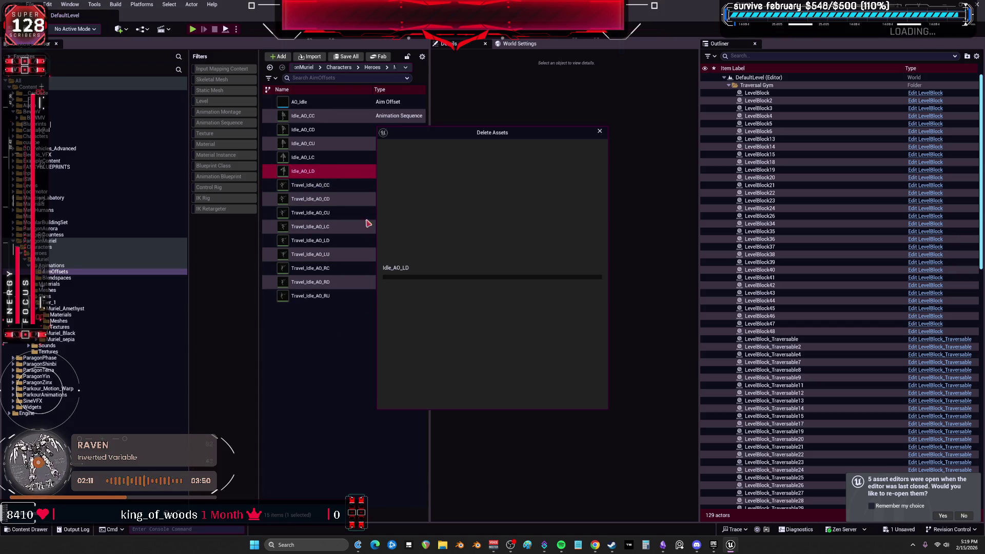
left_click(428, 382)
scroll(416, 461, "down", 3)
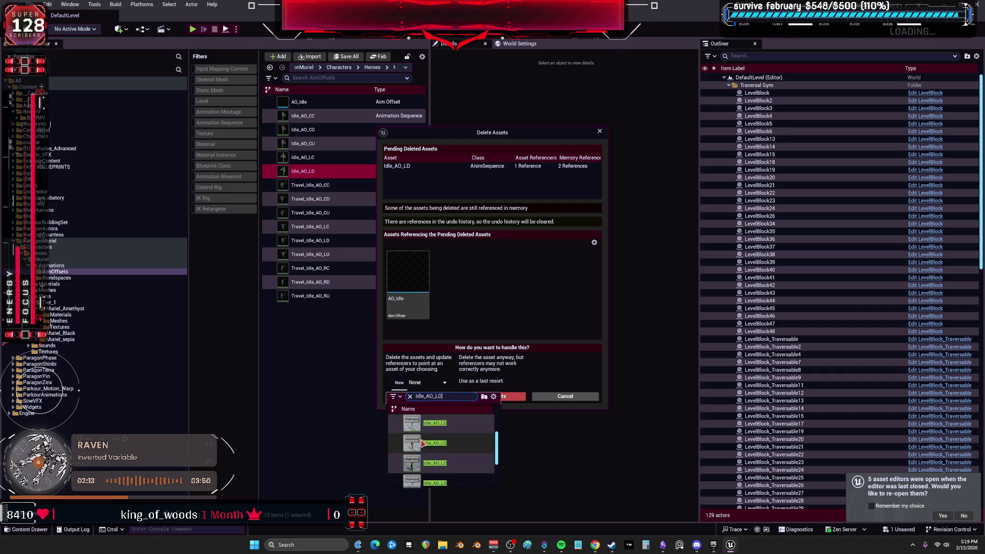
left_click(406, 486)
left_click(441, 397)
left_click(557, 294)
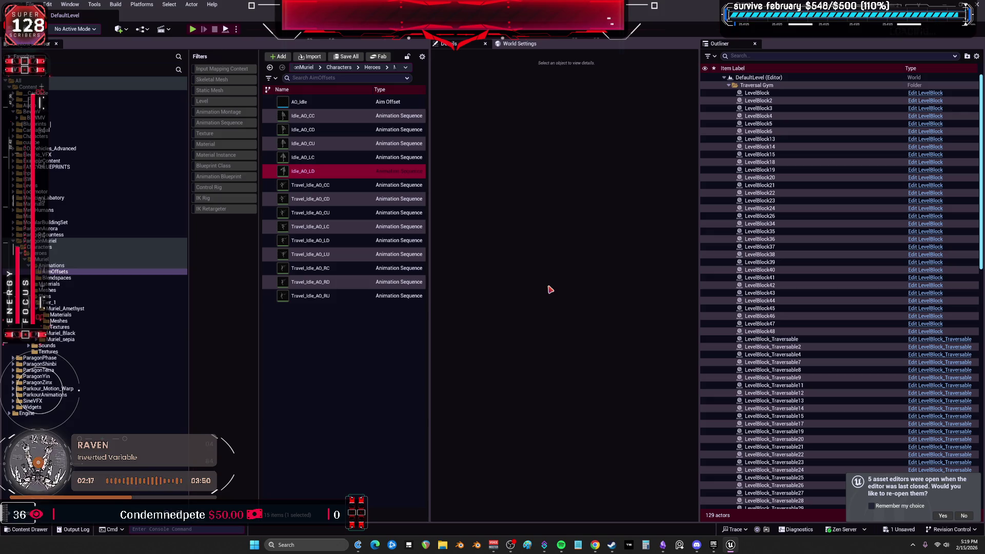
left_click(516, 358)
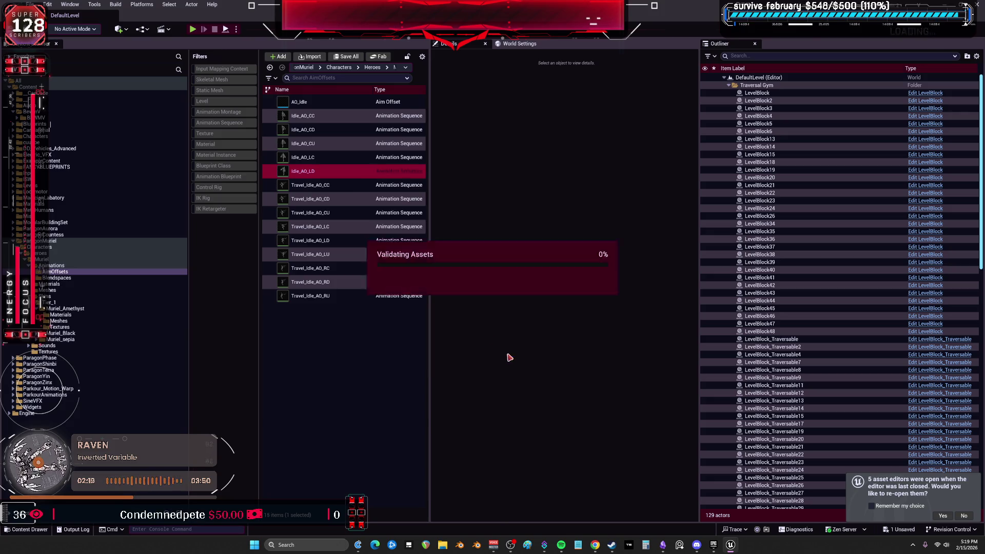
- Delete Idle_AO_LC, replacing its references with Travel_Idle_AO_LC, and save
left_click(330, 158)
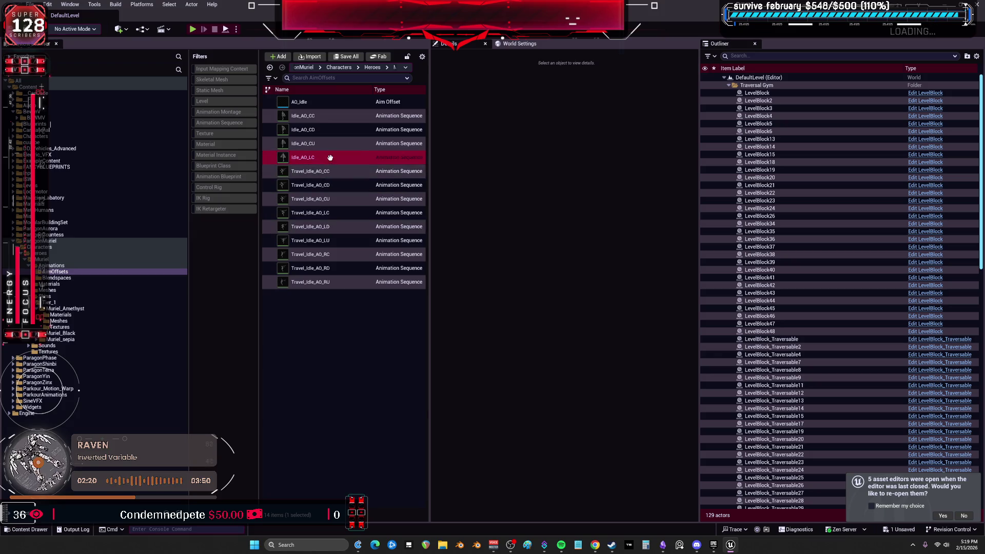
key("Delete")
left_click(428, 382)
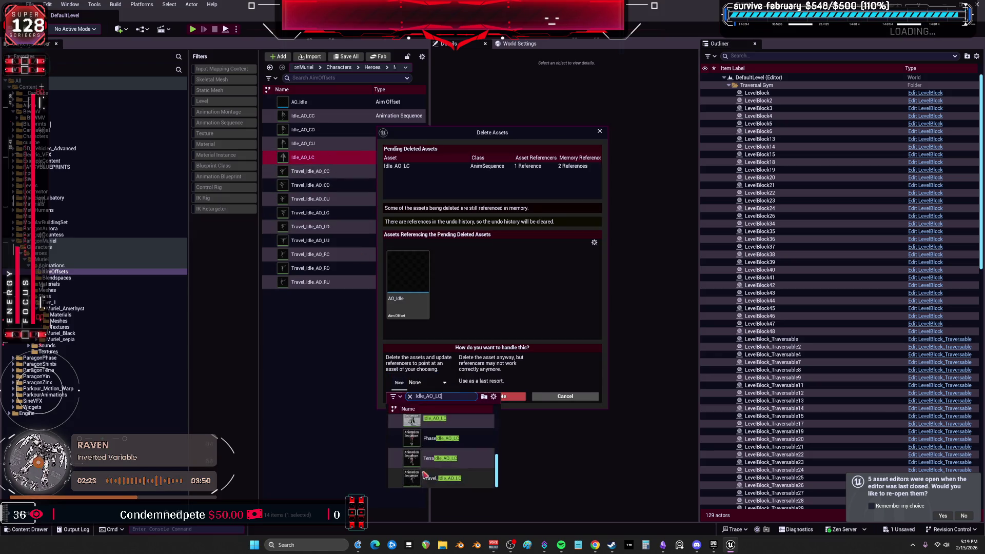
left_click(439, 447)
left_click(419, 396)
left_click(551, 291)
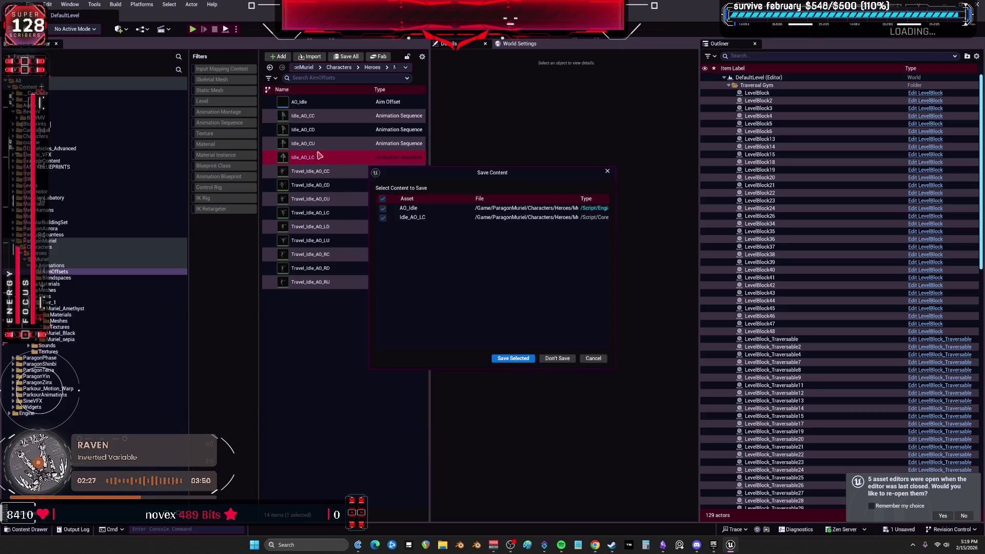
left_click(516, 358)
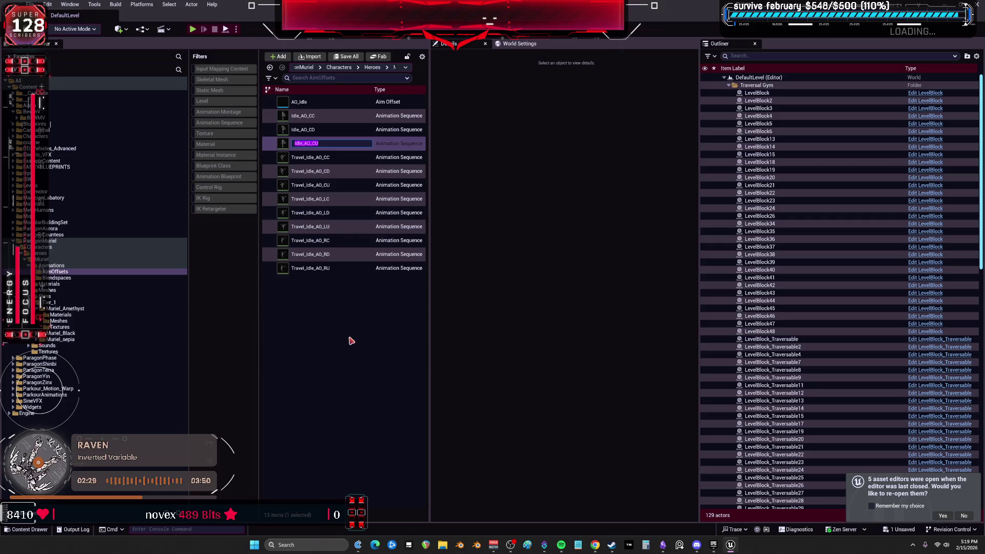
- Delete Idle_AO_CU, replacing its references with Travel_Idle_AO_CU, and save
left_click(338, 143)
key("Delete")
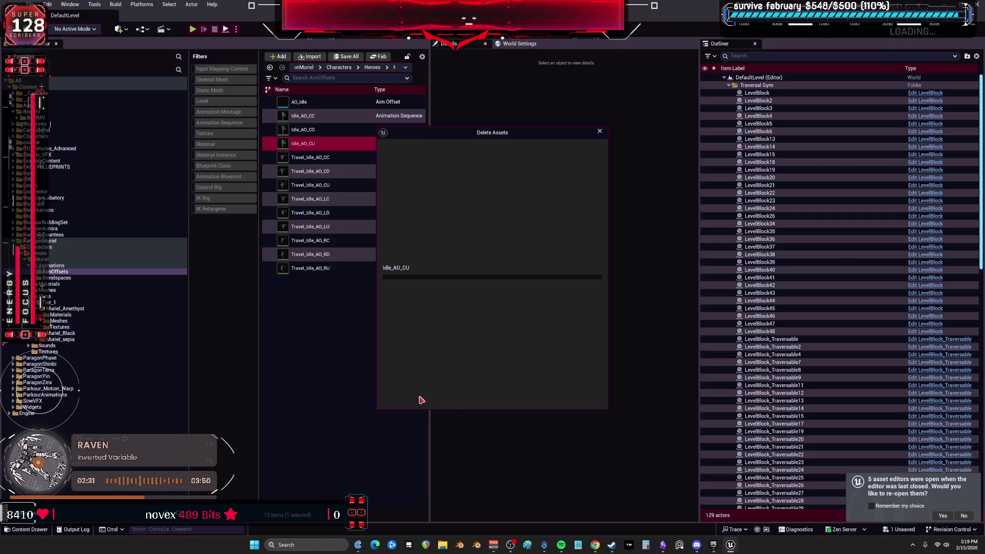
left_click(420, 382)
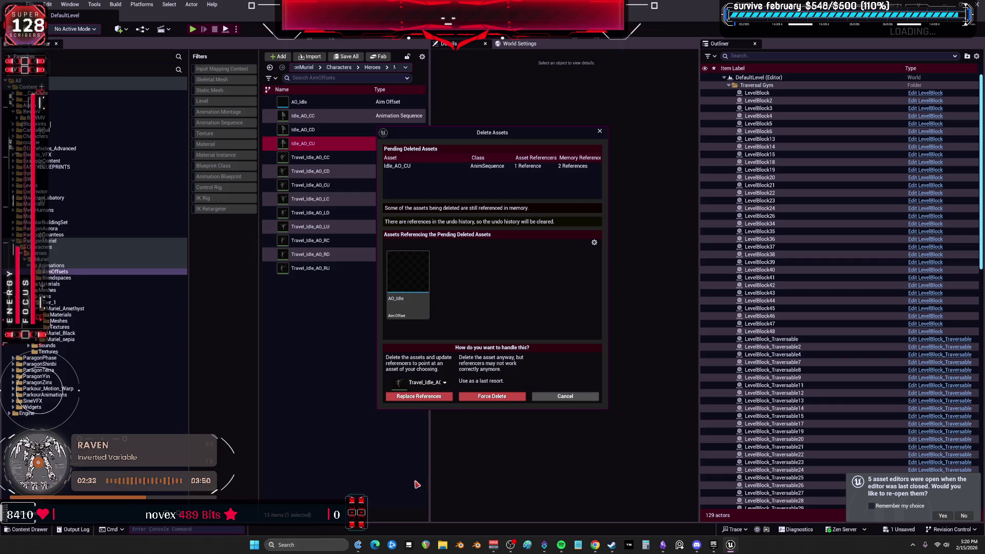
left_click(435, 397)
left_click(553, 295)
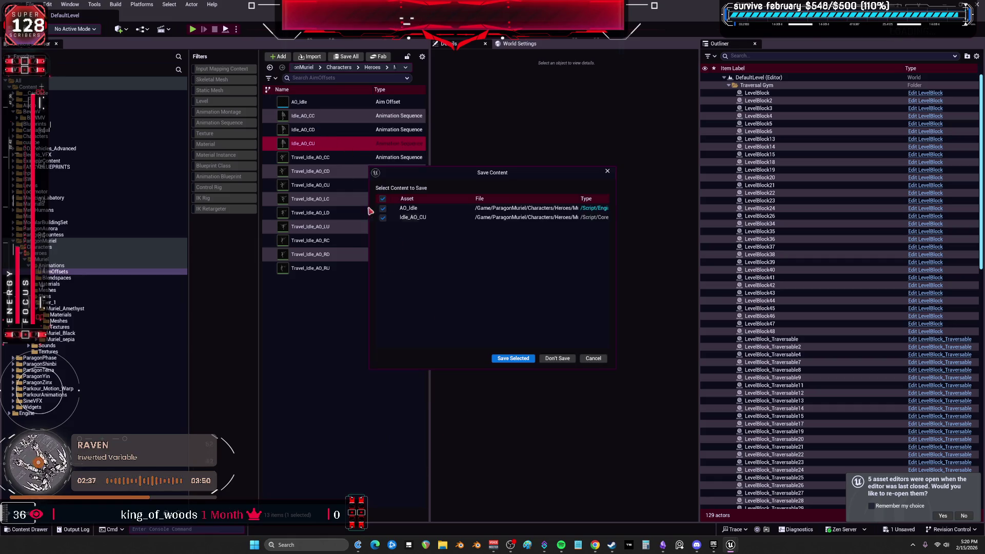
left_click(518, 358)
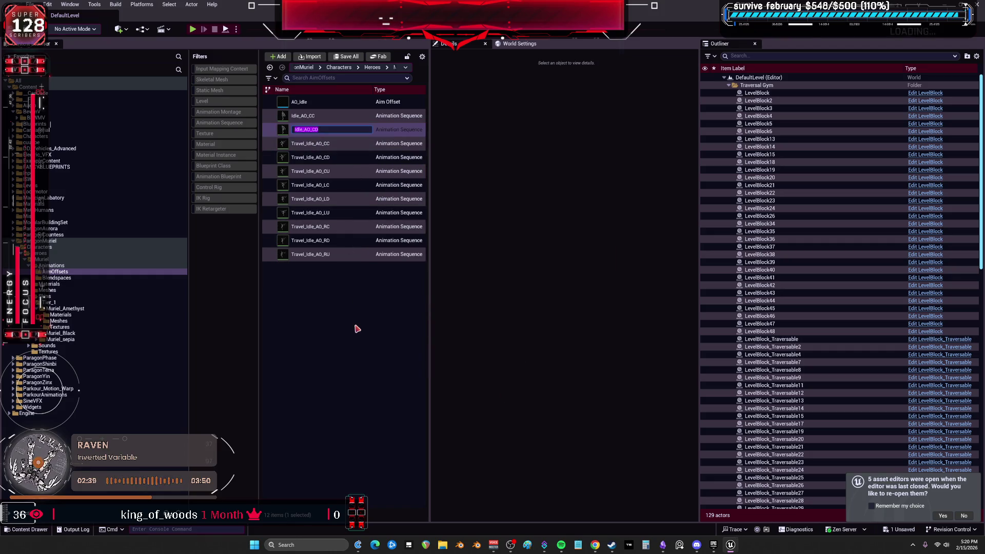
- Delete Idle_AO_CD, replacing its references with Travel_Idle_AO_CD, and save
left_click(315, 130)
key("Delete")
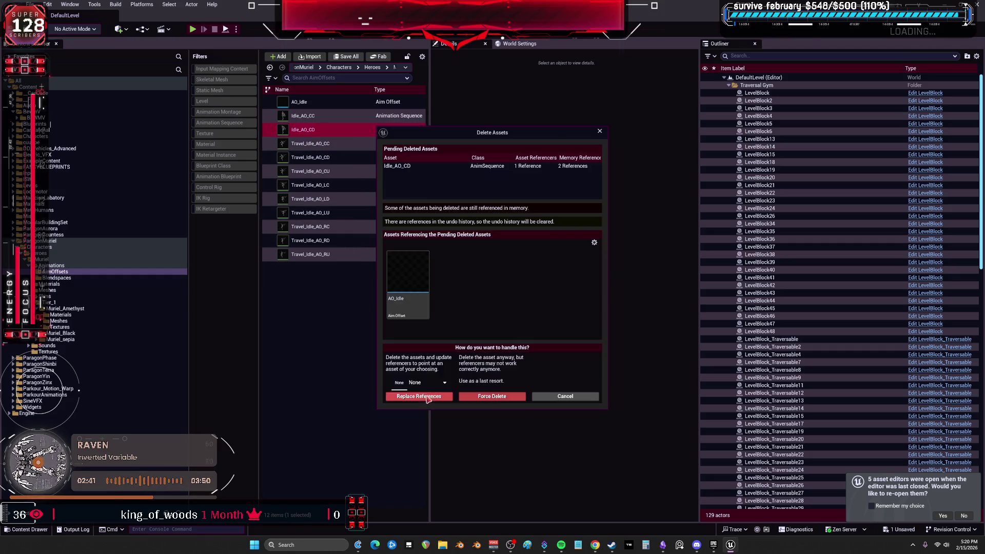
left_click(429, 386)
type("travel")
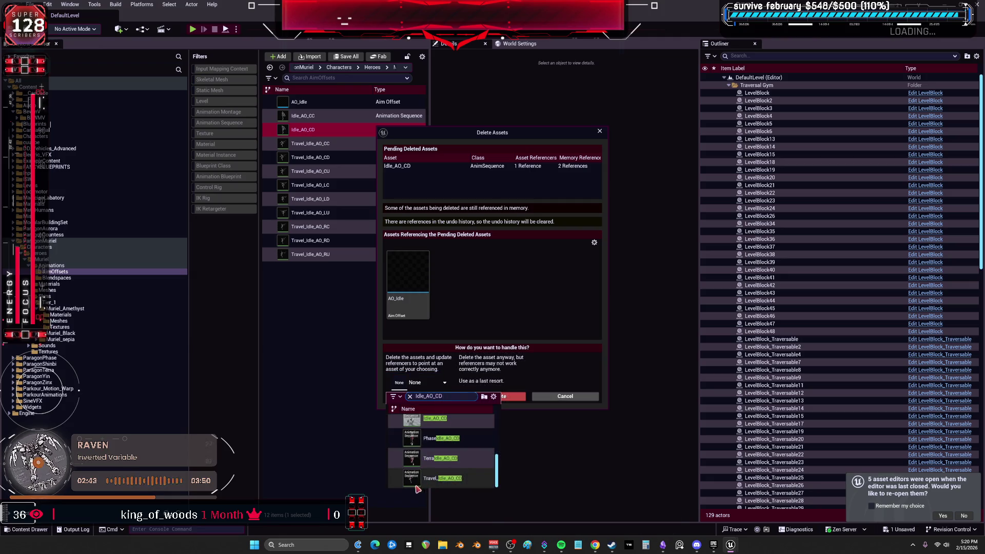
left_click(410, 480)
left_click(446, 398)
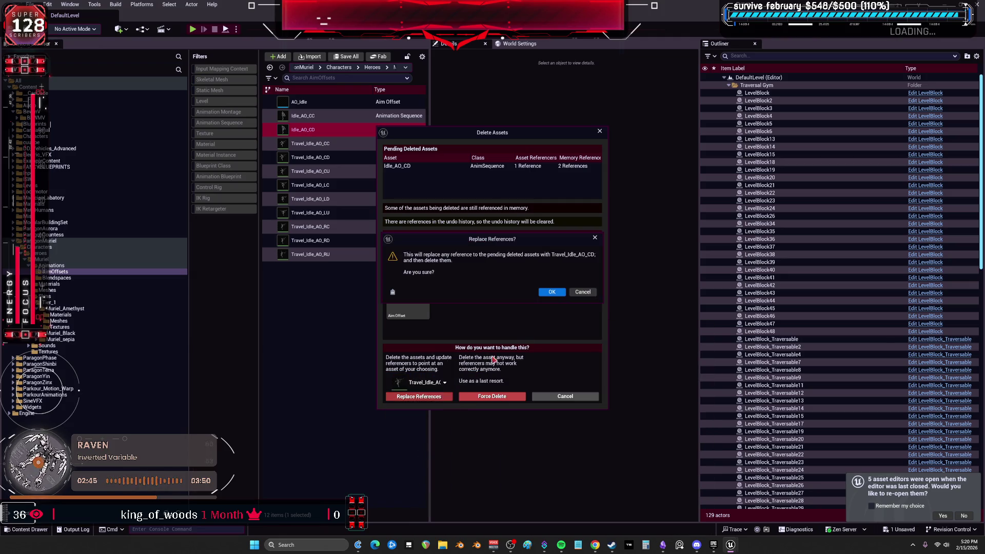
left_click(558, 296)
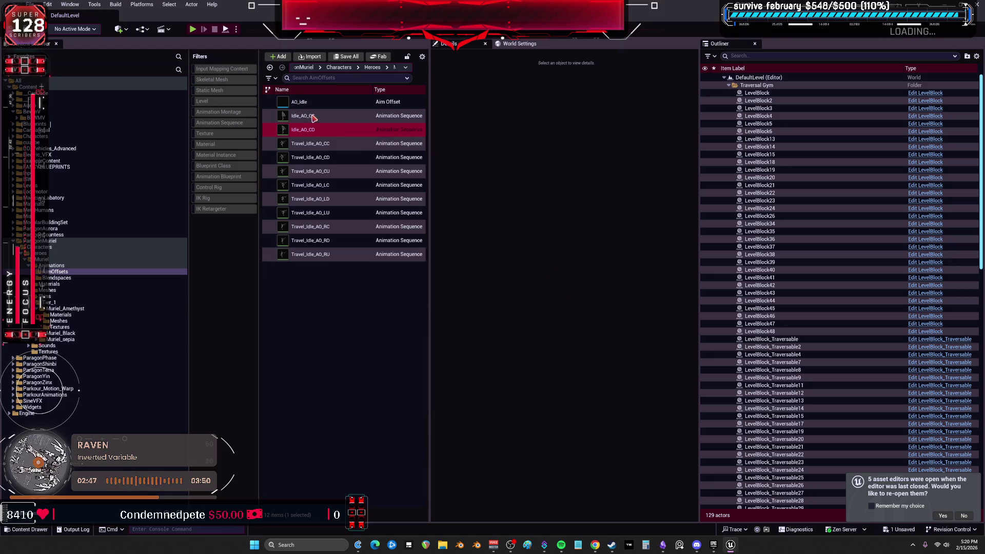
left_click(513, 358)
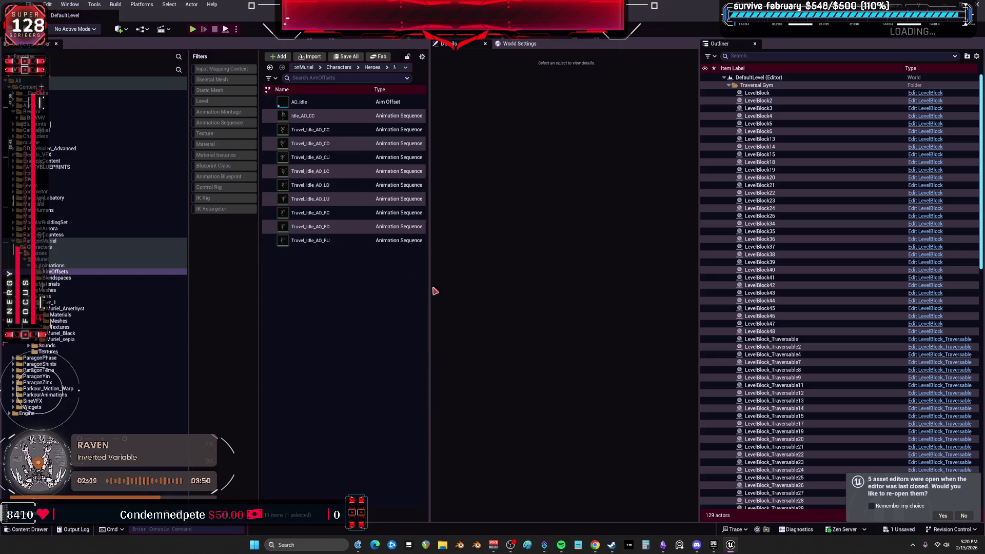
- Delete Idle_AO_CC, replacing its references with Travel_Idle_AO_CC, and save
left_click(314, 115)
key("Delete")
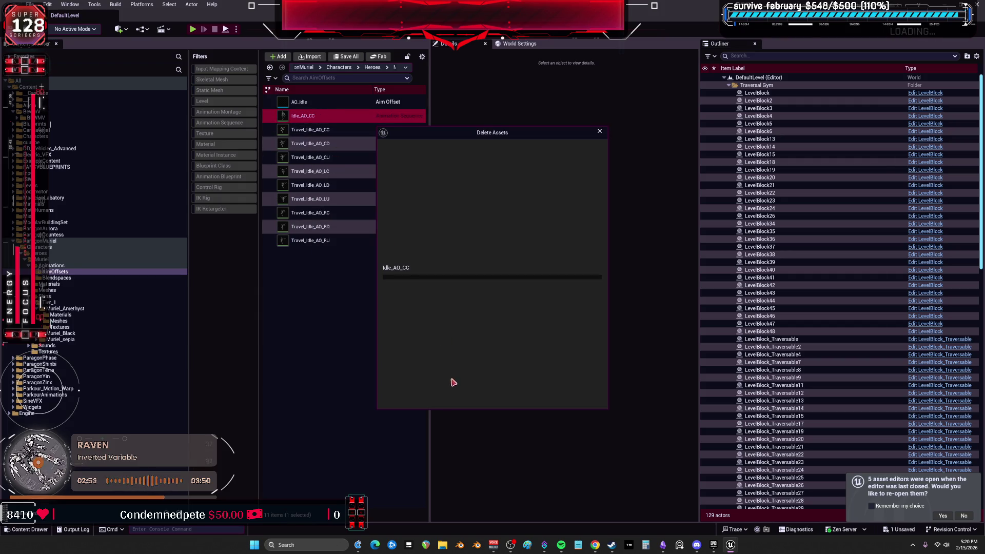
left_click(436, 384)
type("Idle_AO_CC")
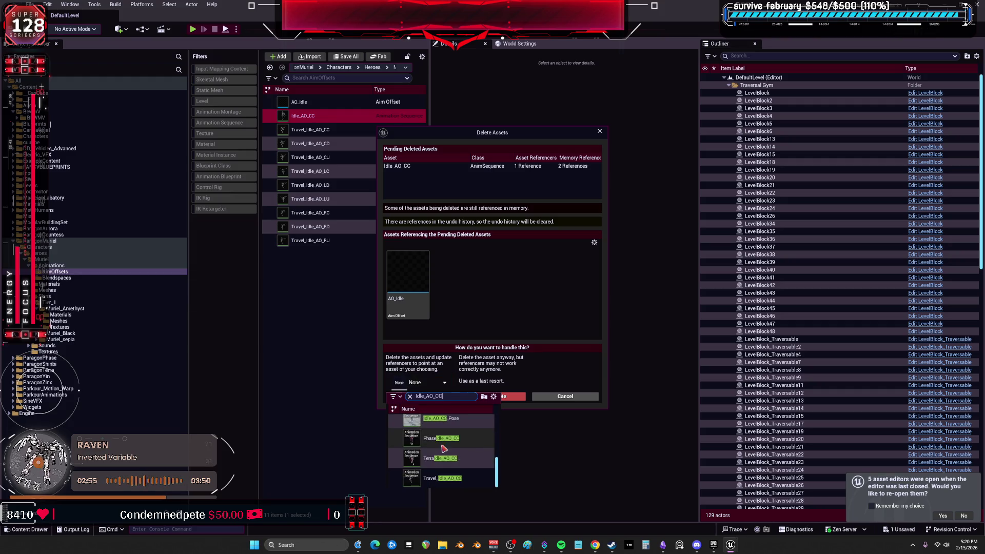
left_click(435, 442)
left_click(420, 396)
left_click(558, 294)
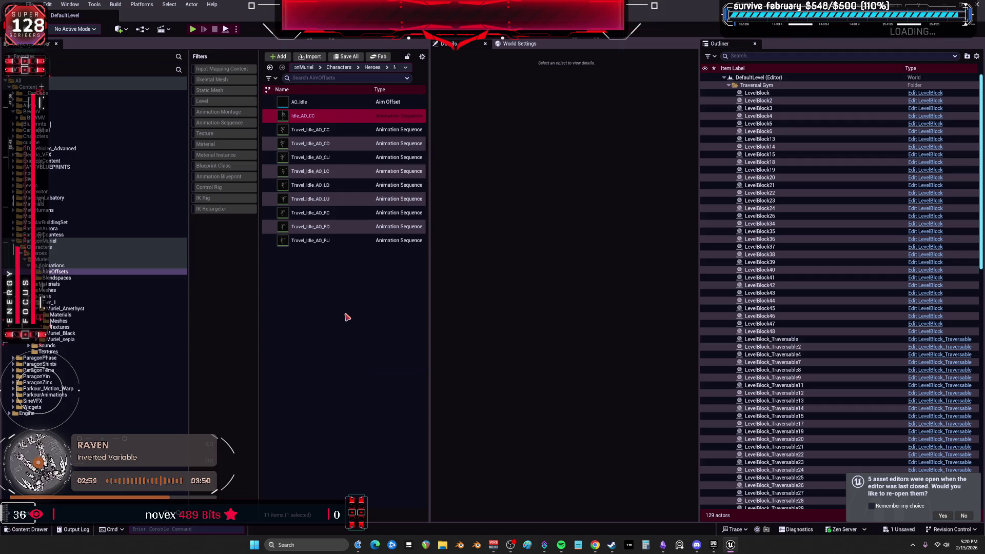
left_click(513, 359)
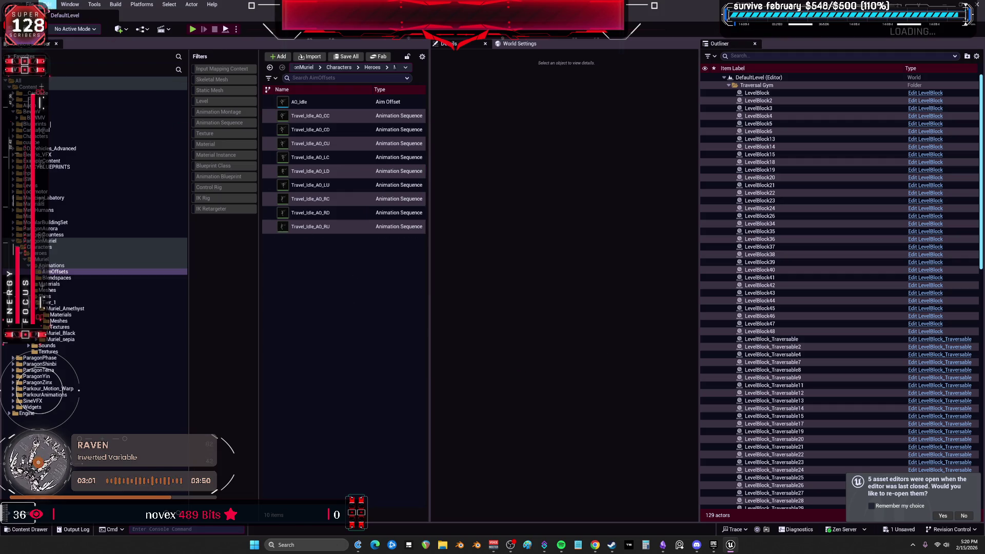
- Save all unsaved assets with File > Save All and return to the Content folder
left_click(32, 4)
left_click(71, 114)
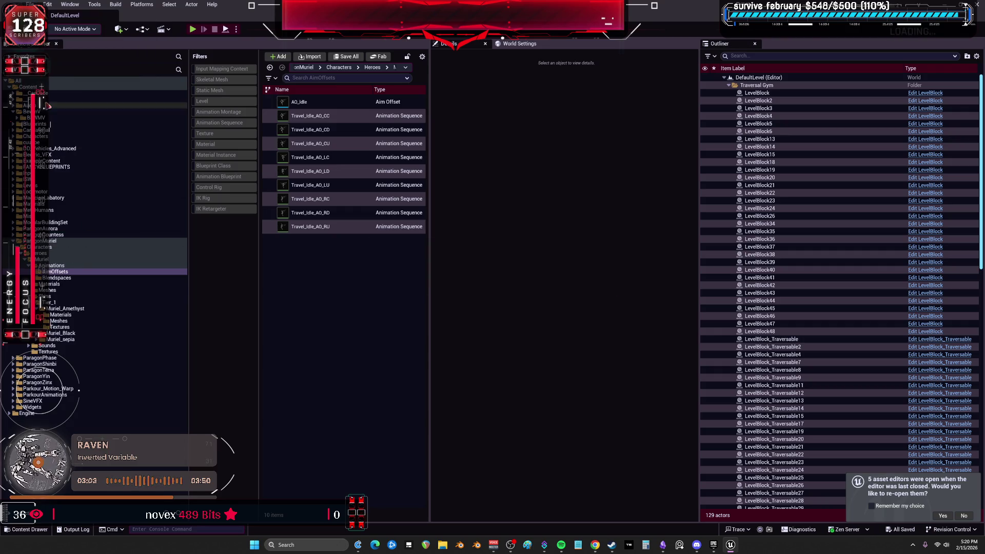
left_click(31, 88)
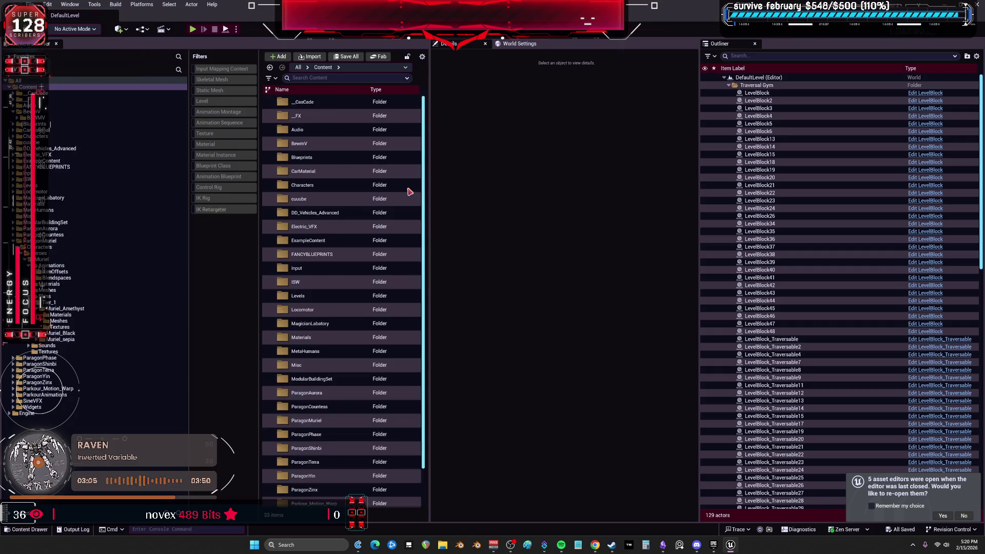
- Filter Content to IK Retargeter assets in tile view, widen the browser, and open RTGMuriel
left_click(422, 56)
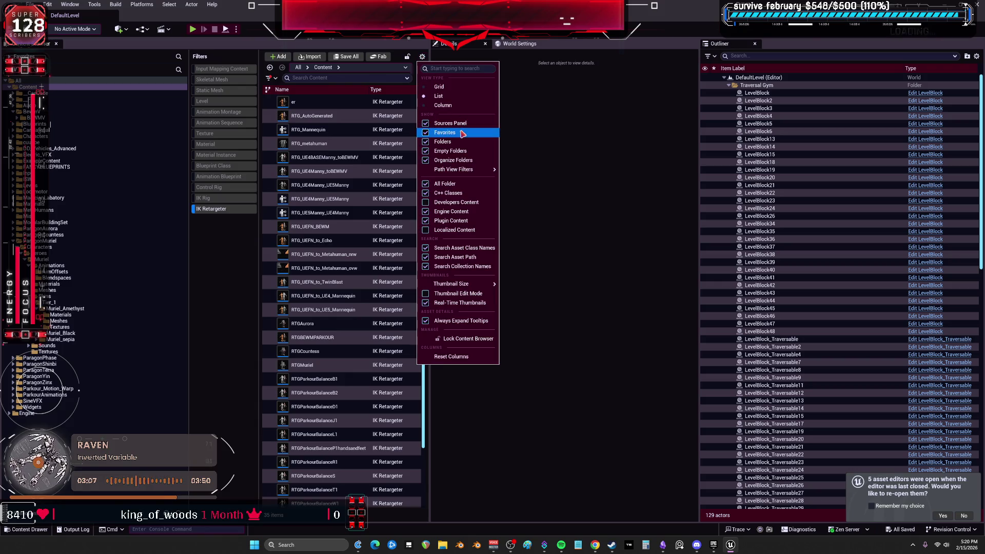
left_click(452, 88)
mouse_move(429, 125)
left_mouse_down()
mouse_move(552, 206)
mouse_move(607, 288)
left_mouse_up()
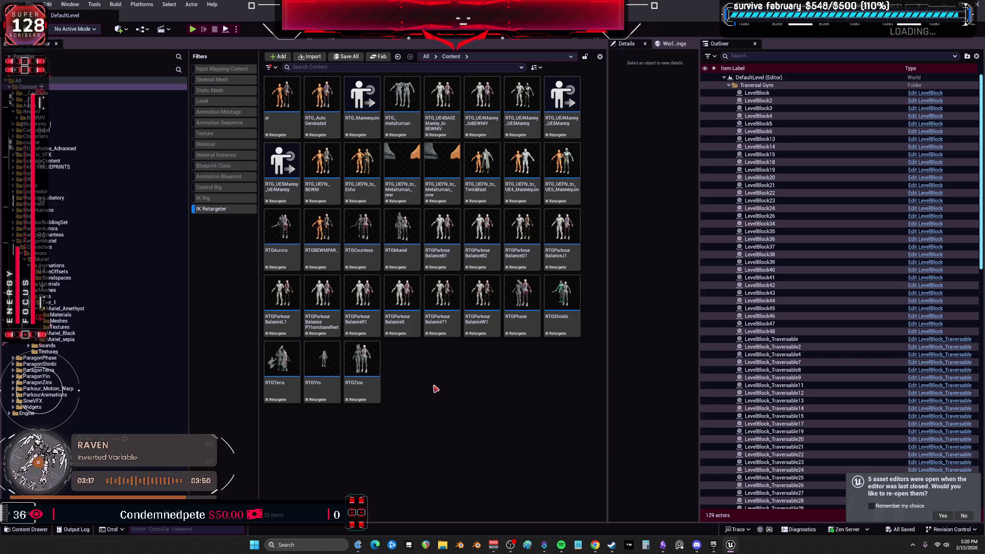
double_click(410, 266)
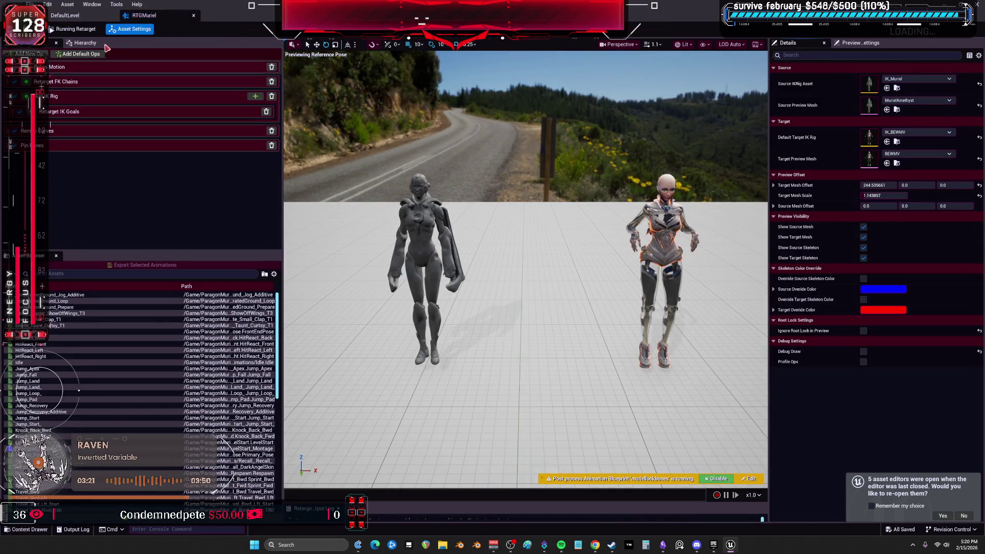
- Enter retarget pose editing and reset Muriel's entire target retarget pose
left_click(87, 31)
left_click(86, 44)
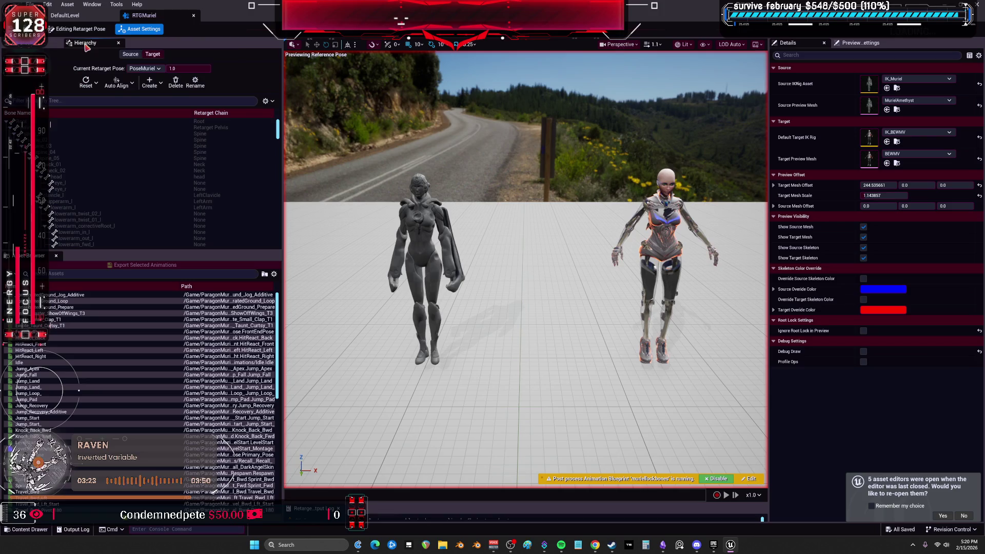
left_click_drag(489, 210, 473, 211)
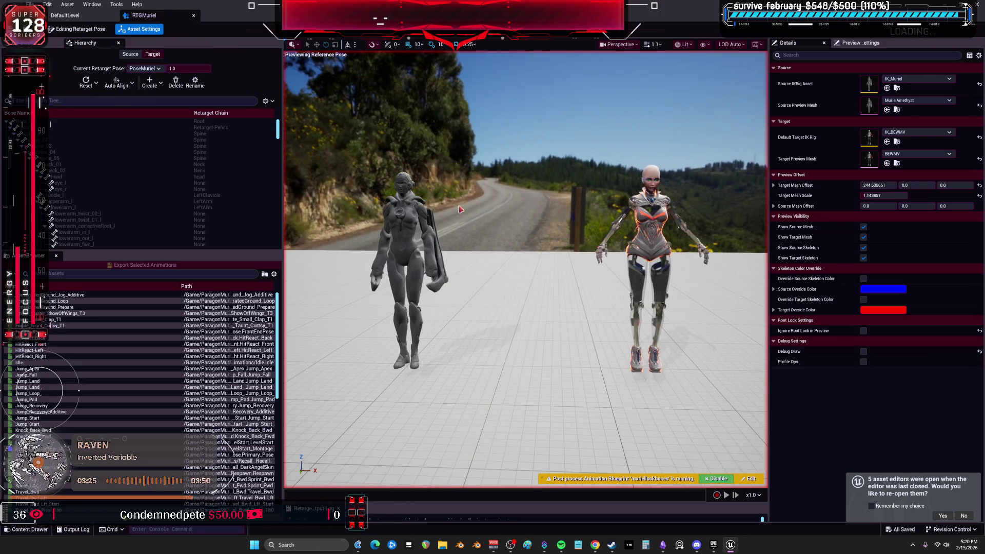
left_click(161, 72)
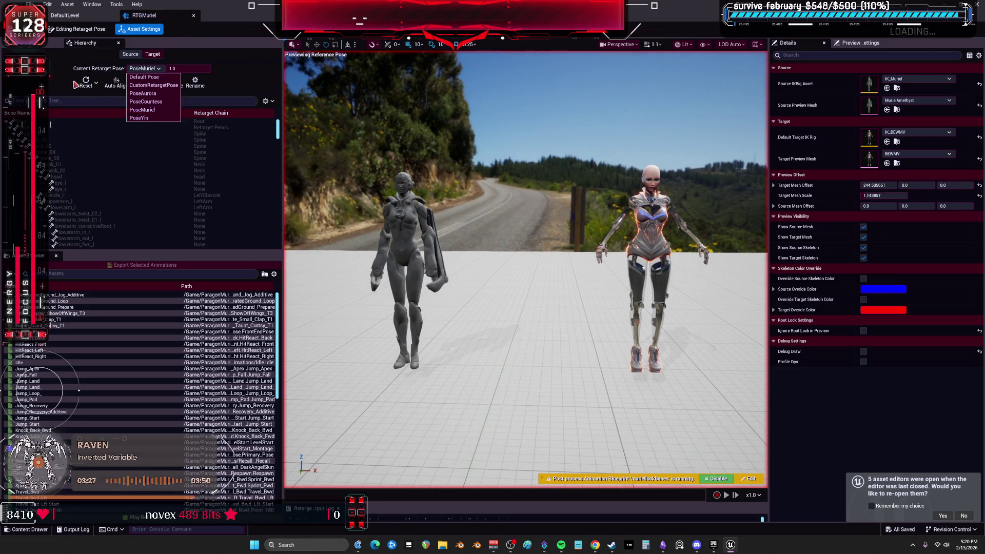
left_click(96, 84)
left_click(108, 120)
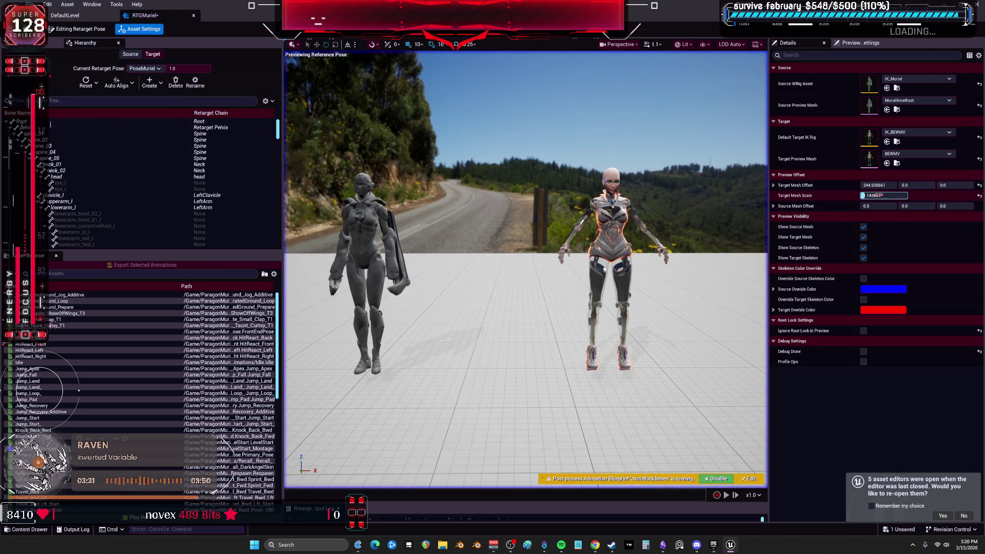
left_click_drag(879, 185, 841, 185)
mouse_move(390, 231)
left_mouse_down()
mouse_move(359, 216)
mouse_move(381, 213)
left_mouse_up()
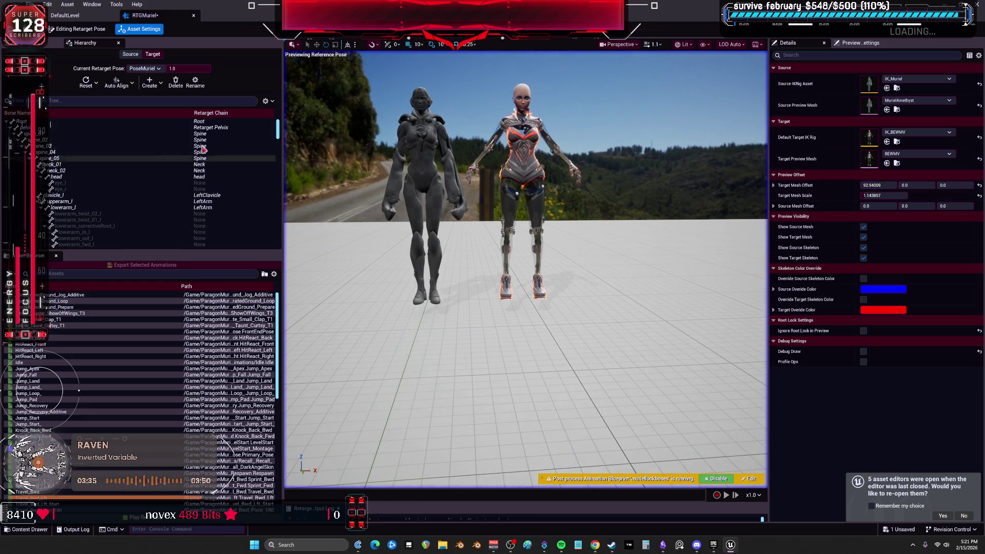
- Hide unmapped bones and auto-align only the pelvis, giving it a 3.49° offset
left_click(266, 102)
left_click(290, 129)
left_click(60, 128)
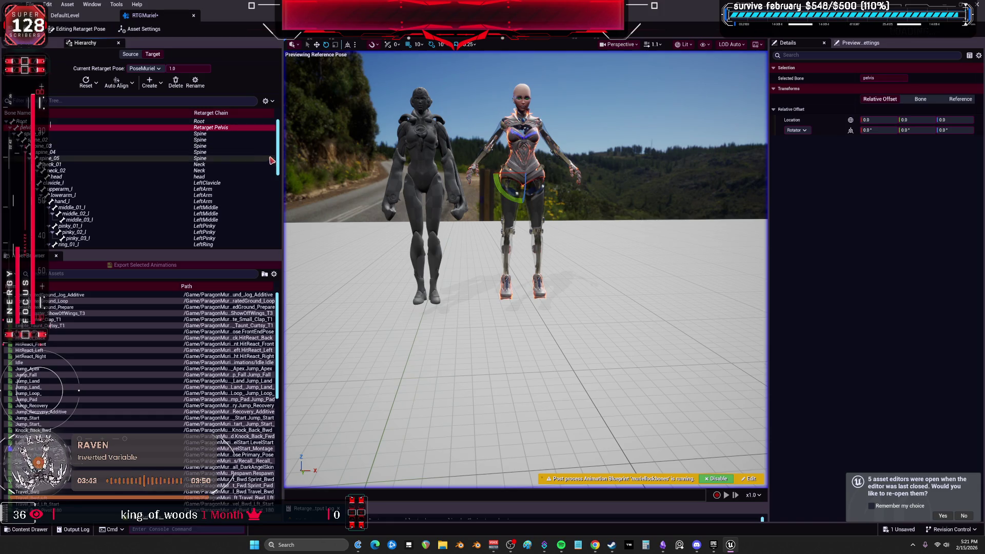
left_click(132, 83)
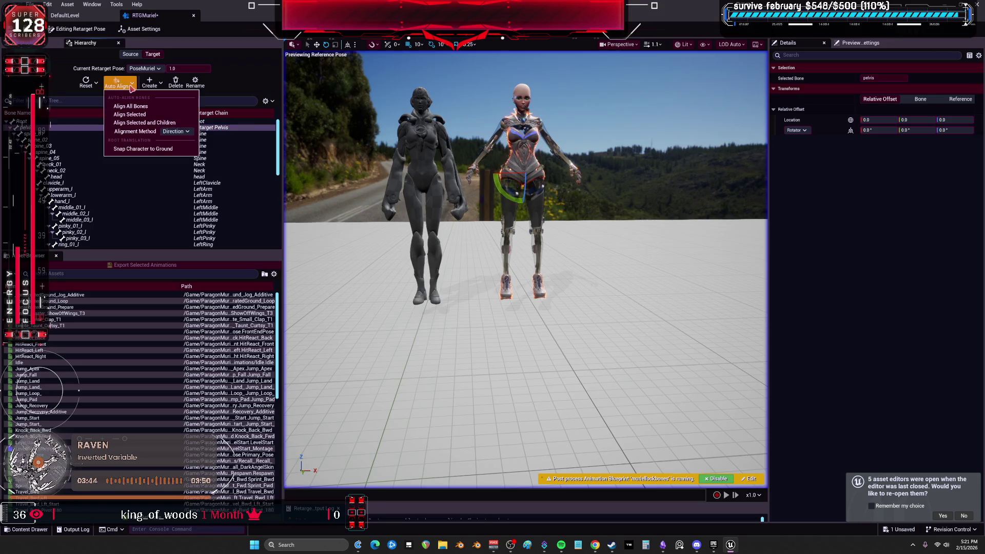
left_click(153, 115)
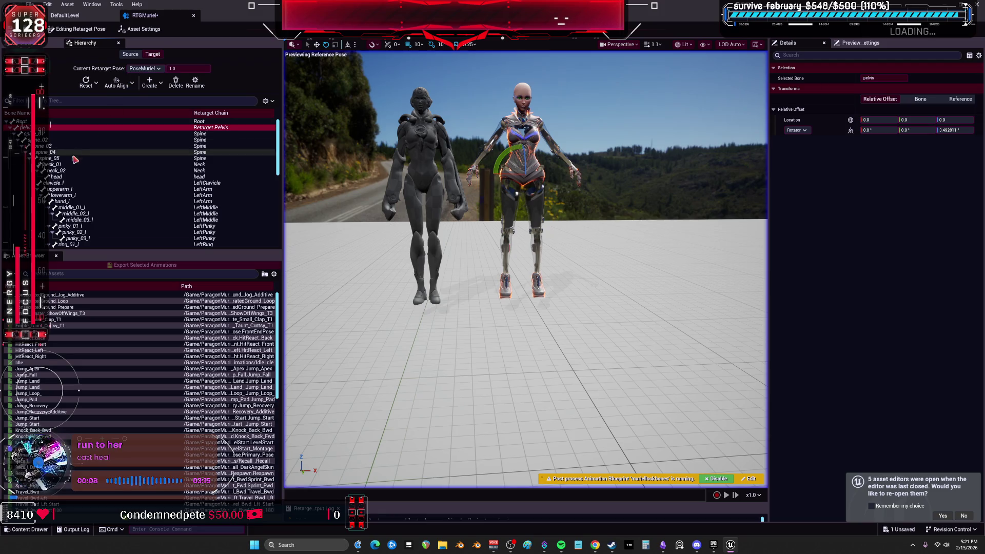
left_click(69, 184)
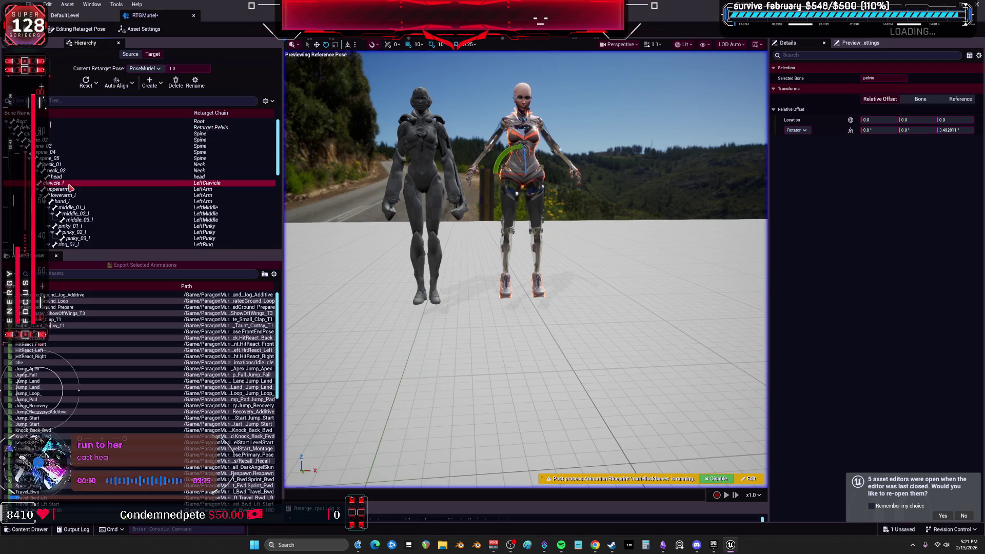
scroll(117, 194, "down", 10)
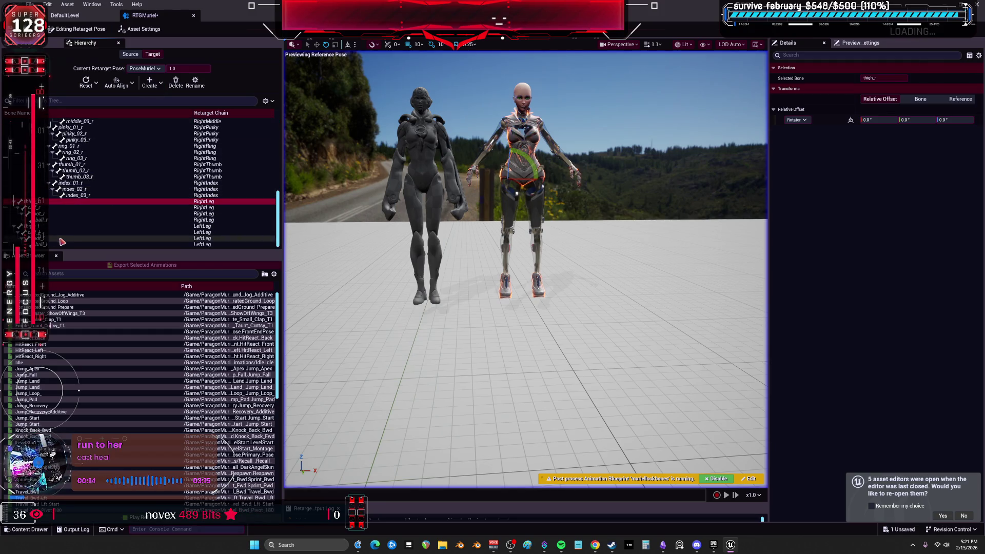
- Auto-align the selected RightLeg and LeftLeg bones to the source
left_click(62, 245, "shift")
left_click(132, 84)
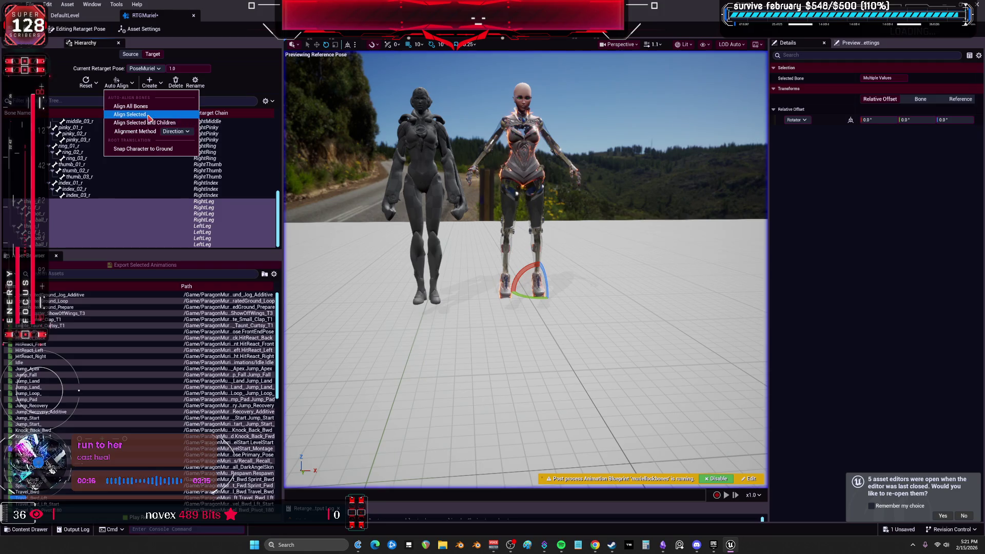
left_click(130, 115)
scroll(526, 269, "up", 10)
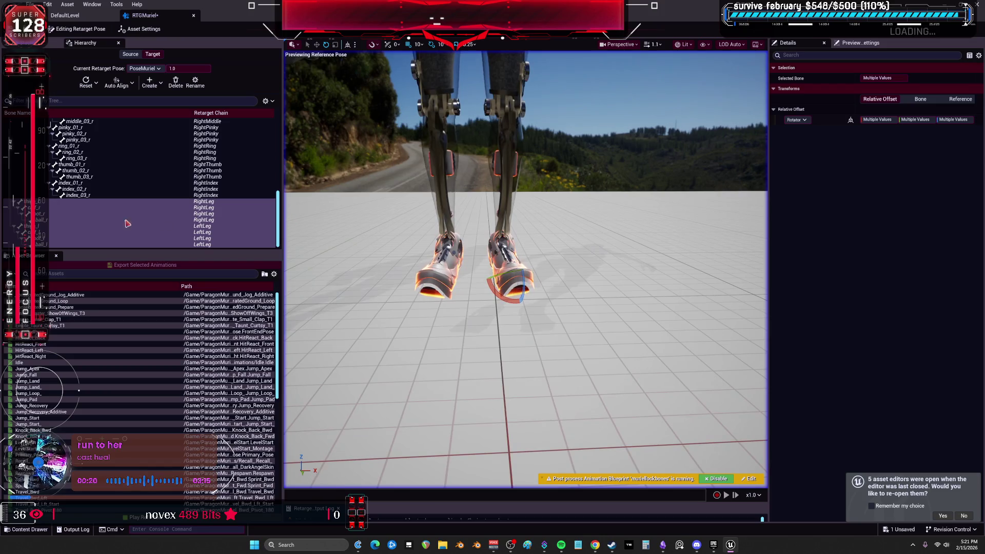
- Reset the selected foot bones' rotation
left_click(66, 214)
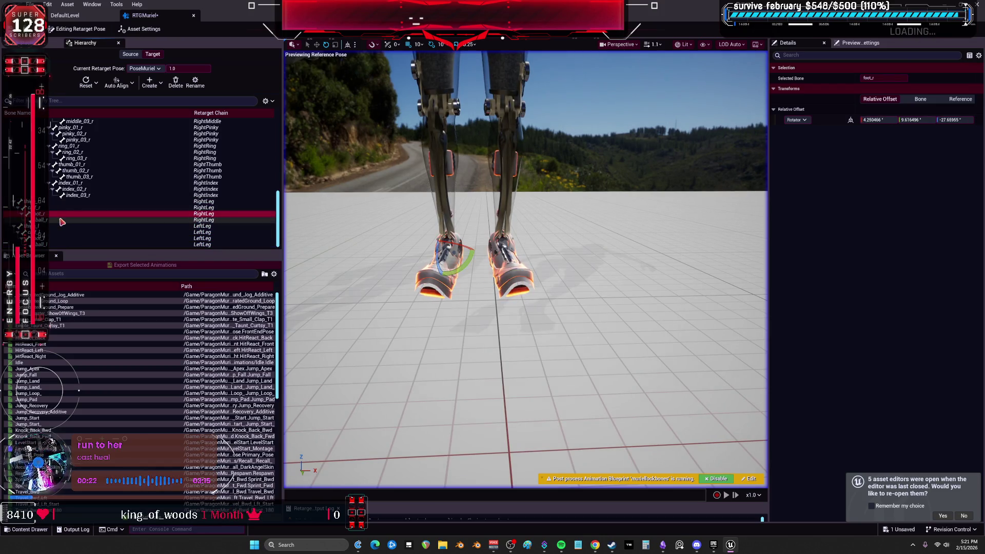
left_click(113, 86)
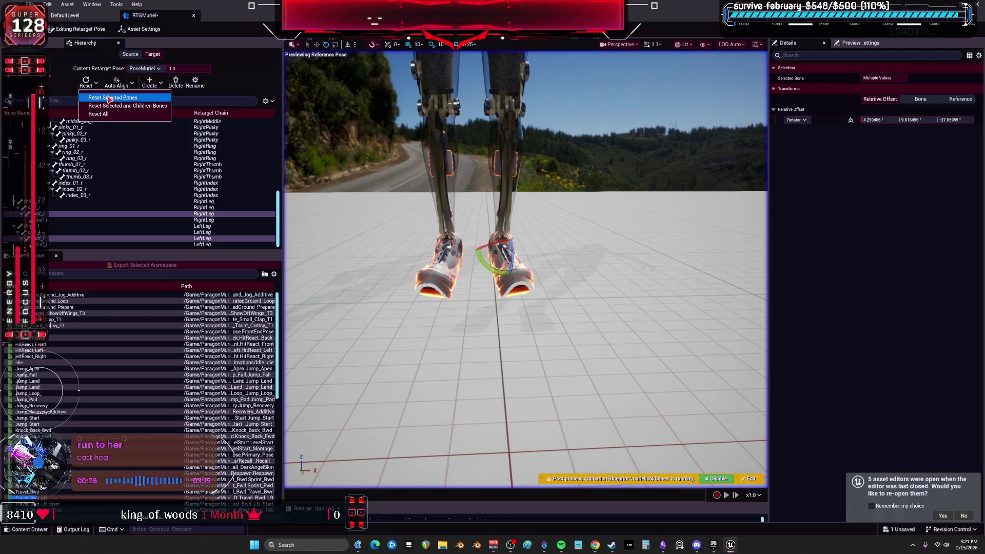
left_click(115, 105)
scroll(526, 269, "down", 3)
mouse_move(526, 270)
left_mouse_down()
mouse_move(474, 291)
mouse_move(717, 262)
mouse_move(681, 266)
mouse_move(662, 248)
left_mouse_up()
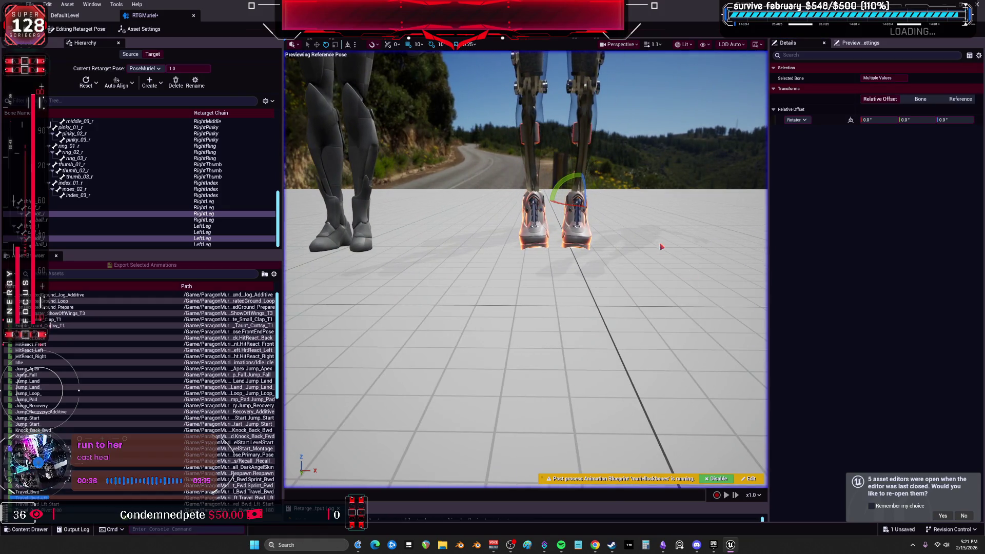
- Set the feet's rotator values to 4° on the second field and 1° on the third
left_click(54, 214)
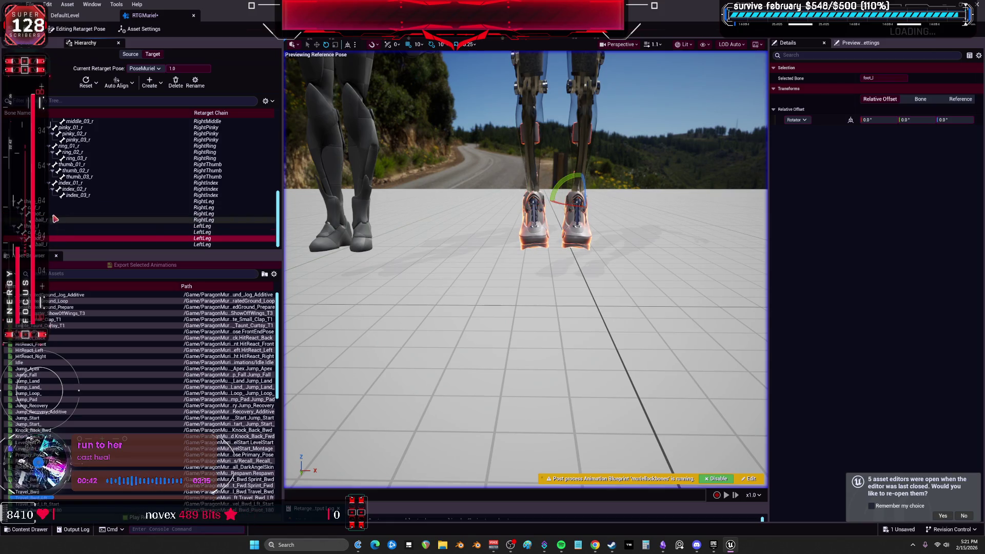
left_click(45, 233)
left_click(46, 239)
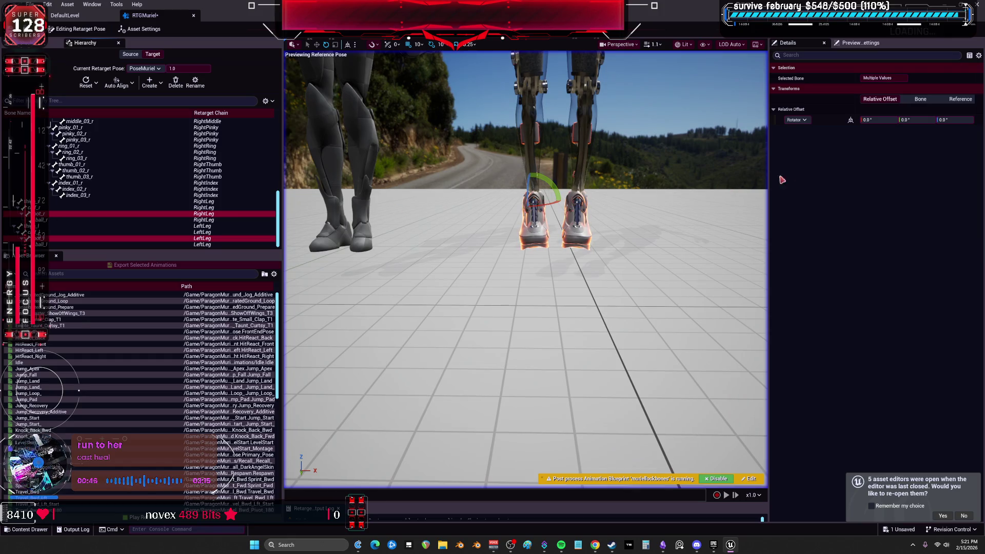
left_click(879, 120)
left_click(904, 120)
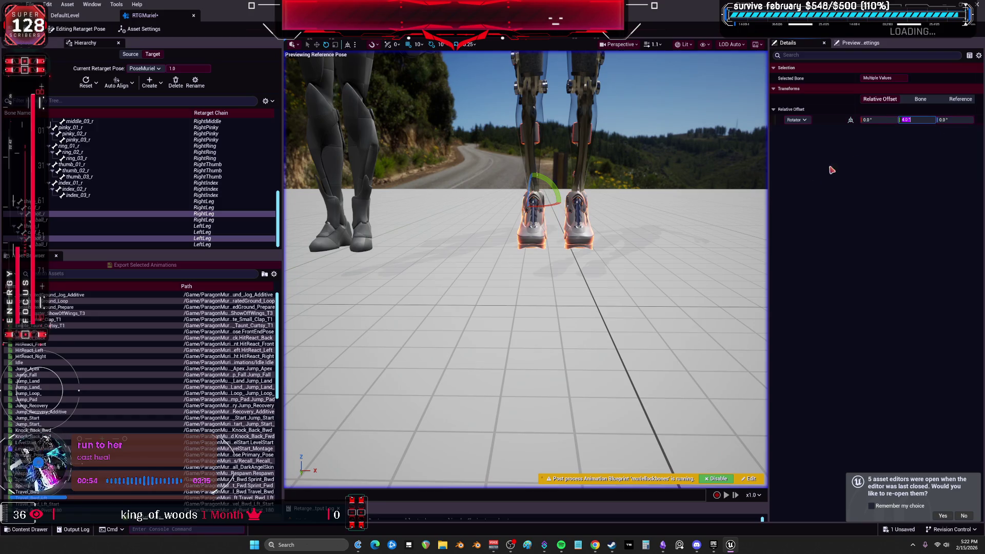
key("Return")
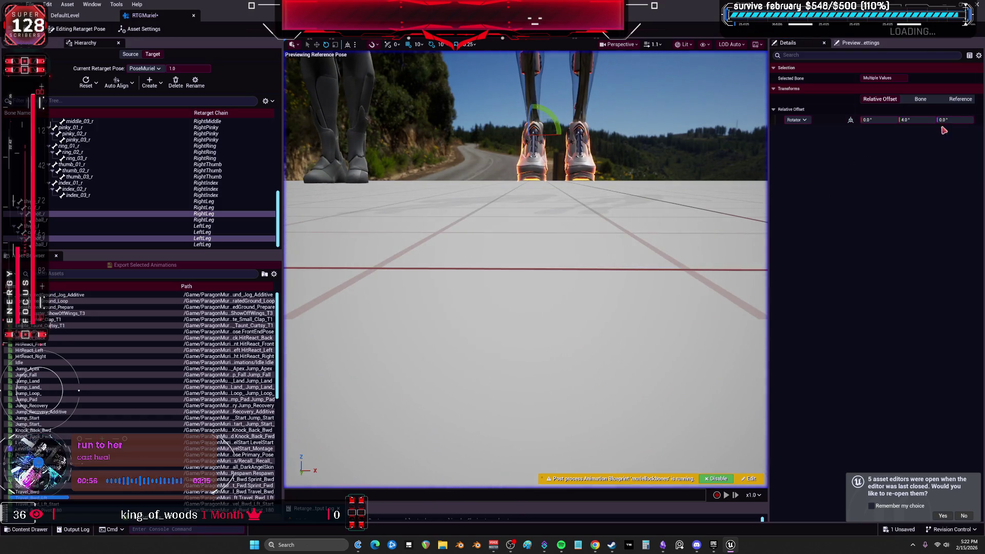
type("1")
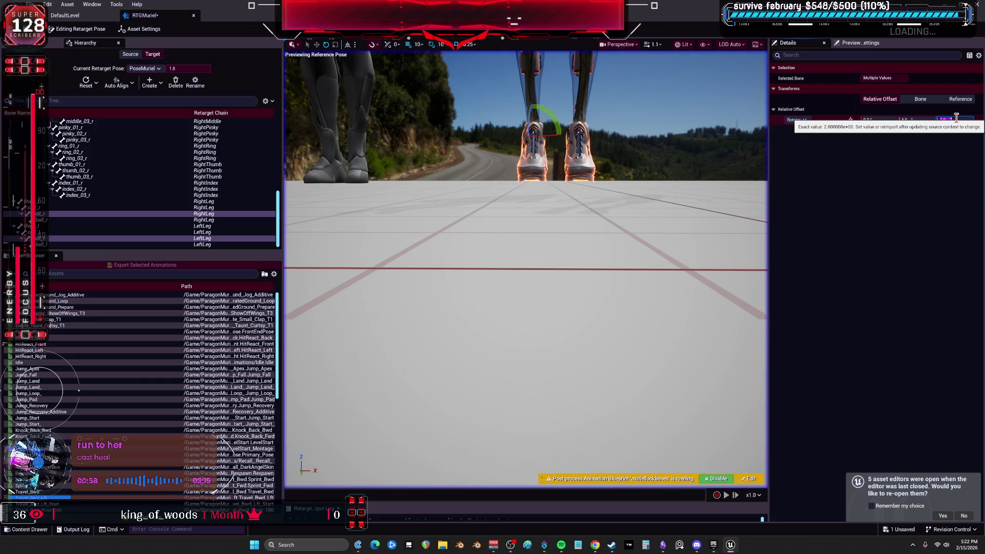
key("Return")
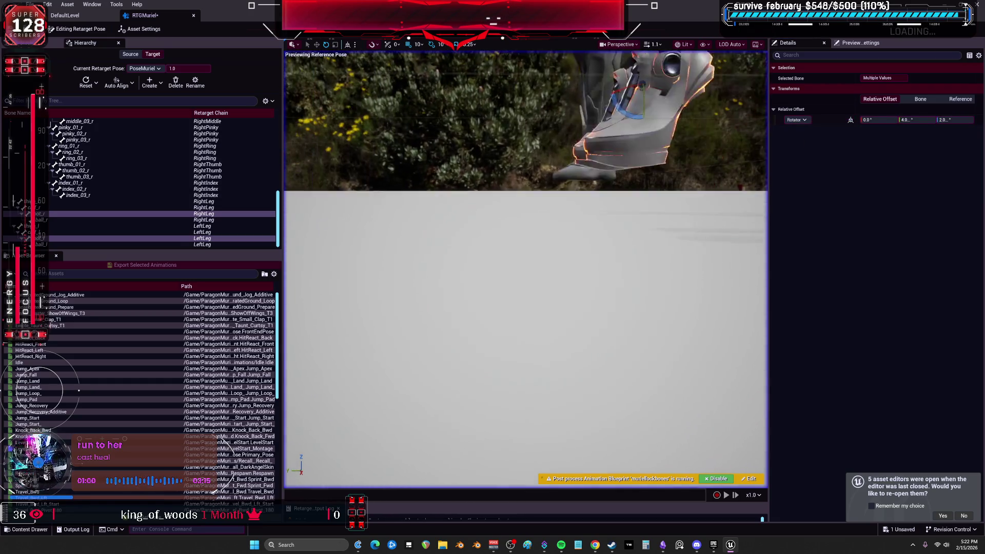
left_click(964, 121)
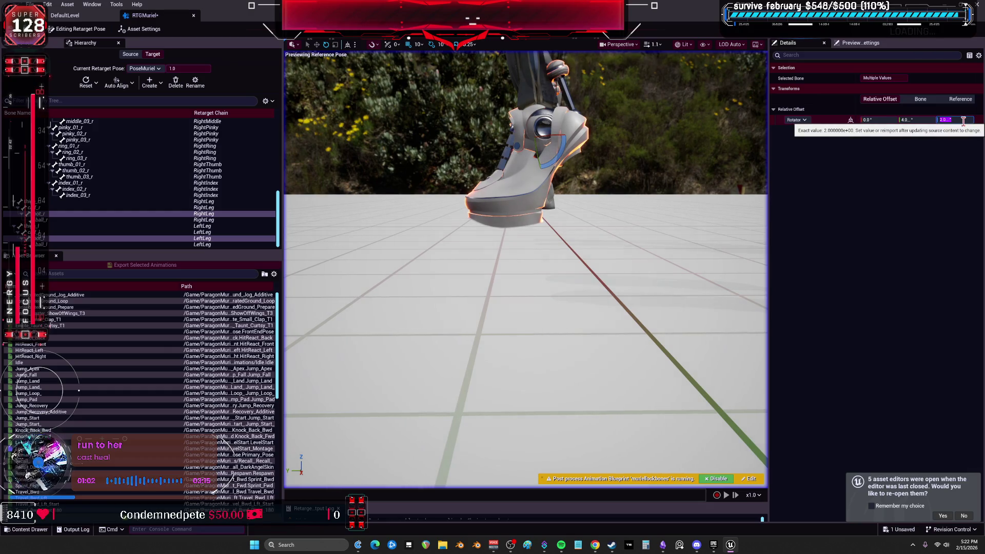
type("1")
key("Return")
scroll(154, 205, "up", 2)
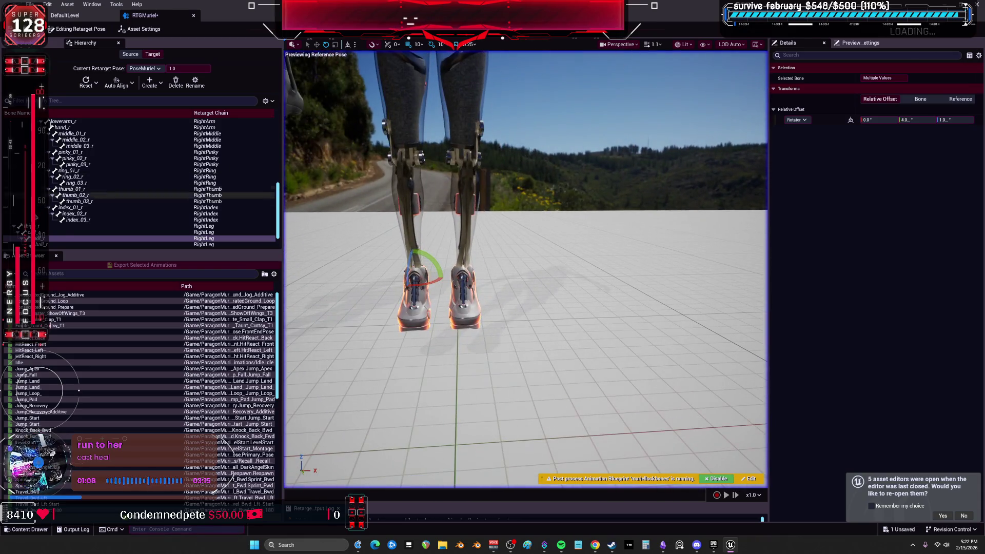
scroll(44, 215, "down", 2)
- Set roll to 0° on both calf bones
left_click(45, 207)
left_click(44, 232, "ctrl")
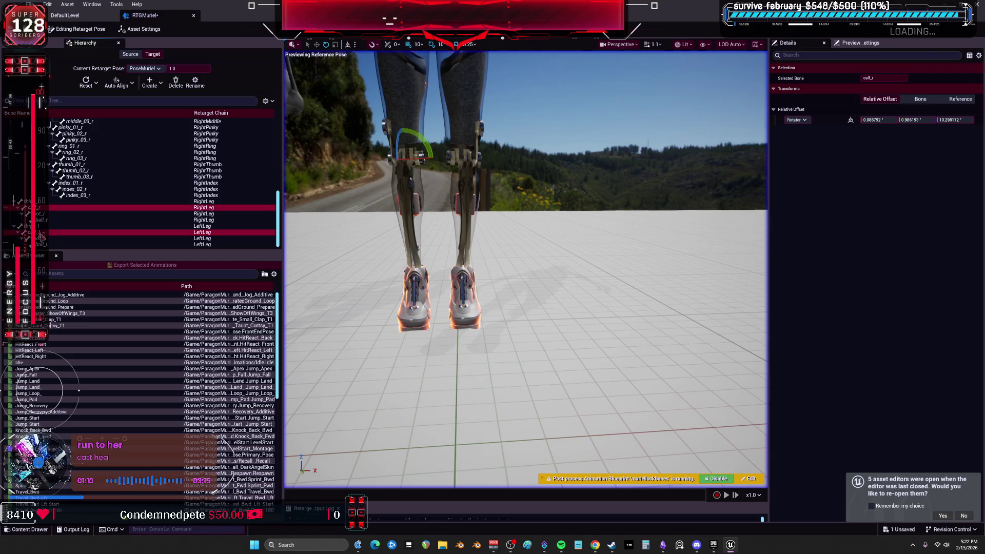
left_click(881, 120)
type("0")
key("Tab")
type("0.0")
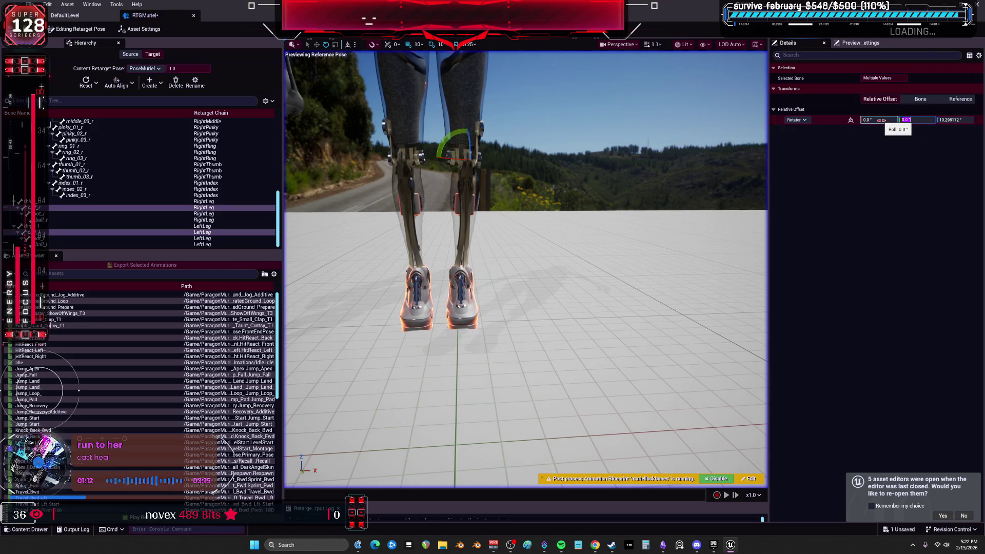
mouse_move(497, 176)
left_mouse_down()
mouse_move(482, 200)
mouse_move(501, 216)
mouse_move(508, 200)
left_mouse_up()
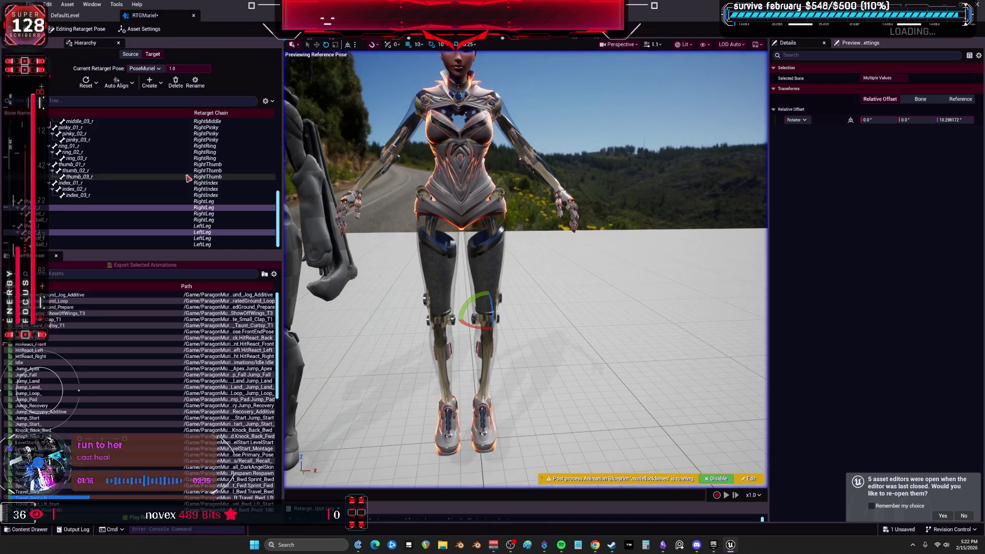
- Auto-align the left arm bones from clavicle to hand
scroll(97, 190, "up", 3)
scroll(97, 190, "up", 4)
left_click(69, 183)
scroll(74, 194, "up", 6)
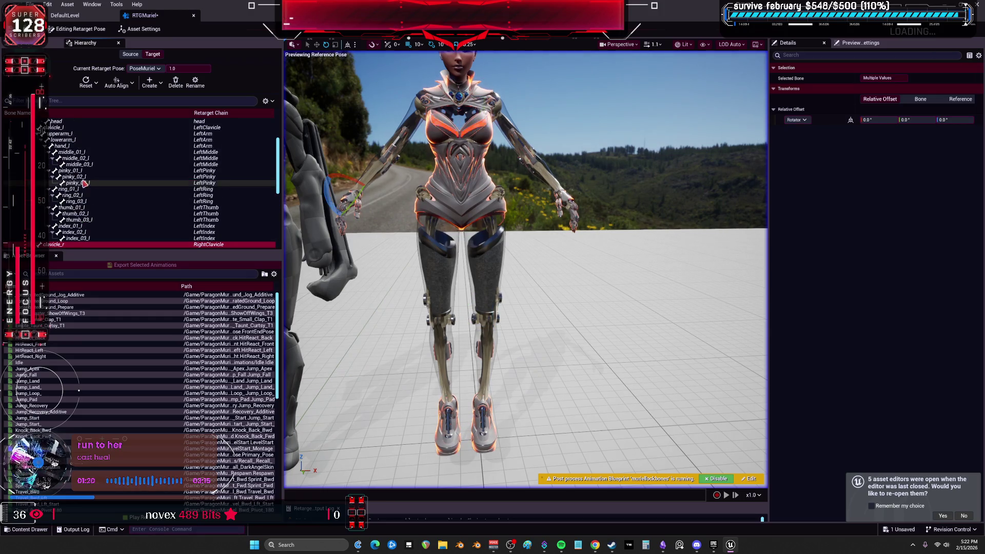
left_click(65, 182, "ctrl")
left_click(56, 164, "shift")
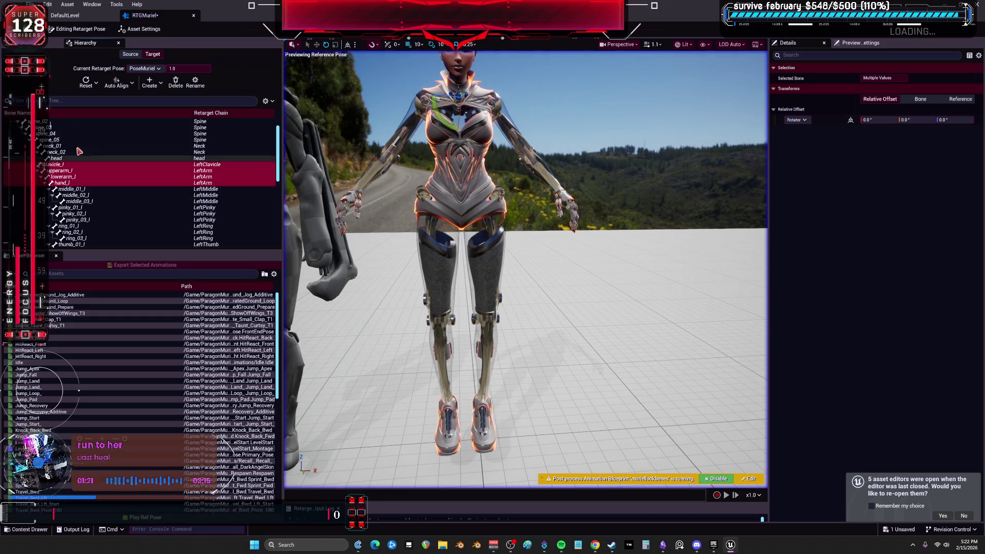
left_click(116, 83)
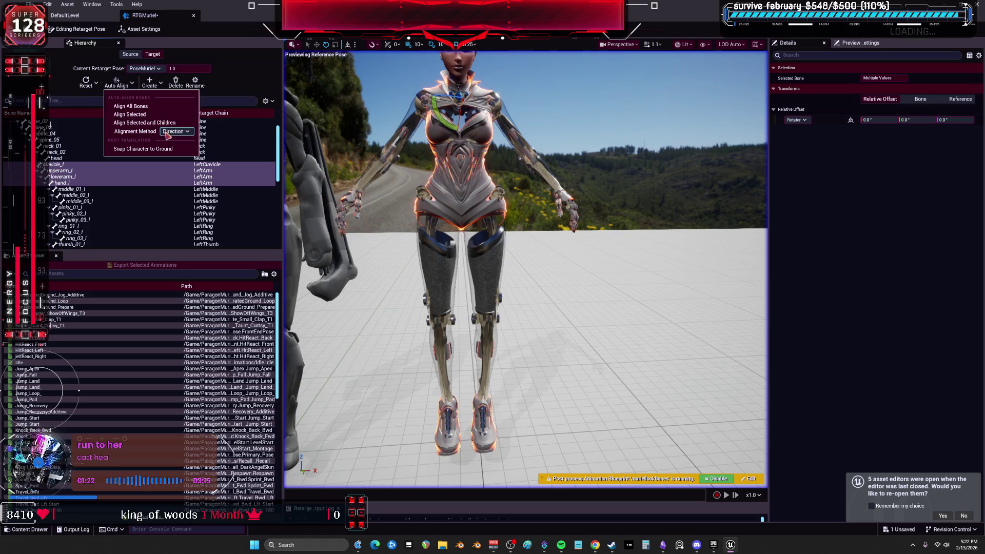
left_click(160, 114)
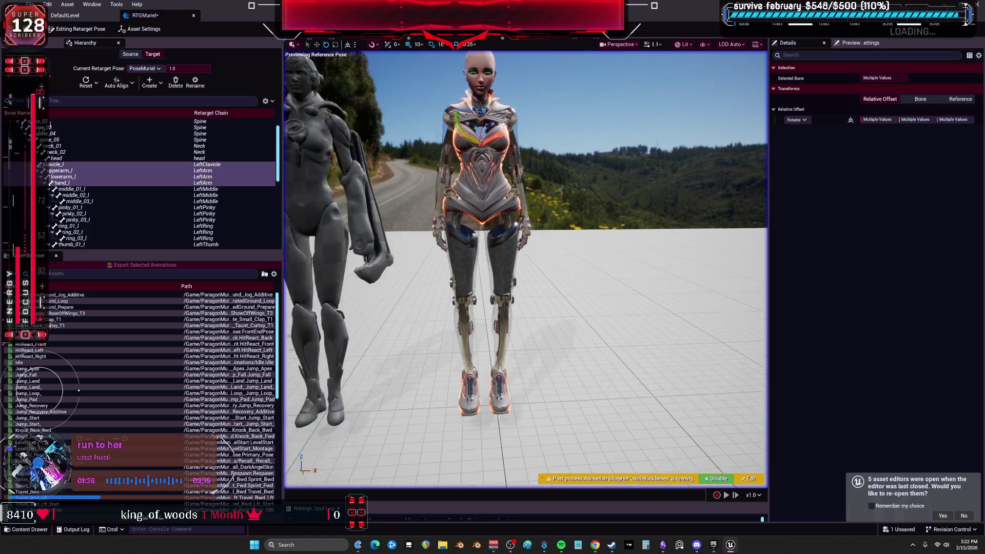
- Set both forearms' roll and pitch offsets to 0.0°
scroll(413, 193, "up", 3)
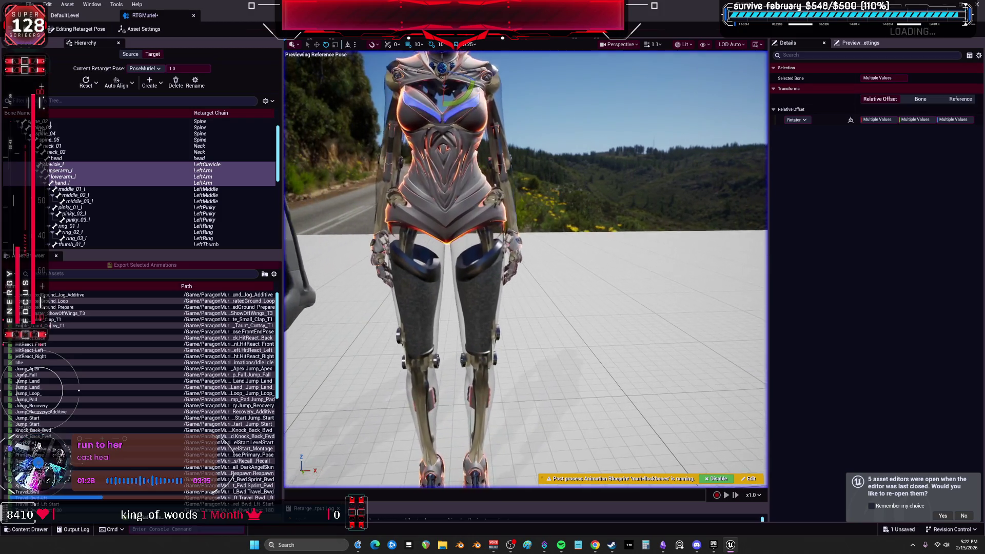
left_click(84, 180)
scroll(83, 184, "down", 3)
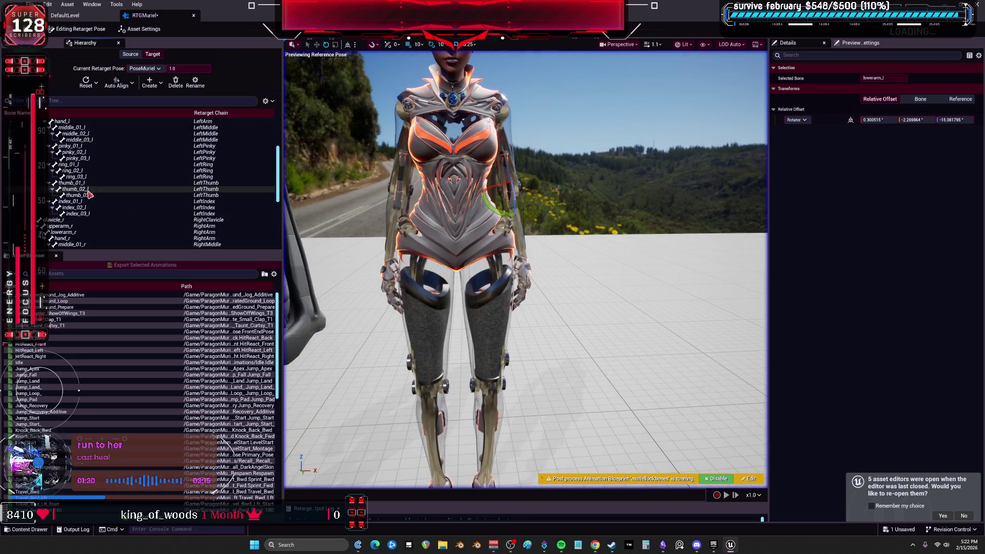
scroll(78, 199, "down", 3)
left_click(77, 197, "ctrl")
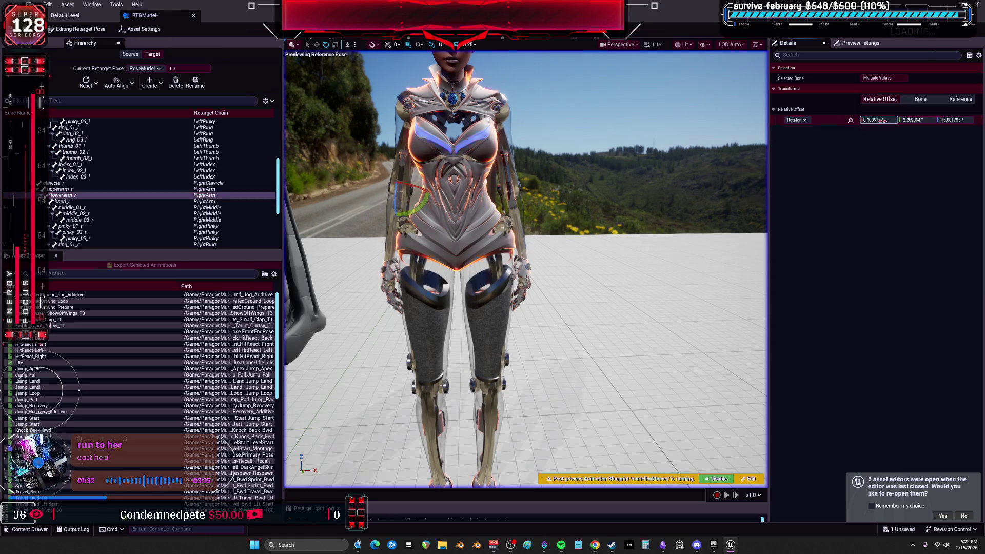
type("0")
key("Tab")
type("0.0")
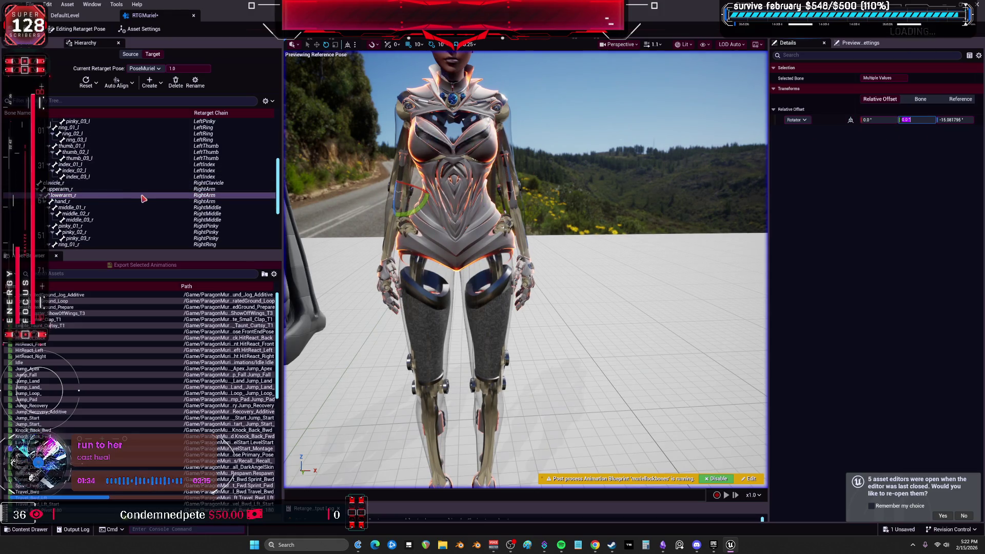
key("Return")
scroll(563, 195, "down", 6)
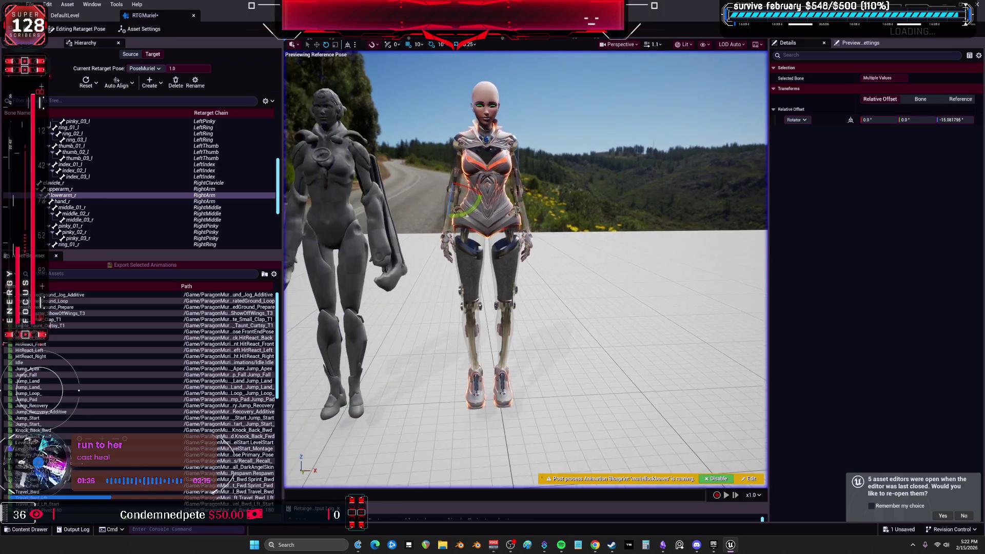
scroll(86, 194, "down", 3)
- Auto-align left finger bones middle_01_l through index_03_l, then switch to Running Retarget
left_click(81, 159)
scroll(81, 163, "up", 6)
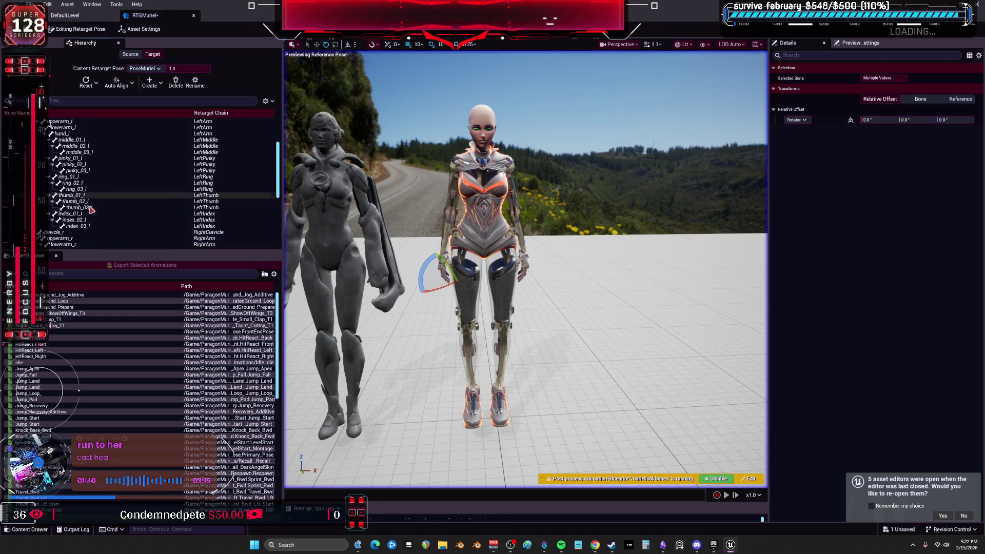
left_click(78, 225, "ctrl")
left_click(72, 140, "shift")
left_click(116, 83)
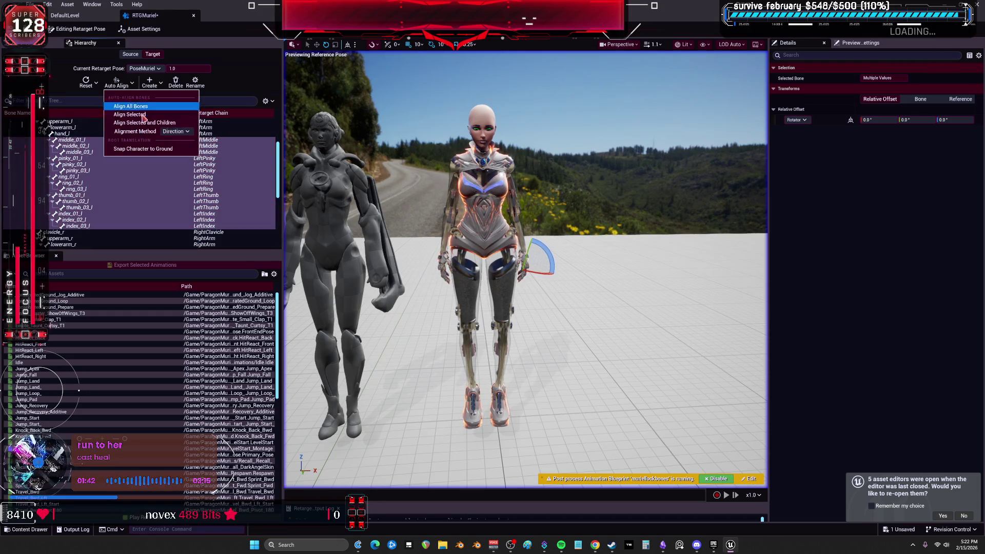
left_click(147, 116)
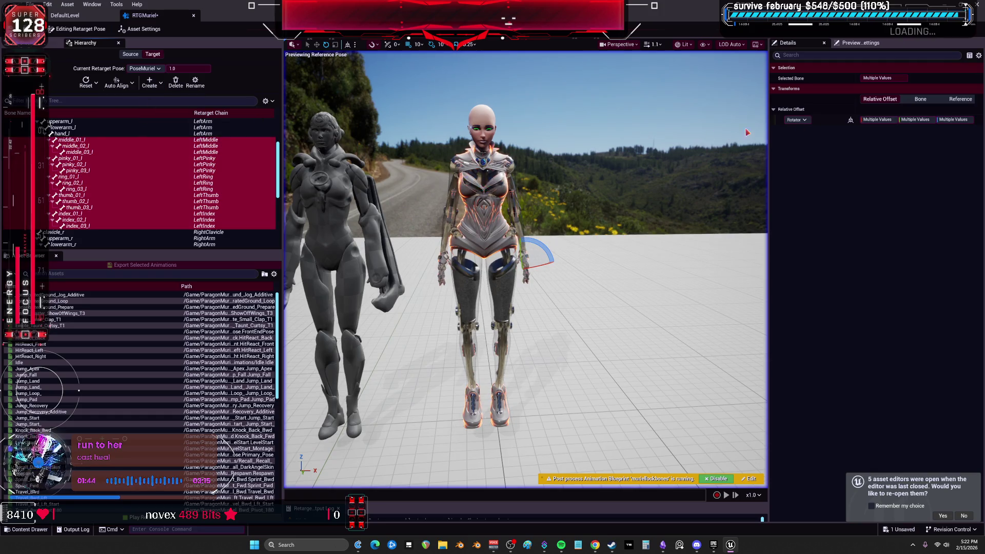
left_click(891, 120)
type("0")
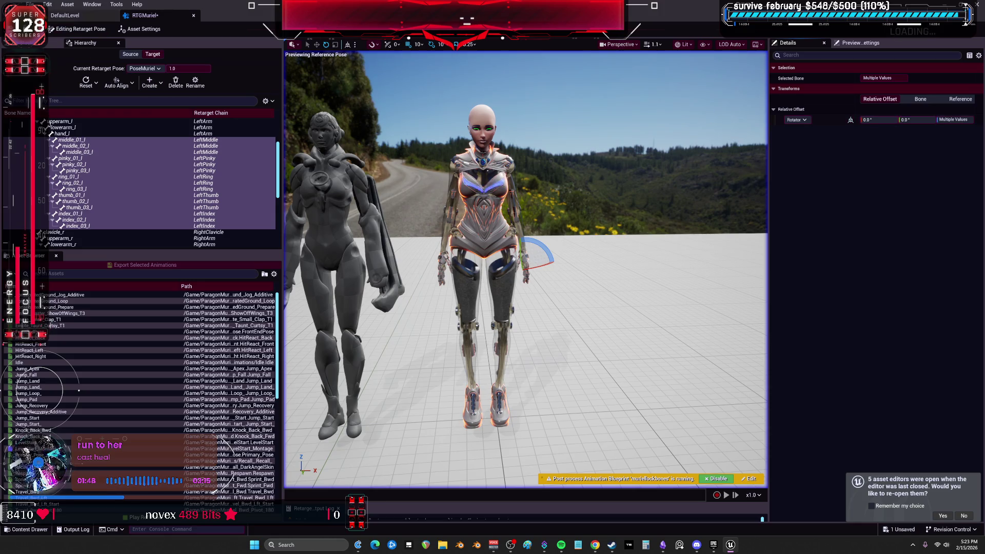
left_click(92, 31)
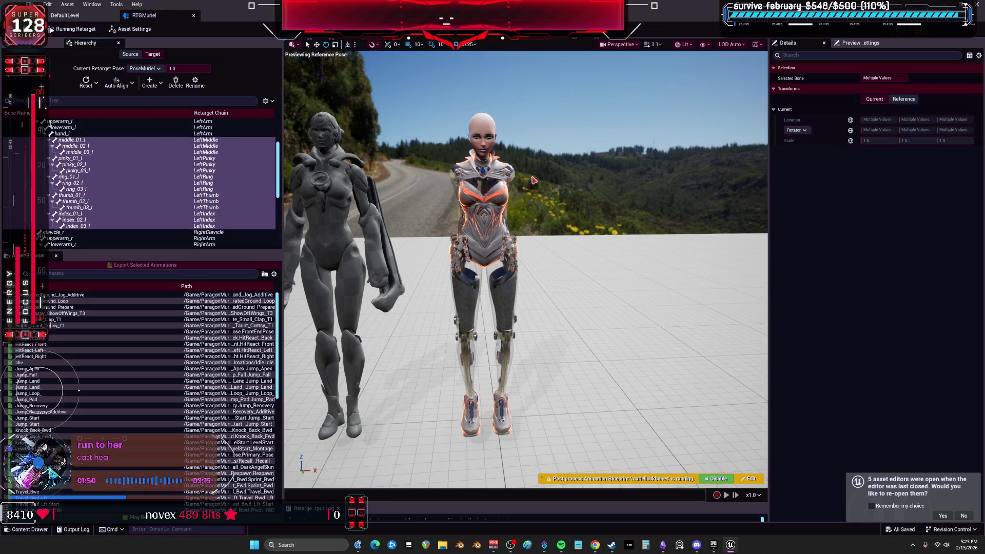
- Preview Jump_Loop_, Knock_Back_Bwd and Travel_Bwd_Start, then show the FK chain settings
left_click(86, 394)
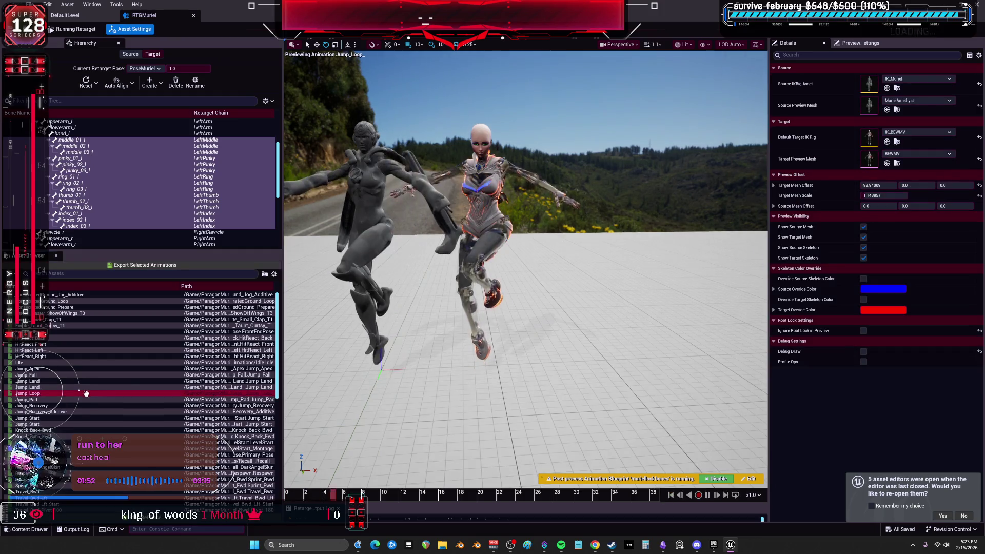
left_click(91, 431)
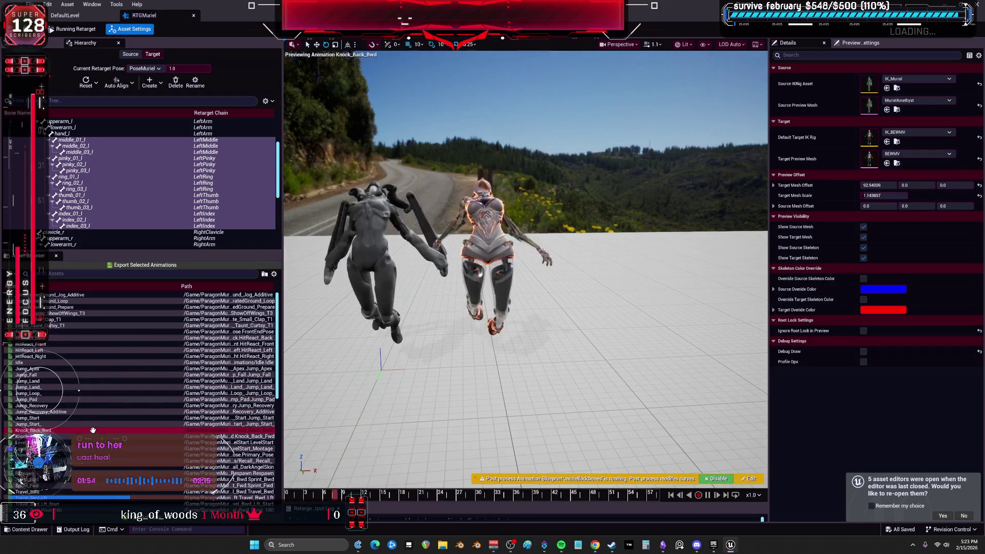
scroll(93, 465, "down", 3)
left_click(93, 479)
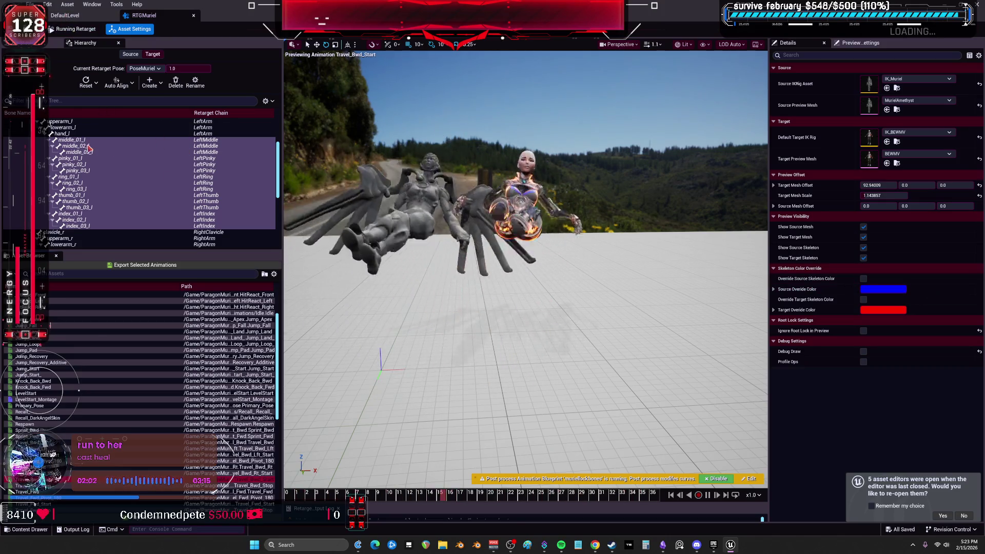
left_click(132, 29)
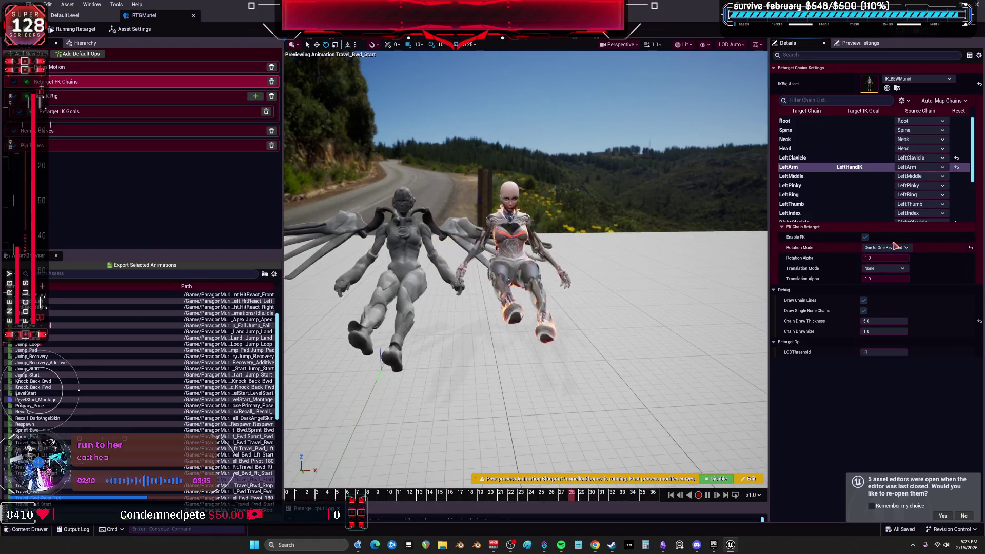
- Set LeftArm's FK rotation mode to One to One and change RightLeg's rotation mode
left_click(885, 247)
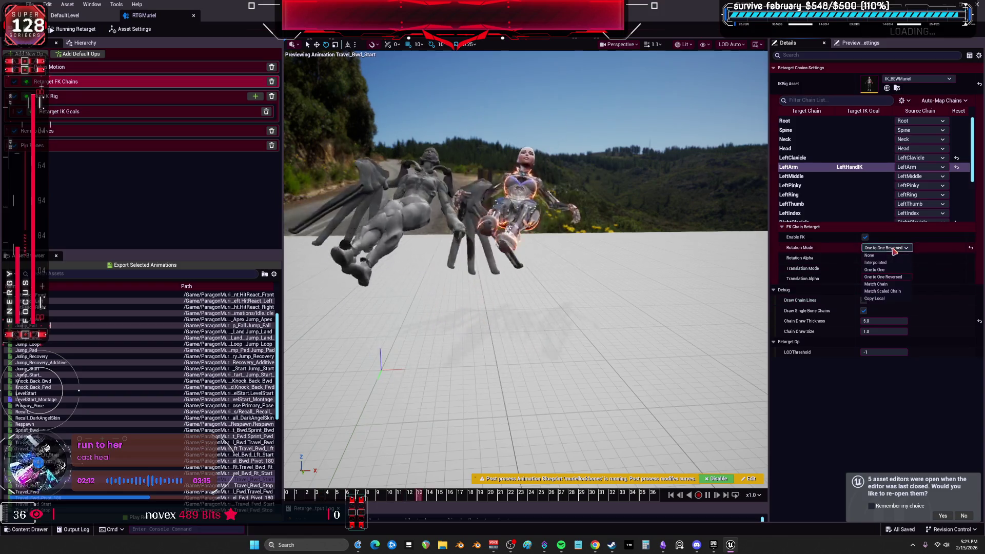
left_click(880, 256)
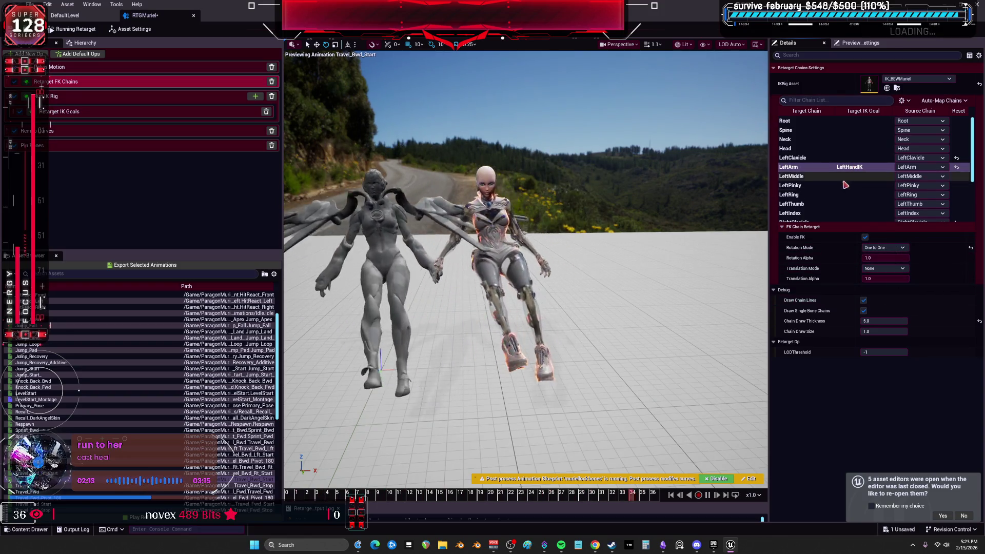
scroll(844, 183, "down", 3)
left_click(846, 185)
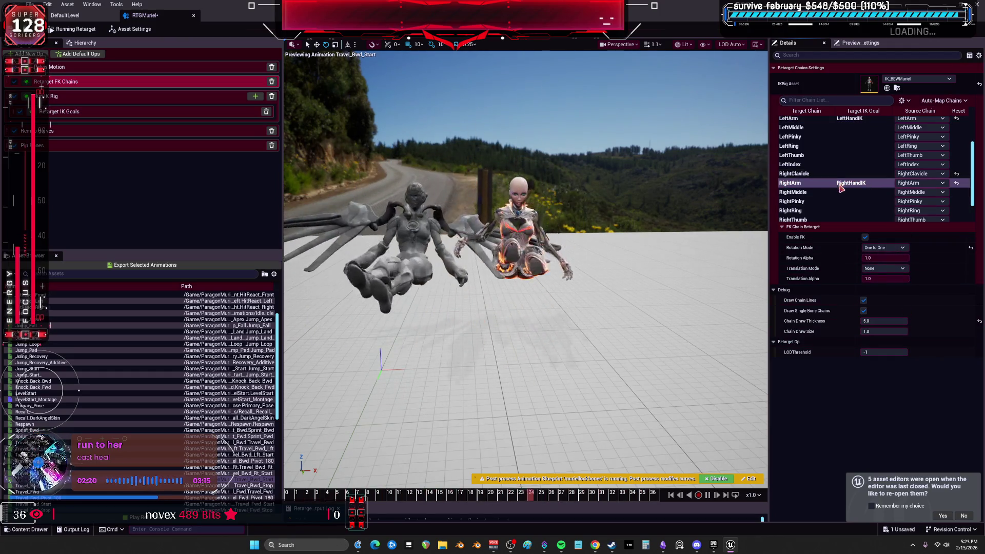
scroll(844, 187, "down", 2)
left_click(842, 209)
left_click(884, 248)
left_click(882, 255)
- Set LeftLeg's FK rotation mode to One to One and preview Travel_Bwd
left_click(841, 217)
left_click(885, 248)
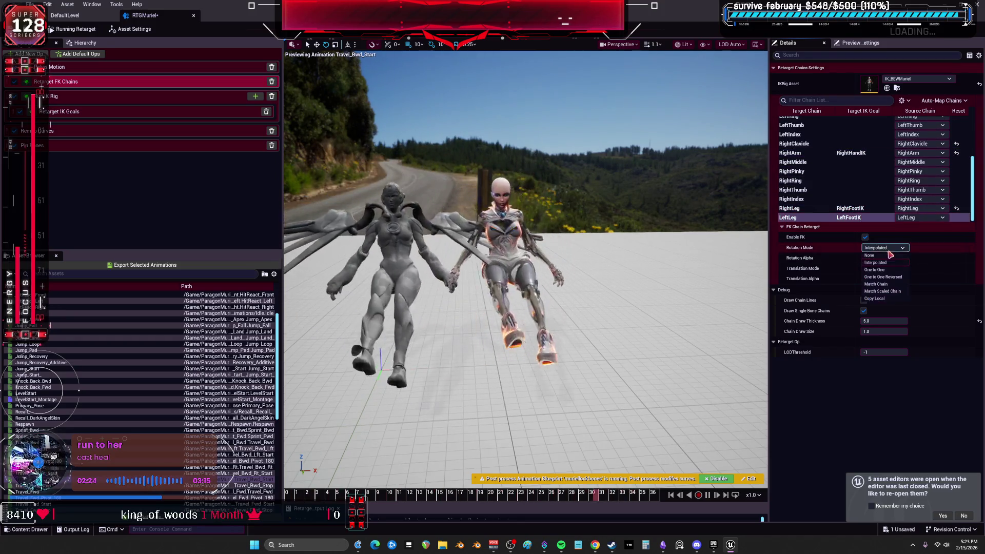
left_click(874, 270)
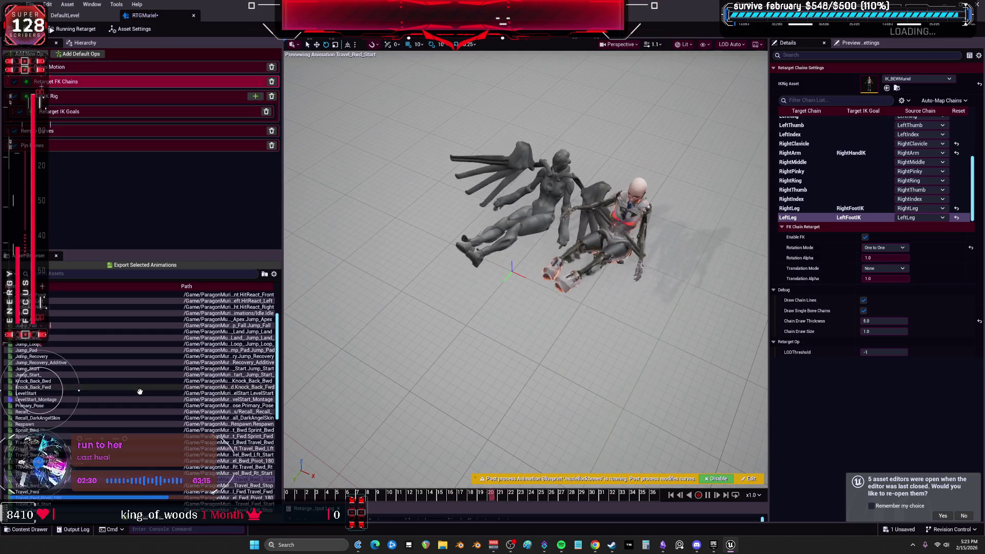
left_click(143, 442)
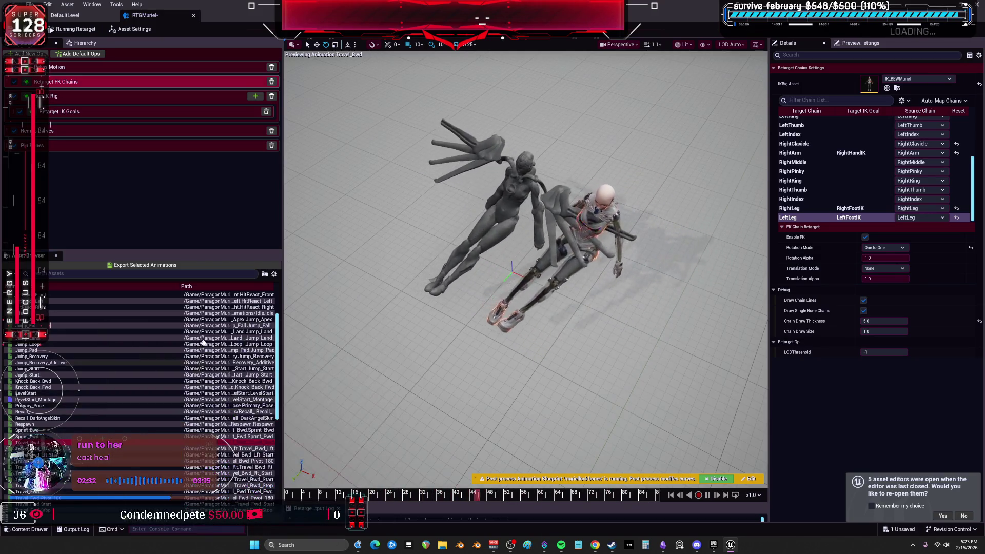
left_click(82, 96)
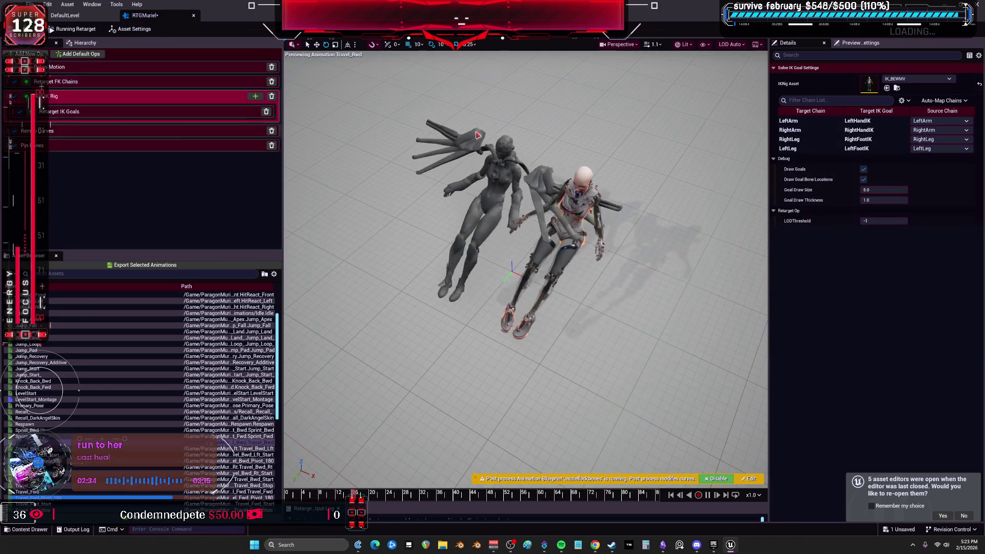
- Give LeftArm through LeftLeg IK goals Blend to Source Rotation 0.0 and disable IK
left_click(824, 149)
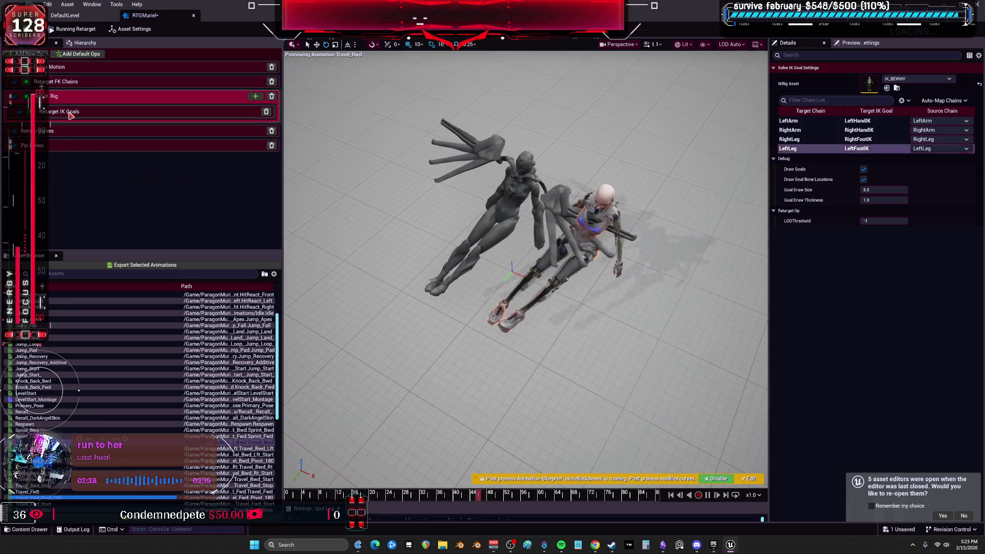
left_click(103, 111)
left_click(793, 99)
left_click(803, 127, "shift")
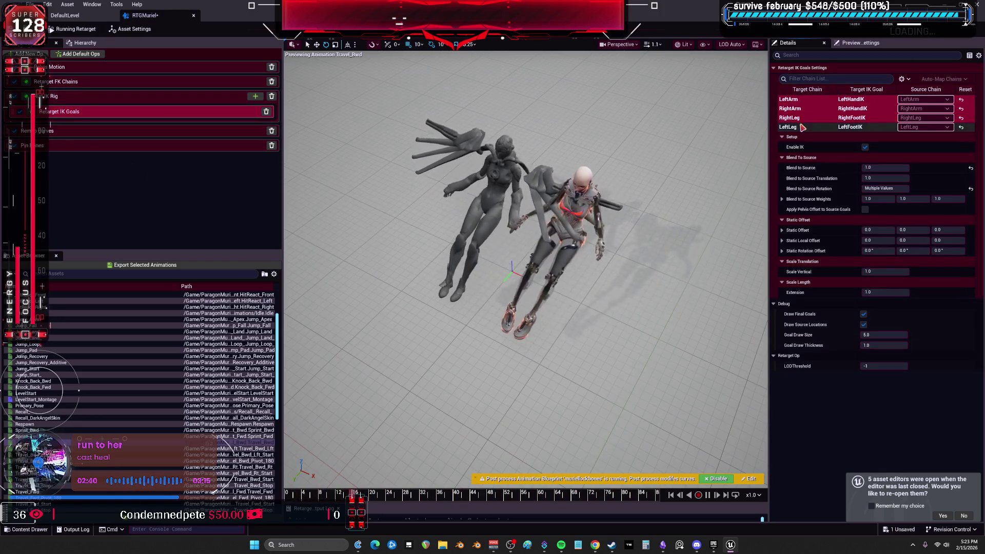
left_click(971, 189)
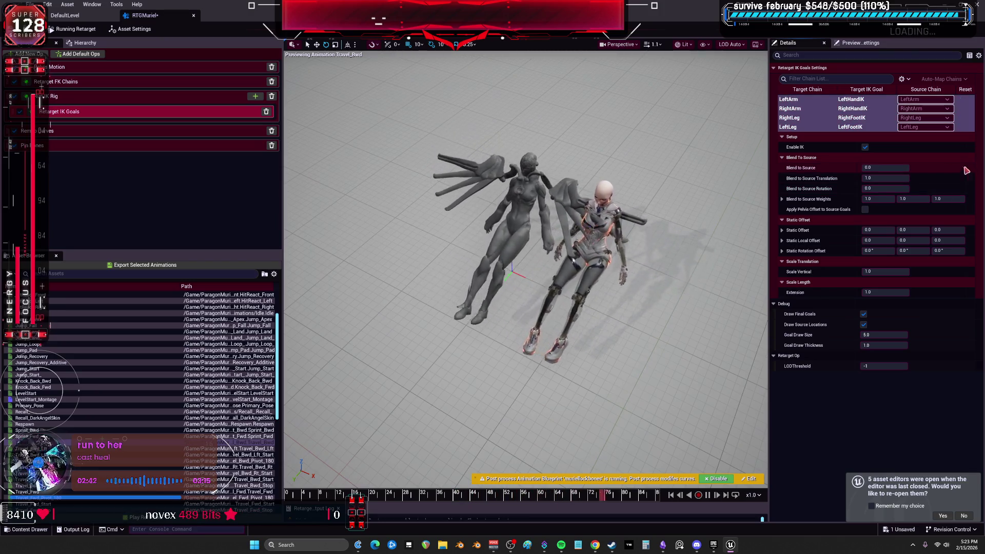
left_click(865, 147)
left_click_drag(662, 170, 655, 198)
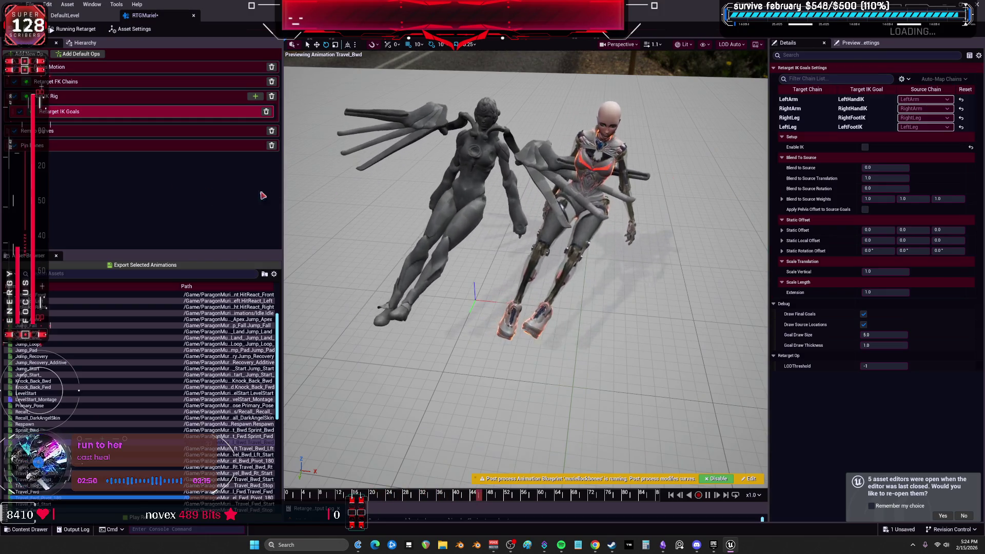
scroll(139, 390, "down", 4)
key("Down")
key("Down")
key("Down")
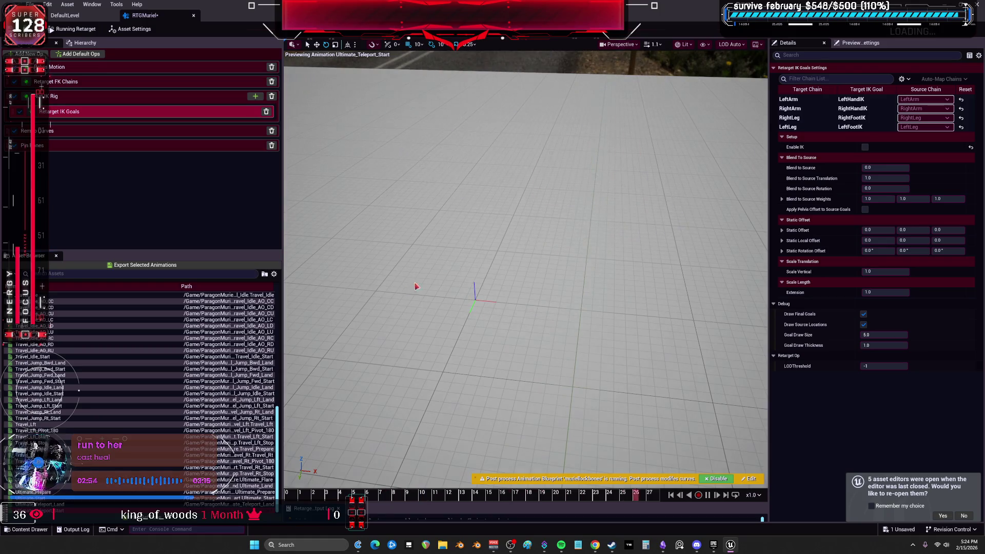
- Preview Ultimate_Start and Travel_Lft_Stop, toggle the post-process blueprint off and on, then preview Travel_Lft
key("Up")
key("Up")
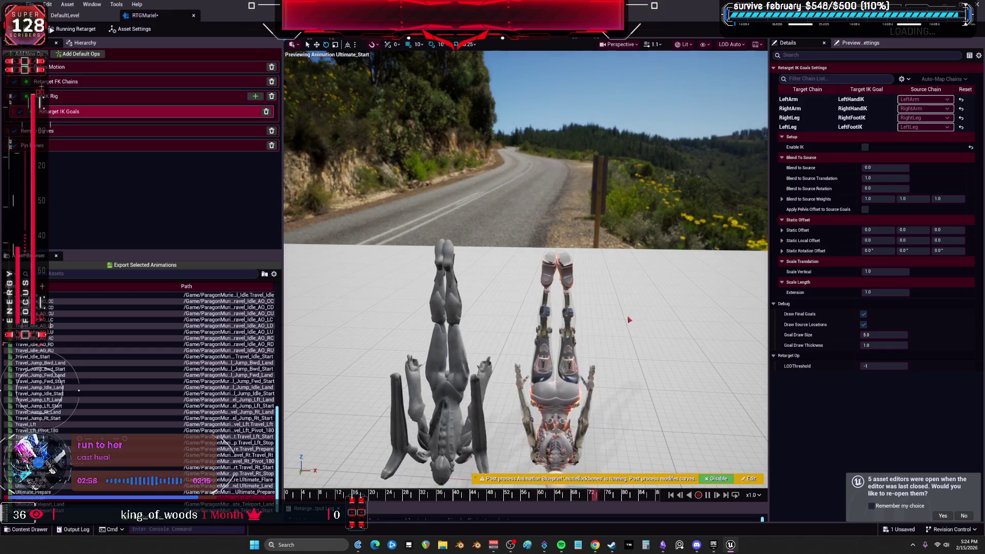
key("Up")
key("Up")
key("Up")
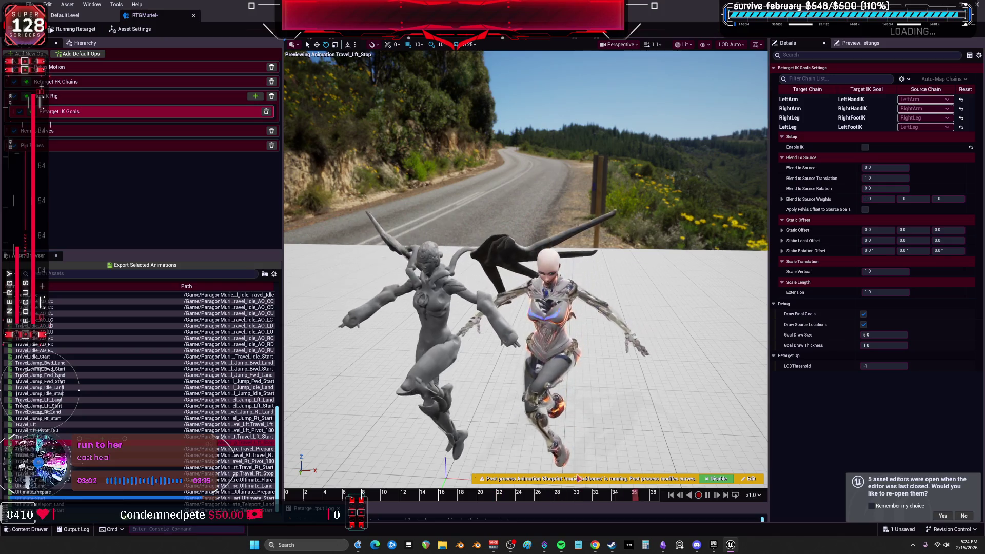
mouse_move(627, 394)
left_mouse_down()
mouse_move(616, 370)
mouse_move(626, 266)
mouse_move(641, 246)
mouse_move(631, 262)
left_mouse_up()
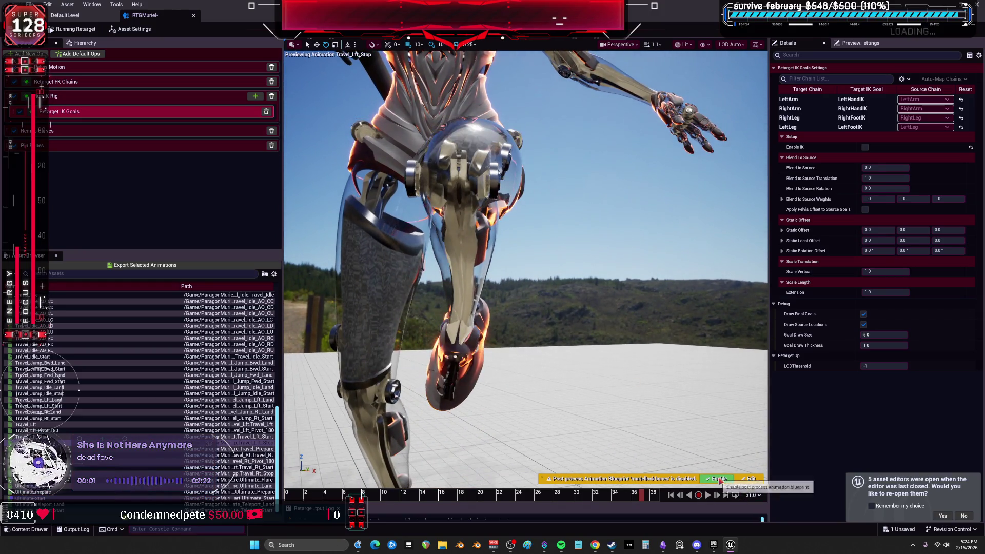
left_click(718, 479)
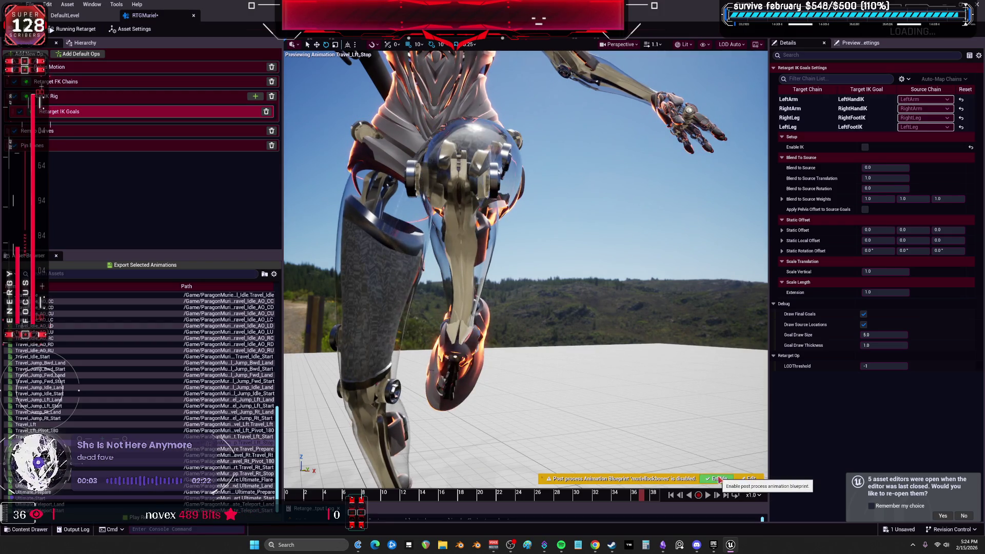
left_click(719, 479)
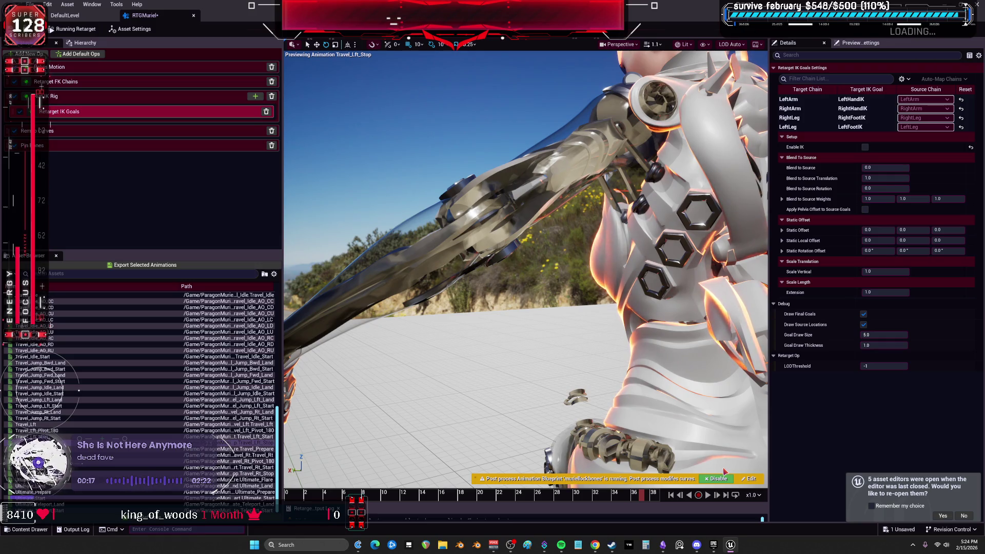
left_click(154, 424)
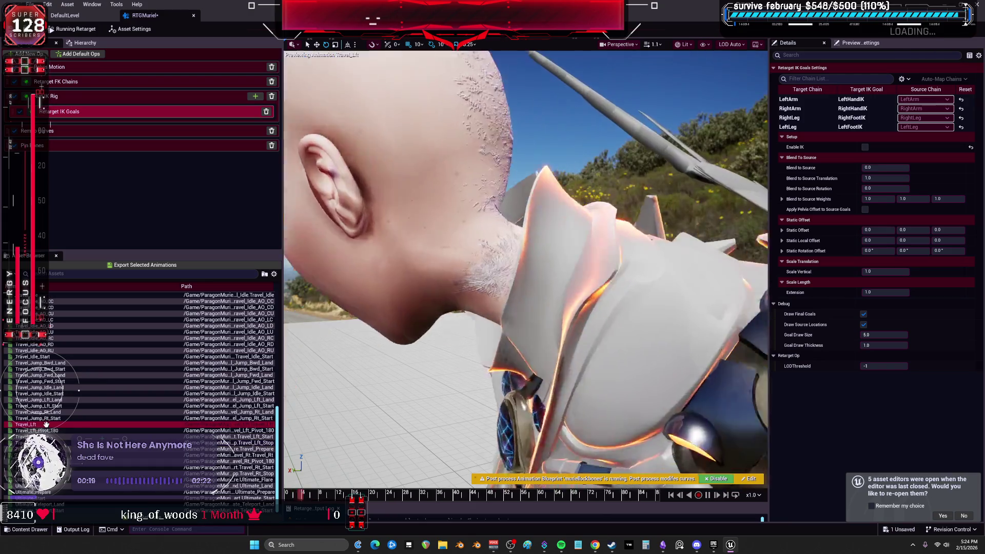
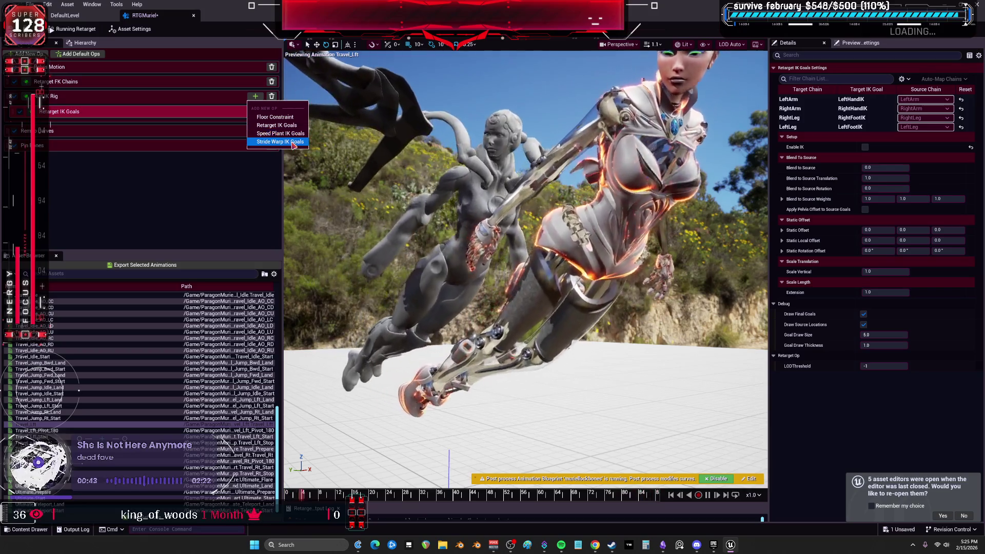
- Add a Stride Warp IK Goals op with Sideways Offset 100 and Warp Splay near 0.9, then delete it
left_click(292, 143)
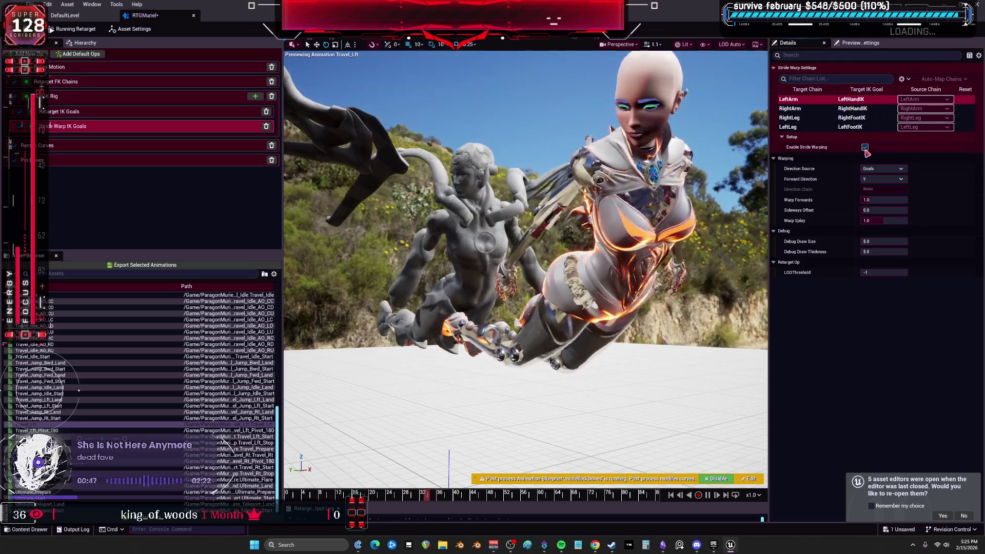
left_click(884, 221)
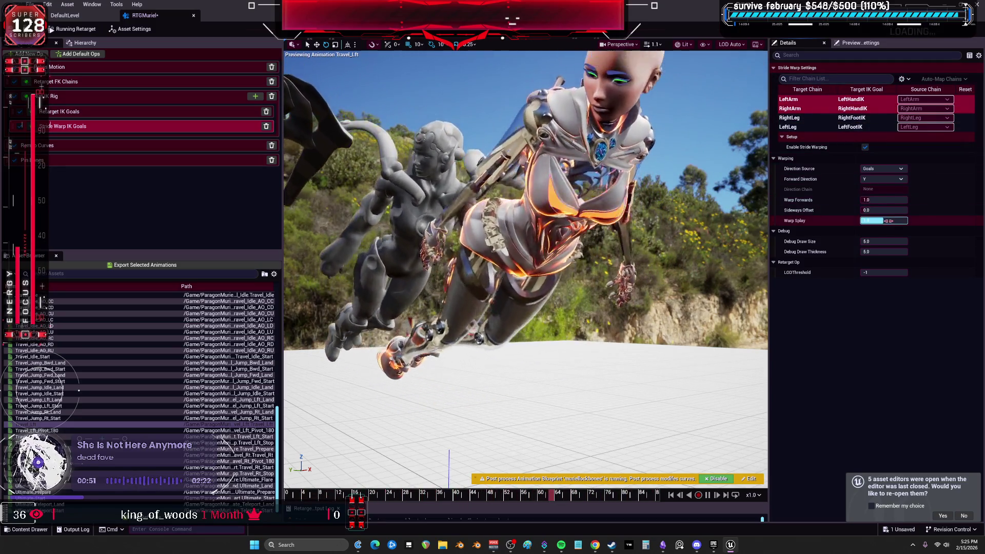
type("100")
key("Return")
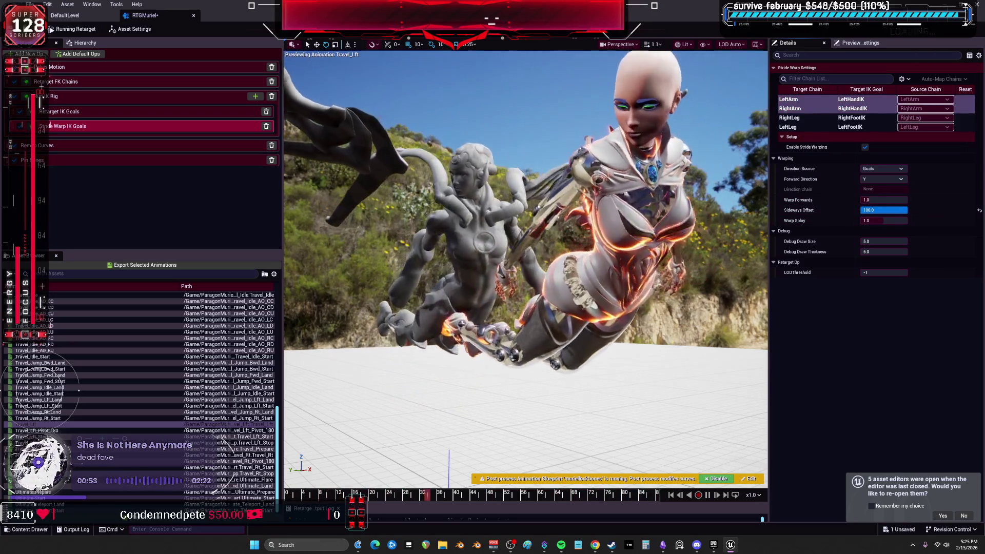
mouse_move(885, 231)
left_mouse_down()
mouse_move(874, 231)
mouse_move(886, 221)
left_mouse_up()
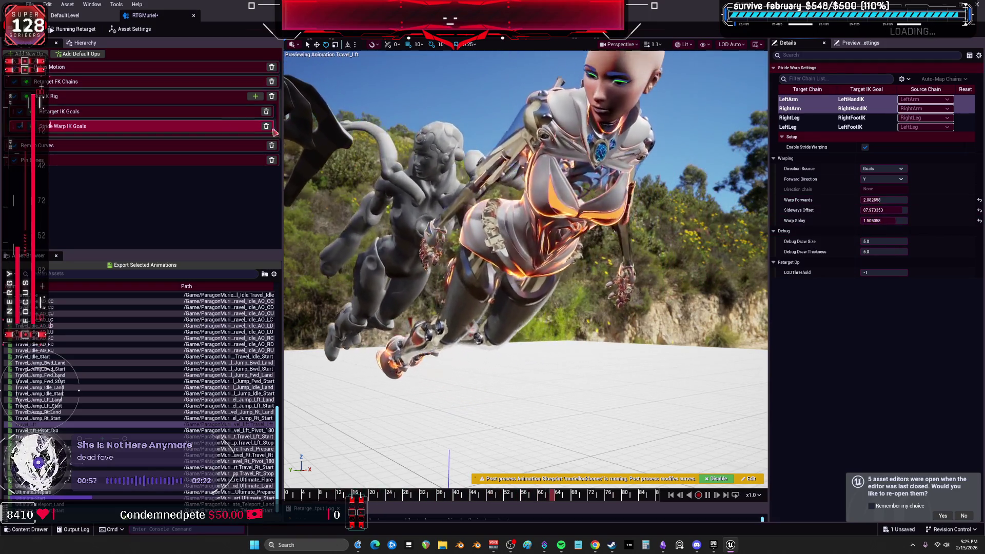
left_click(266, 126)
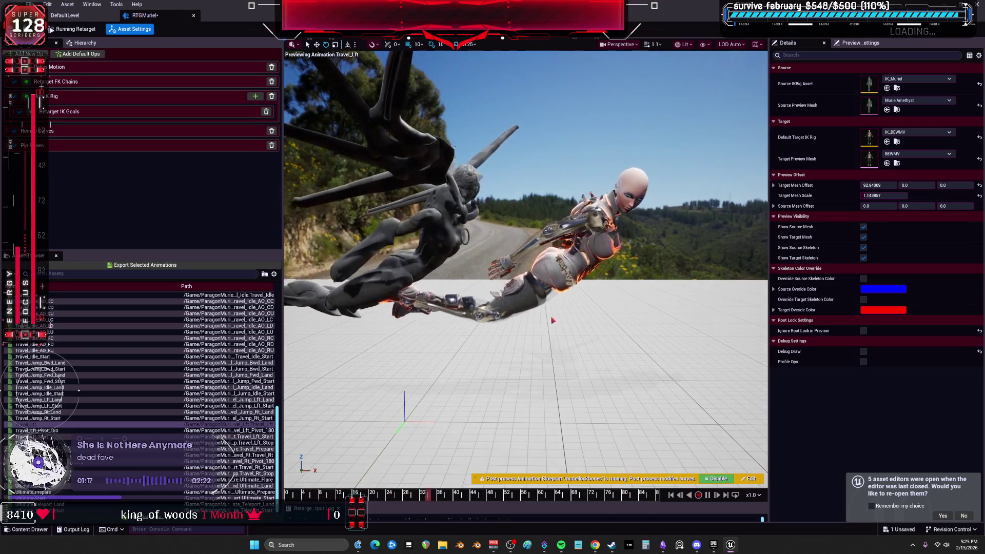
- Preview ConsecratedGround_Jog_Additive and locate it in the Content Browser with Browse to Asset
scroll(112, 328, "up", 8)
scroll(112, 328, "up", 7)
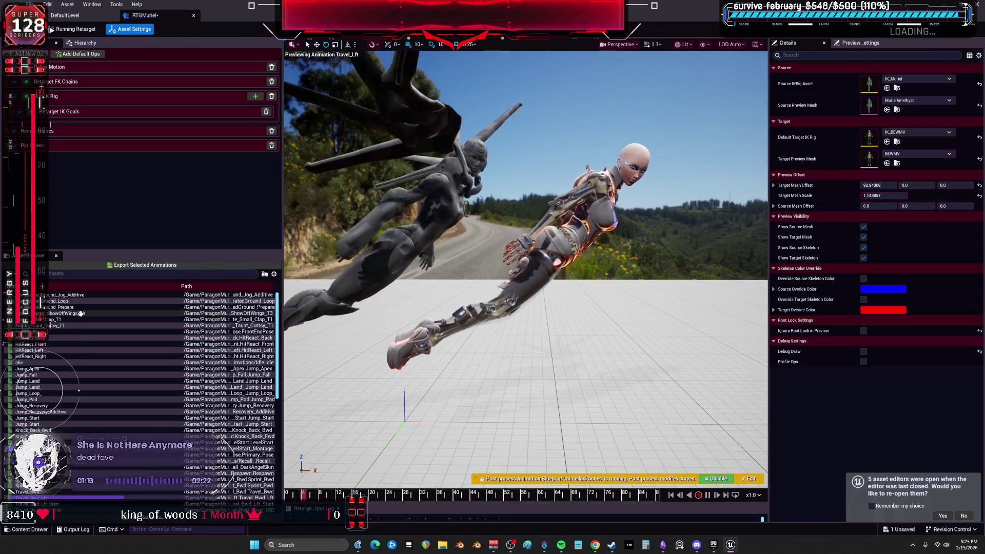
left_click(56, 295)
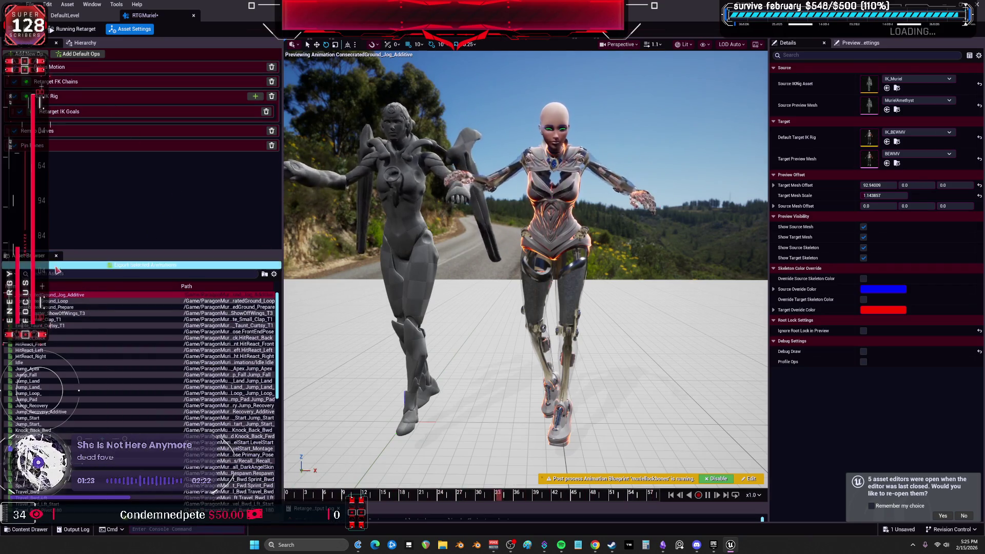
right_click(171, 296)
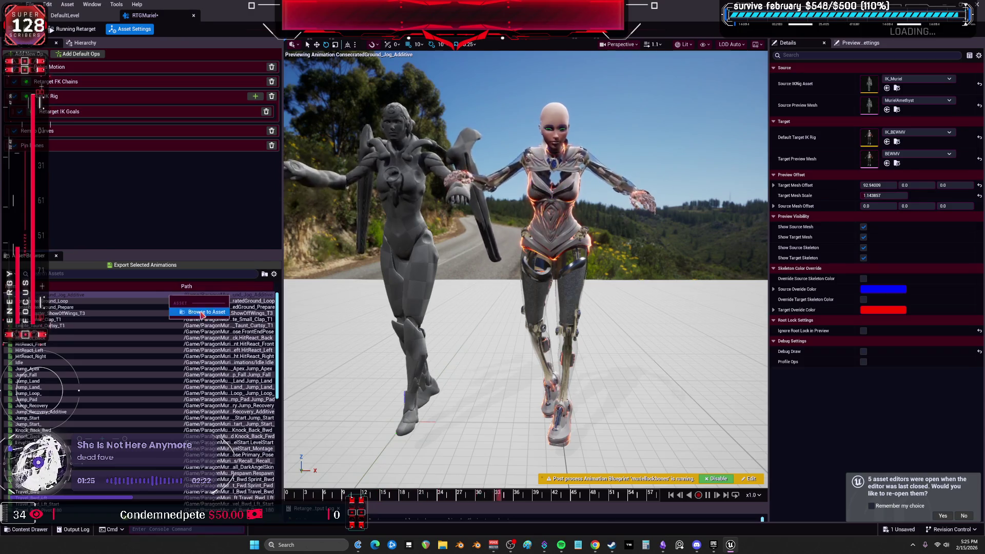
left_click(201, 312)
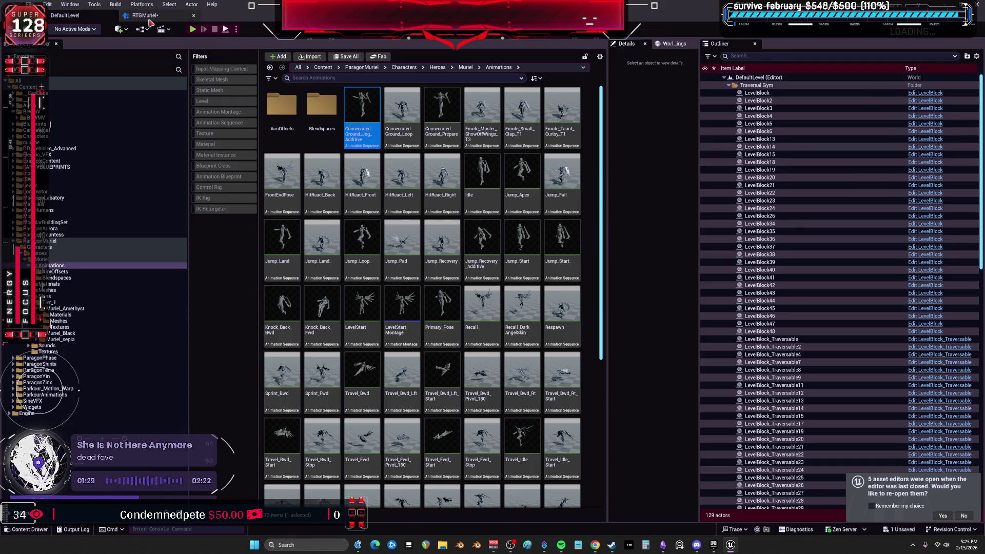
- Select ConsecratedGround_Jog_Additive and ConsecratedGround_Jog_Loop together and force delete both
left_click(150, 21)
left_click(195, 19)
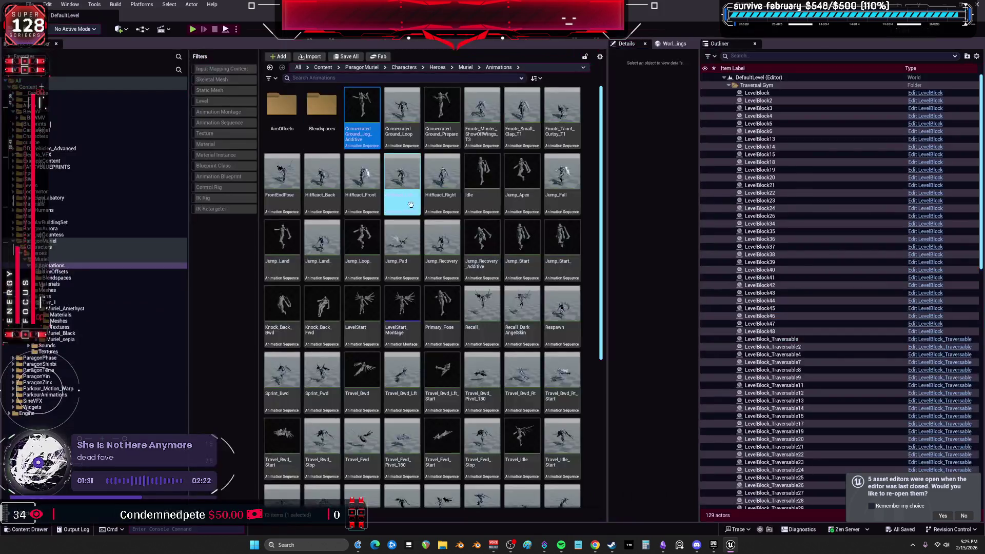
left_click(405, 139, "ctrl")
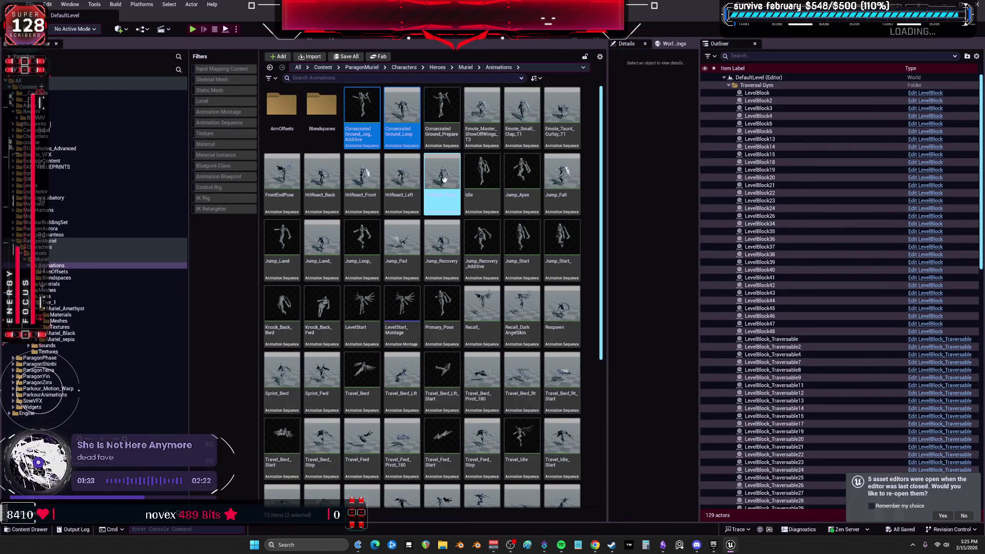
key("Delete")
left_click(453, 396)
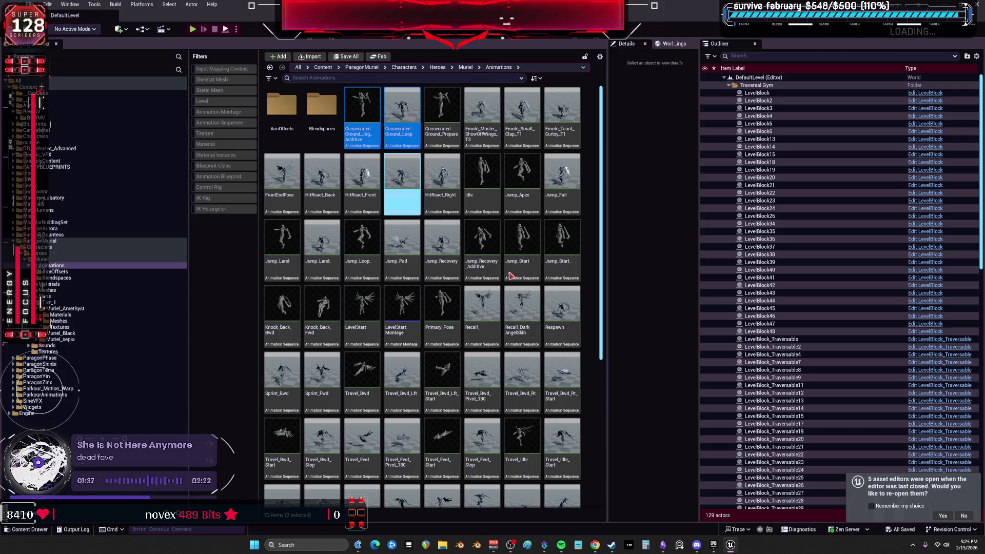
- Browse the Blendspaces and AimOffsets folders, then return to the remaining animations
scroll(513, 271, "down", 3)
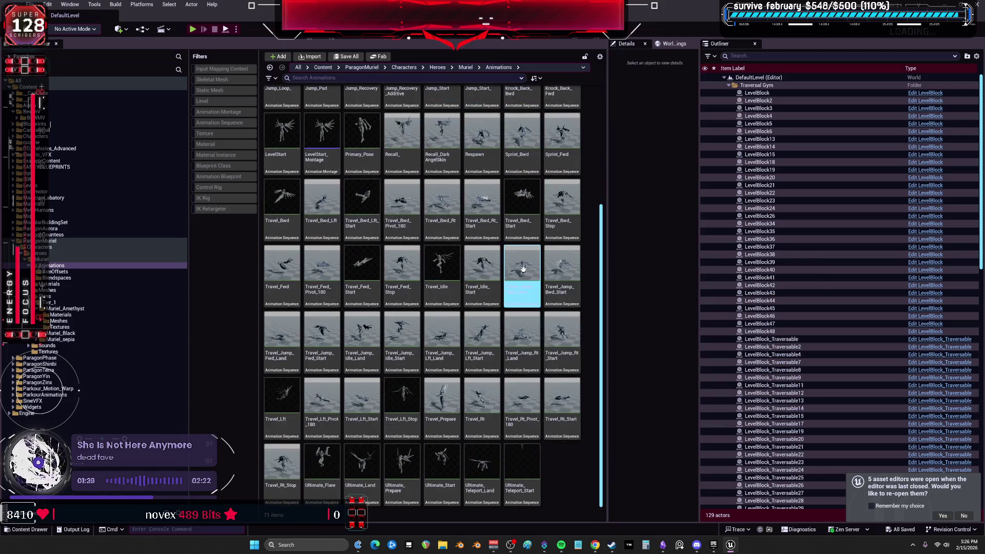
scroll(513, 256, "up", 5)
double_click(321, 111)
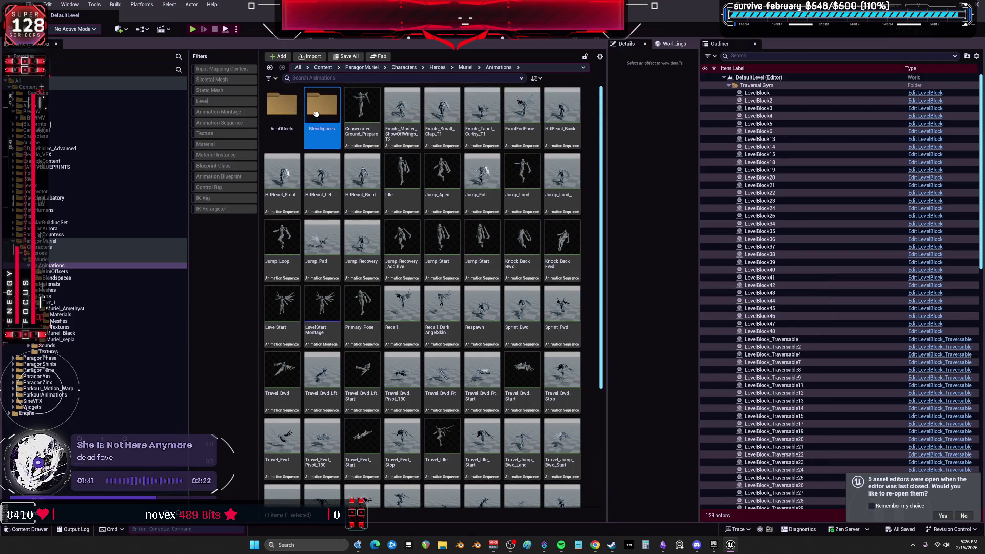
left_click(323, 105)
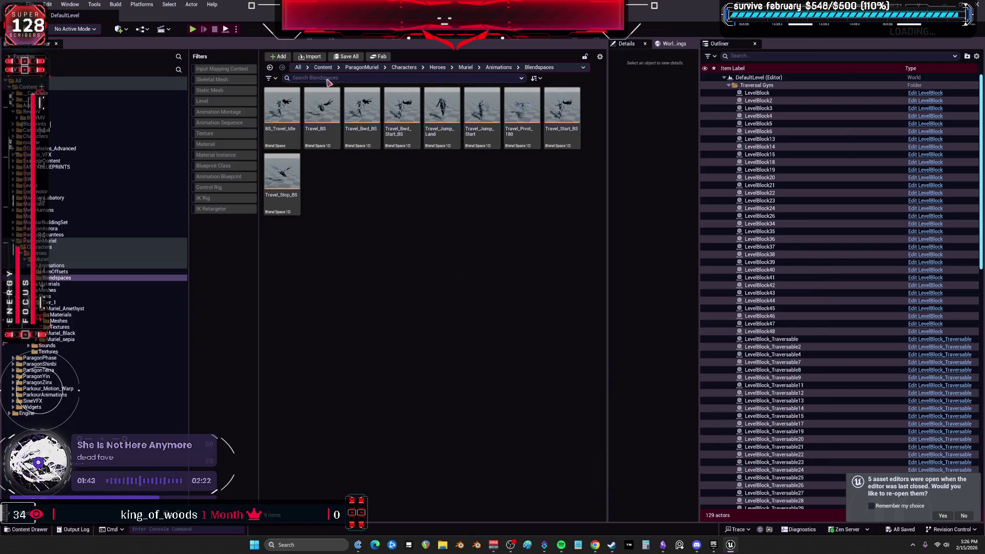
left_click(499, 67)
double_click(282, 108)
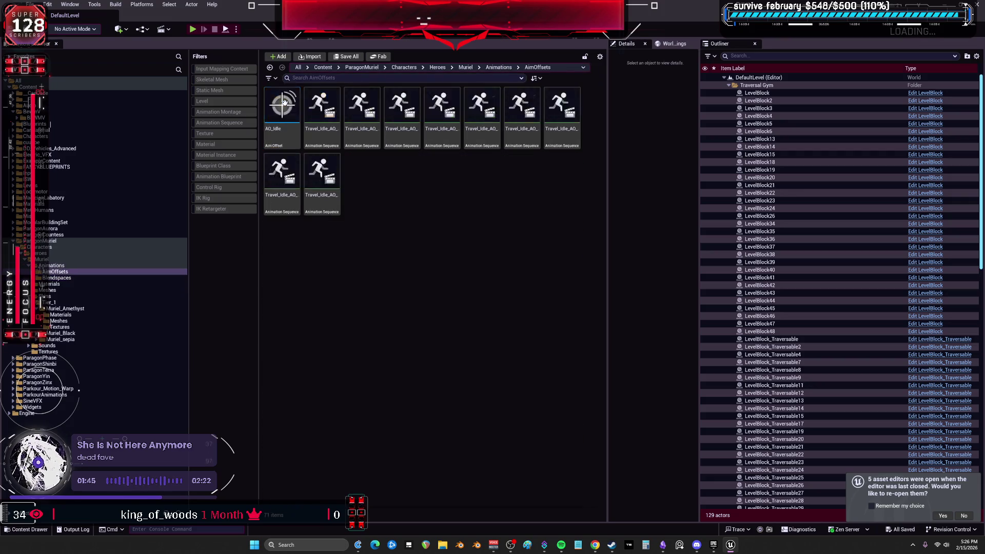
left_click(52, 265)
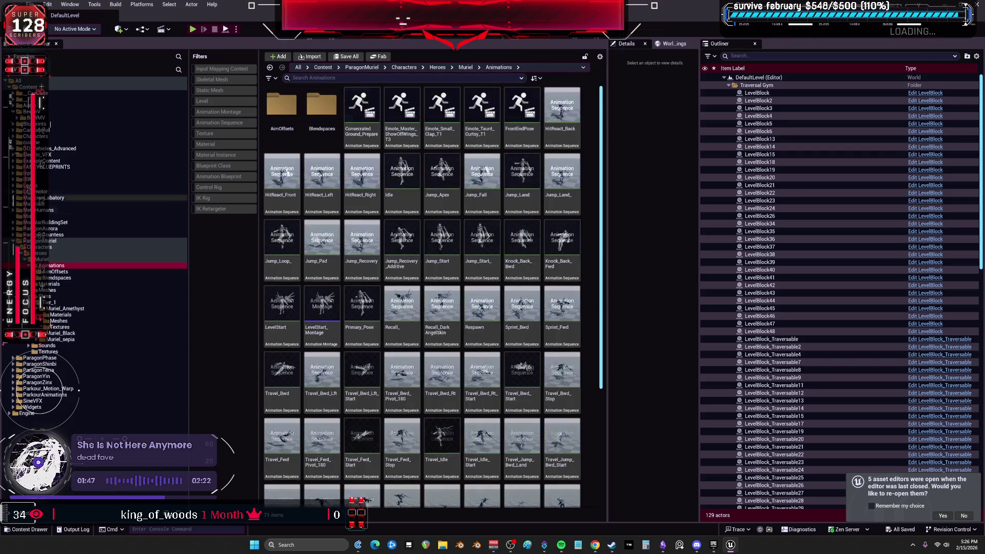
scroll(468, 262, "down", 3)
left_click(468, 261)
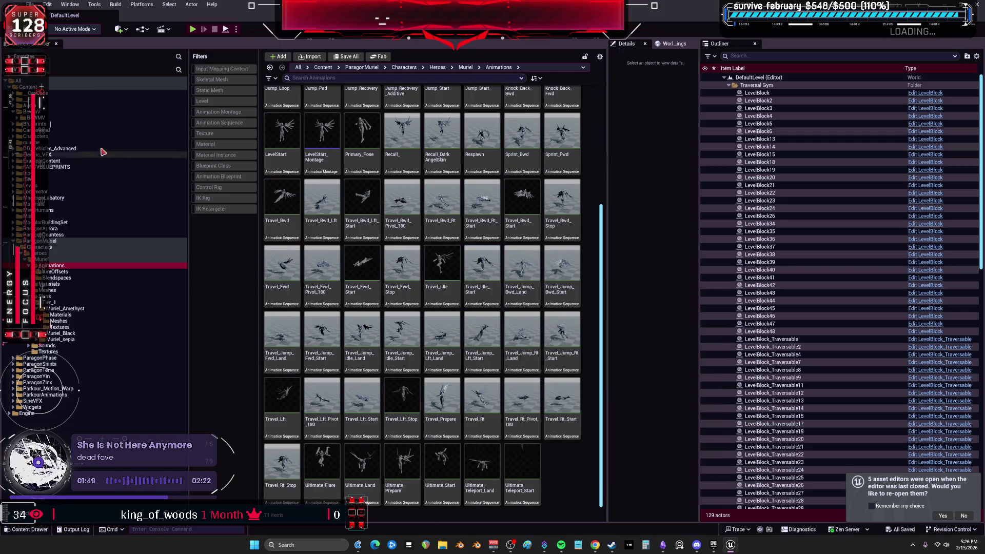
- Filter the top-level Content folder to IK Retargeter assets and open RTGMuriel
left_click(103, 87)
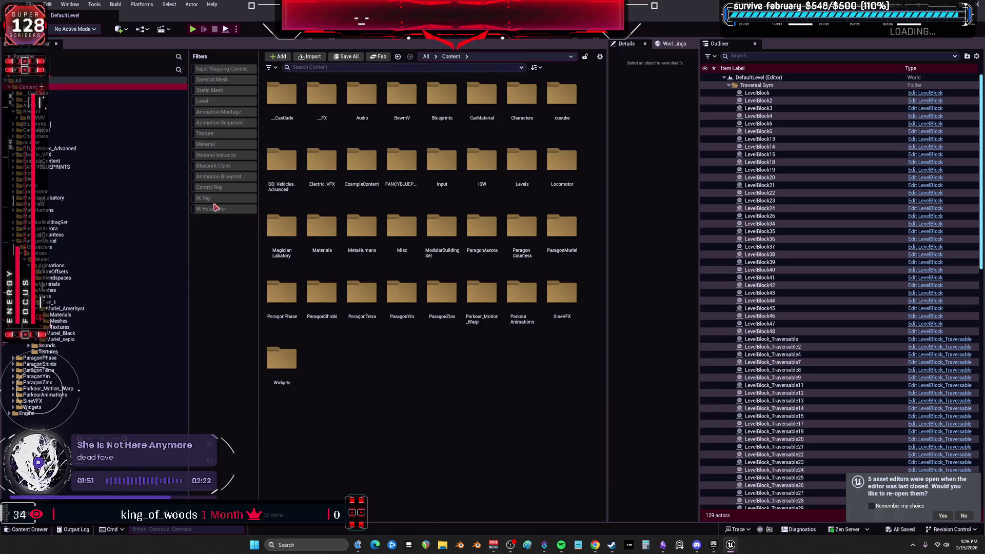
left_click(216, 208)
left_click(398, 242)
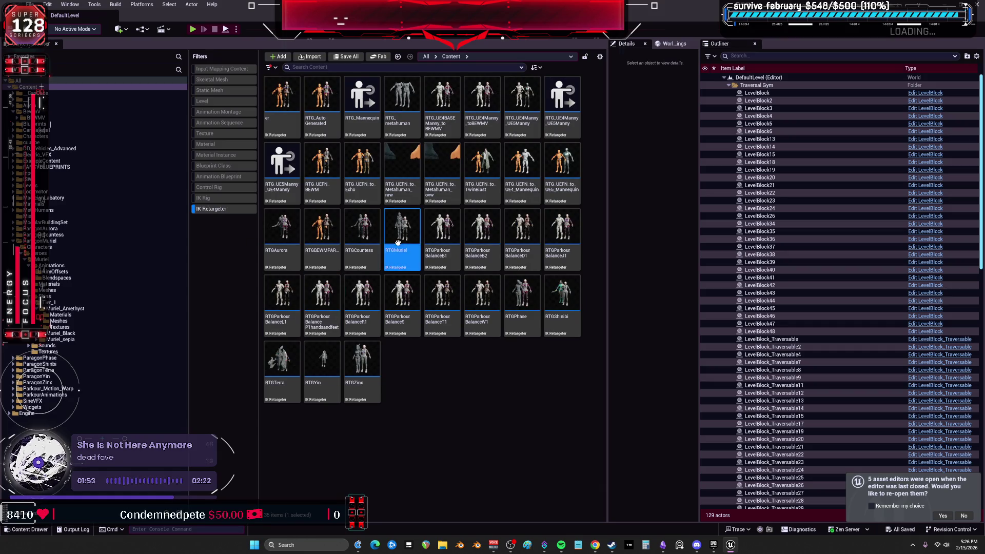
double_click(398, 242)
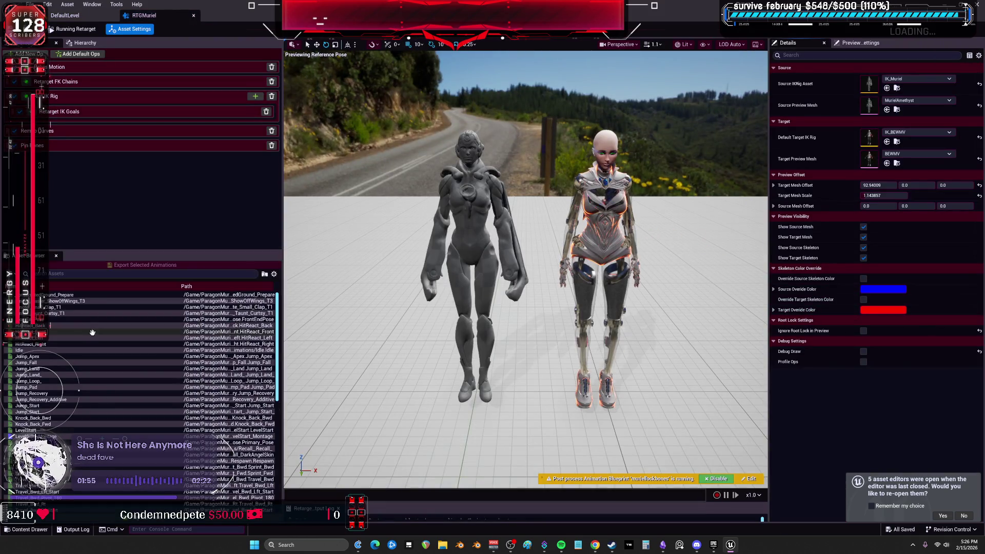
- Preview ConsecratedGround_Prepare from several angles, then play the Emote_Master_ShowOffWings_T3 emote
scroll(109, 332, "down", 5)
scroll(100, 327, "up", 5)
left_click(99, 295)
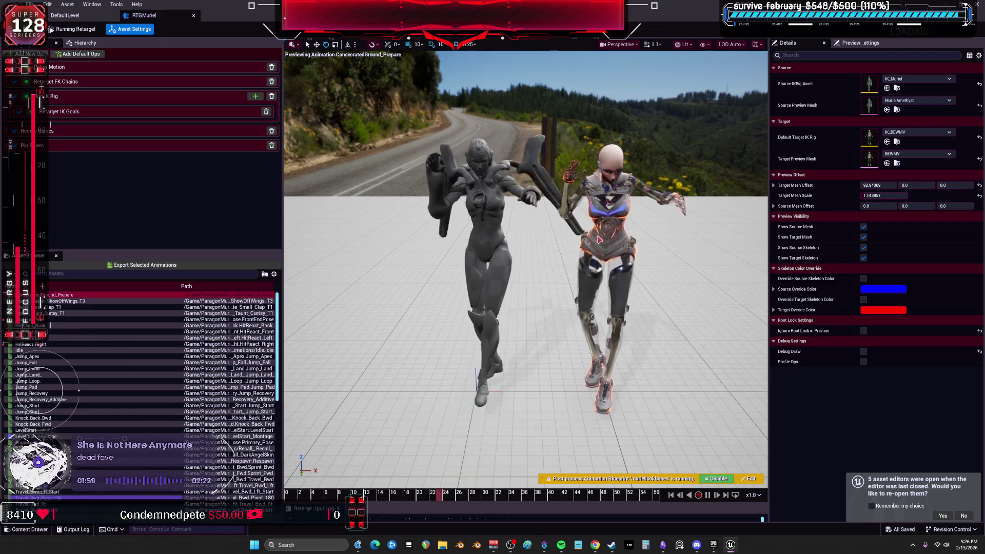
left_click_drag(601, 246, 565, 220)
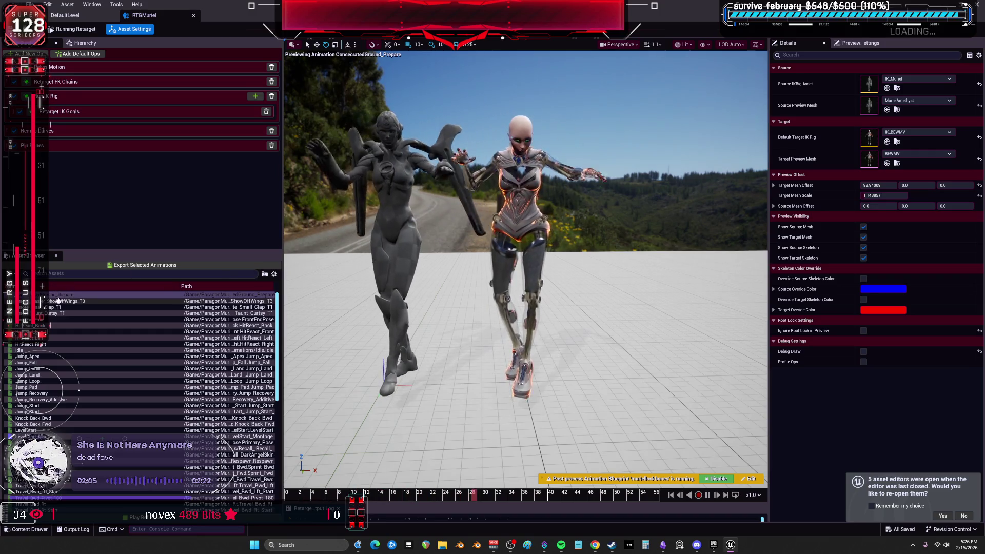
scroll(526, 269, "up", 10)
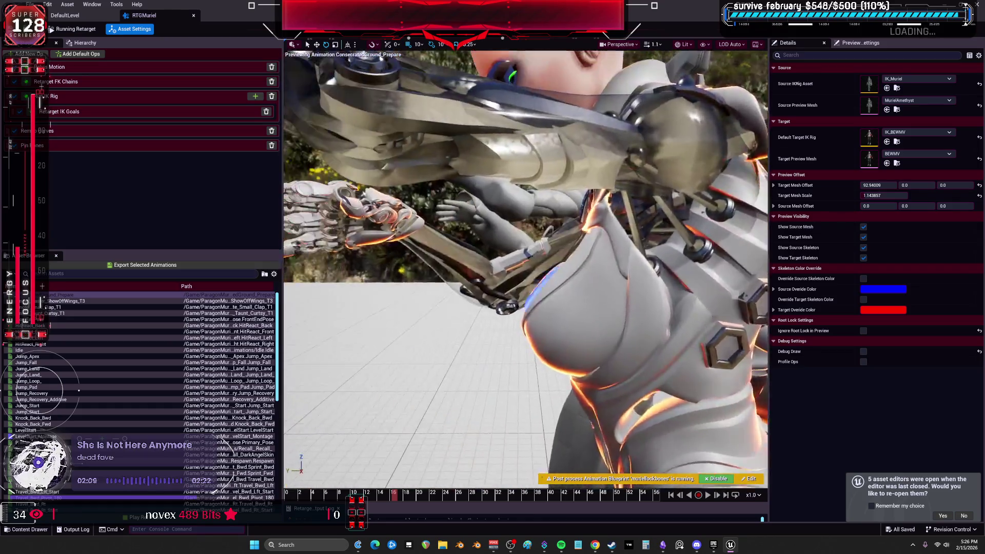
mouse_move(691, 453)
left_mouse_down()
mouse_move(677, 441)
mouse_move(691, 453)
left_mouse_up()
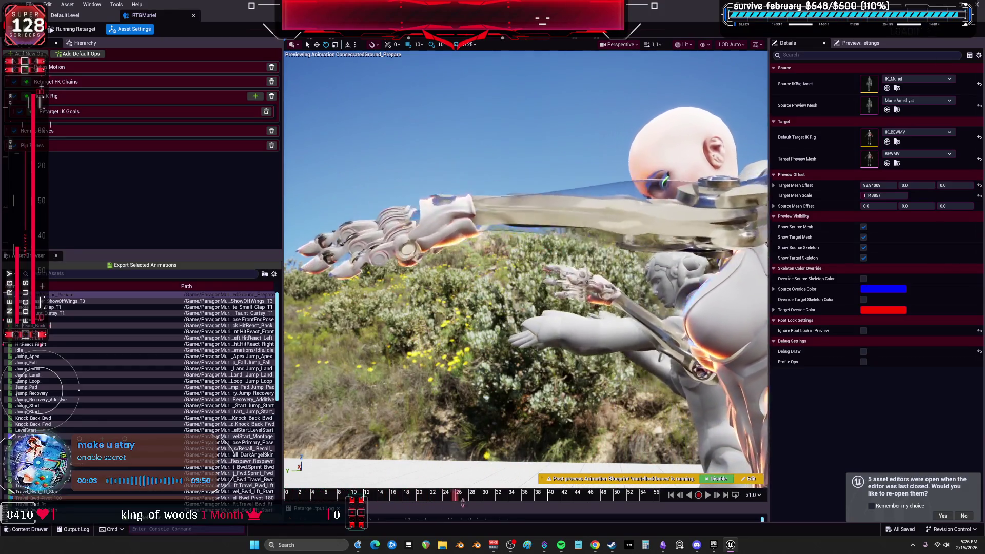
left_click(58, 301)
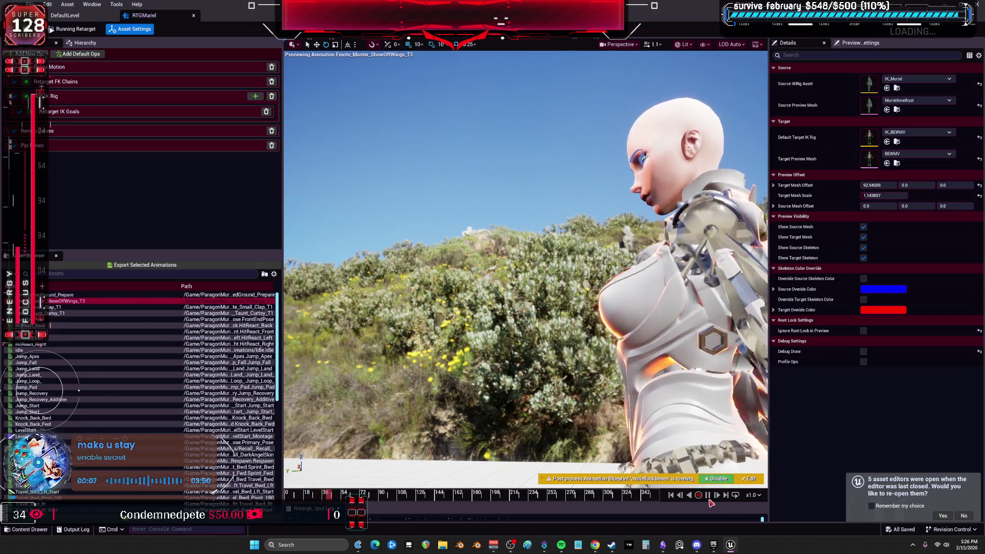
left_click(709, 497)
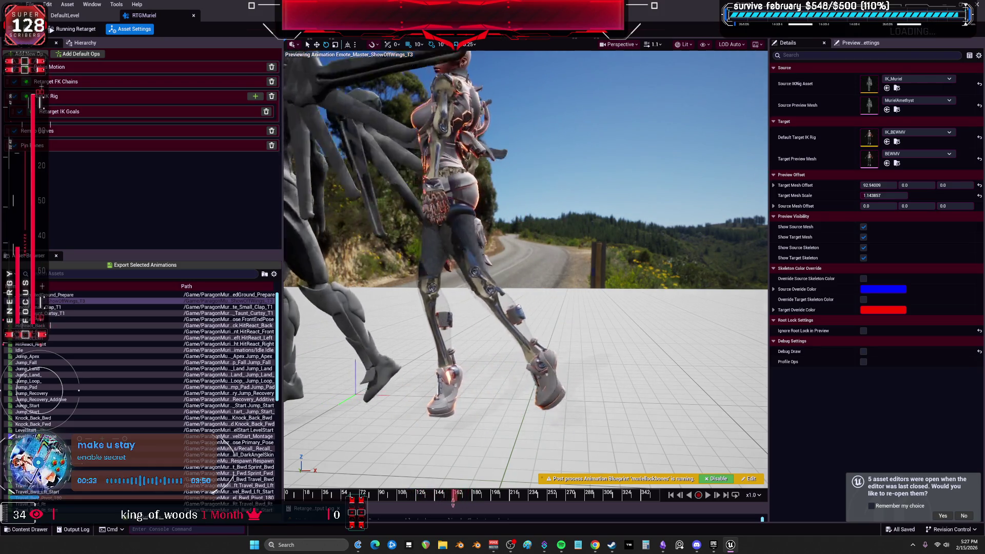
- Step through Emote_Small_Clap_T1, Emote_Taunt_Curtsy_T1 and FrontEndPose, checking the legs, then preview HitReact_Front
left_click_drag(424, 512, 396, 519)
left_click(76, 307)
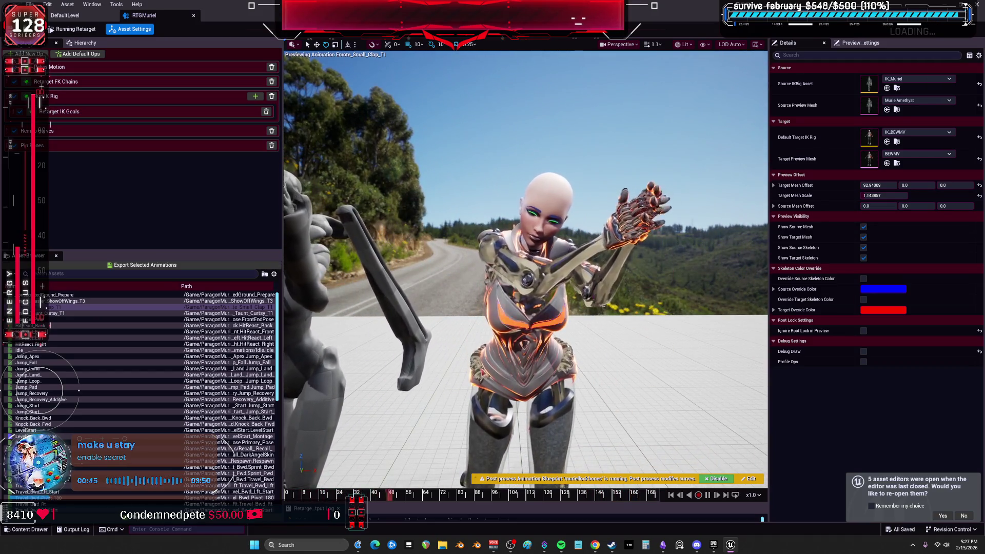
left_click(56, 313)
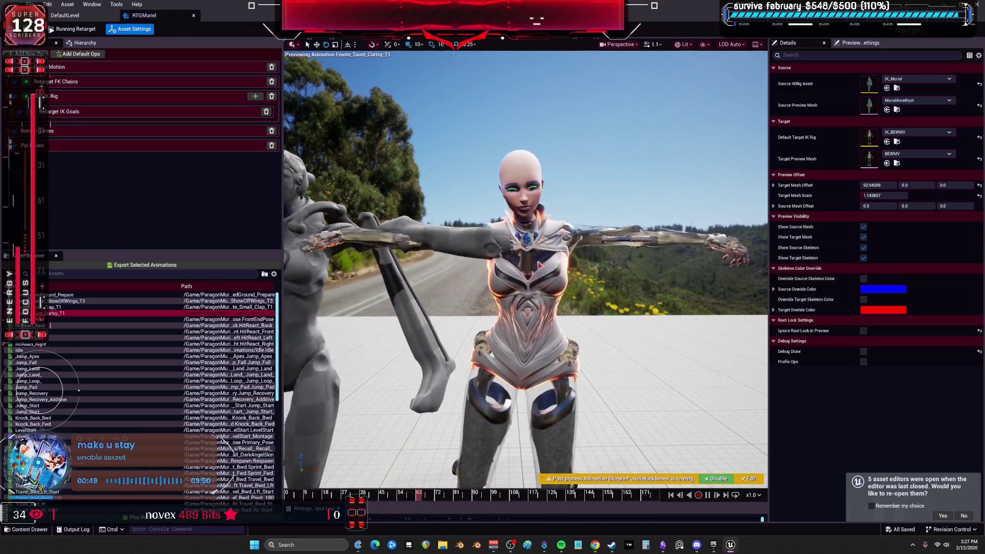
mouse_move(607, 334)
left_mouse_down()
mouse_move(607, 482)
mouse_move(608, 452)
left_mouse_up()
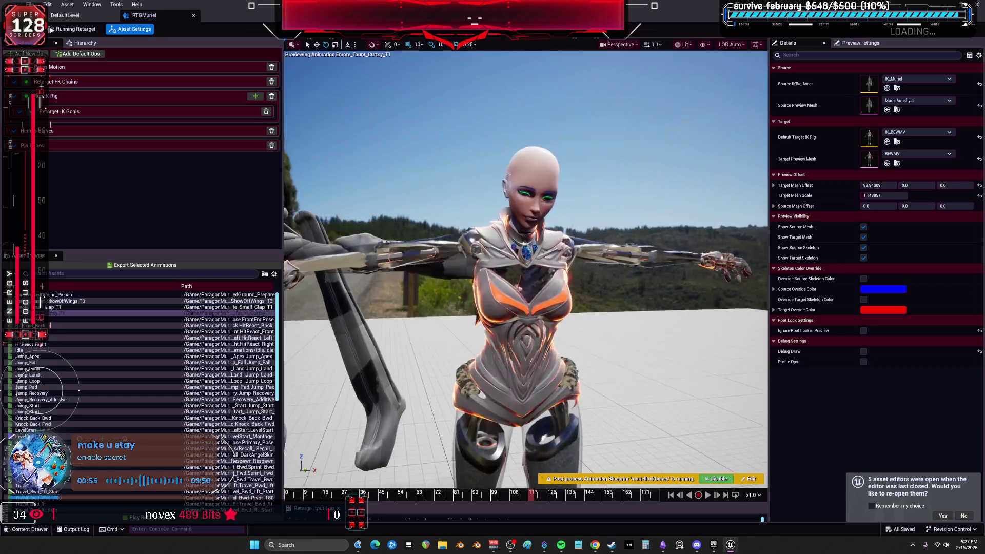
left_click(58, 319)
mouse_move(425, 251)
left_mouse_down()
mouse_move(425, 190)
mouse_move(349, 143)
left_mouse_up()
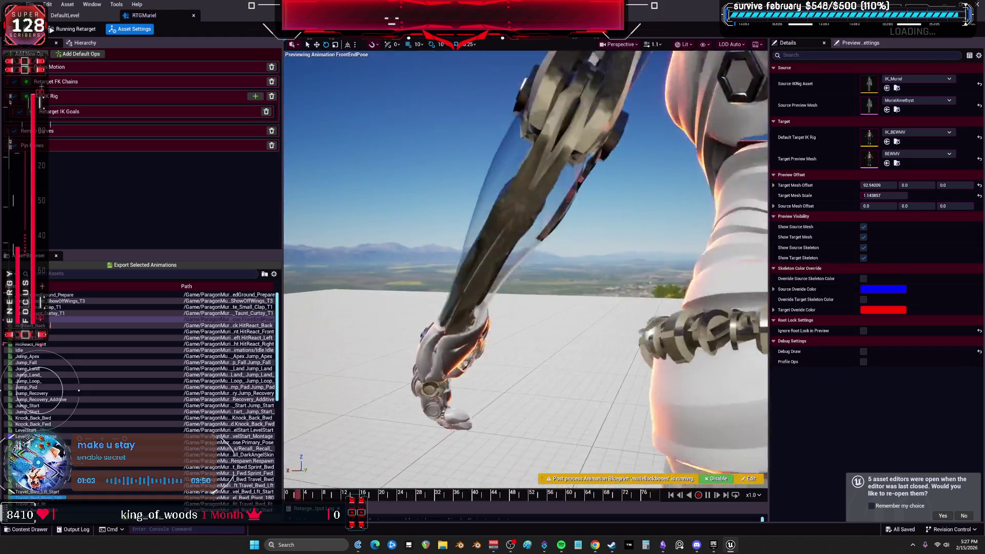
left_click(58, 329)
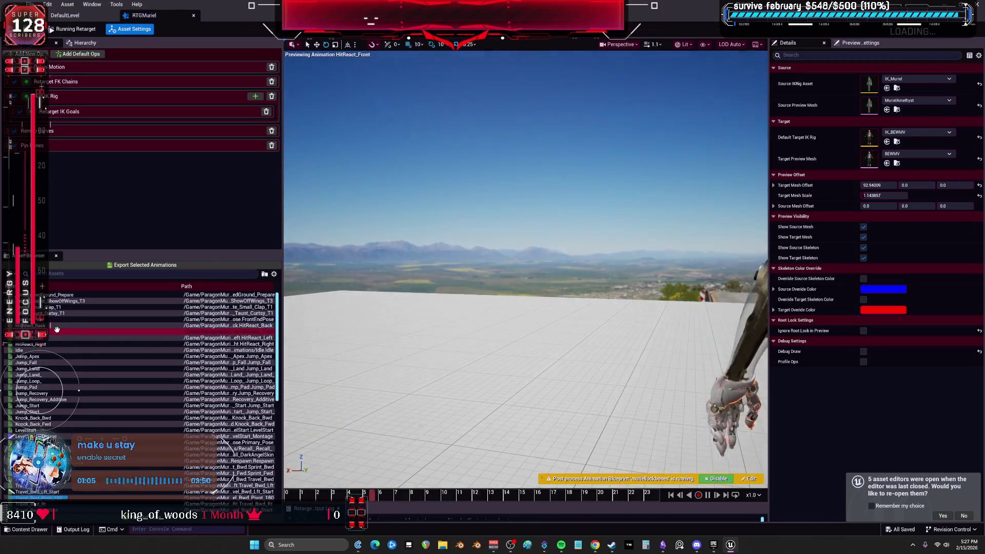
- Preview Jump_Apex, Jump_Fall and the Jump_Land entries, pausing near frame 8, then advance to Jump_Loop
left_click(46, 356)
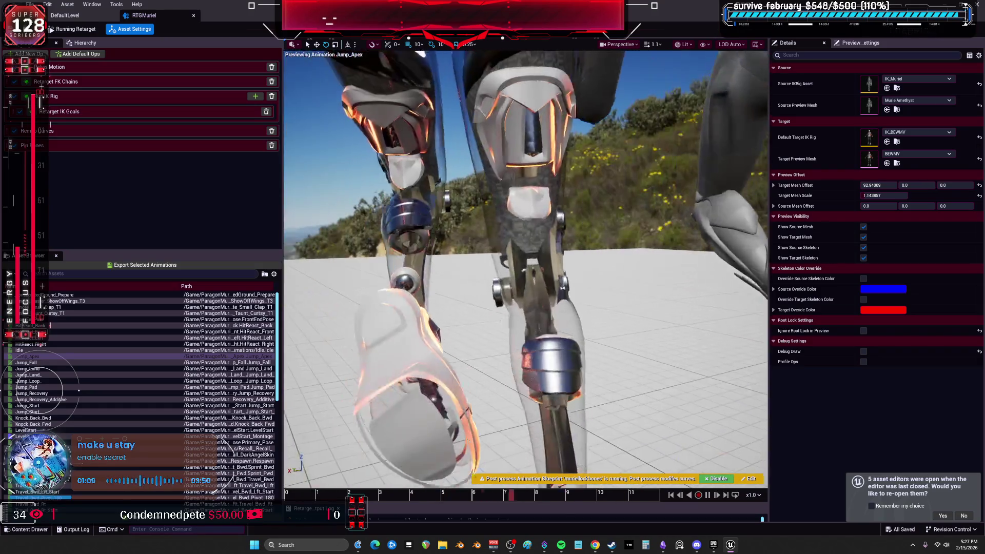
left_click(44, 363)
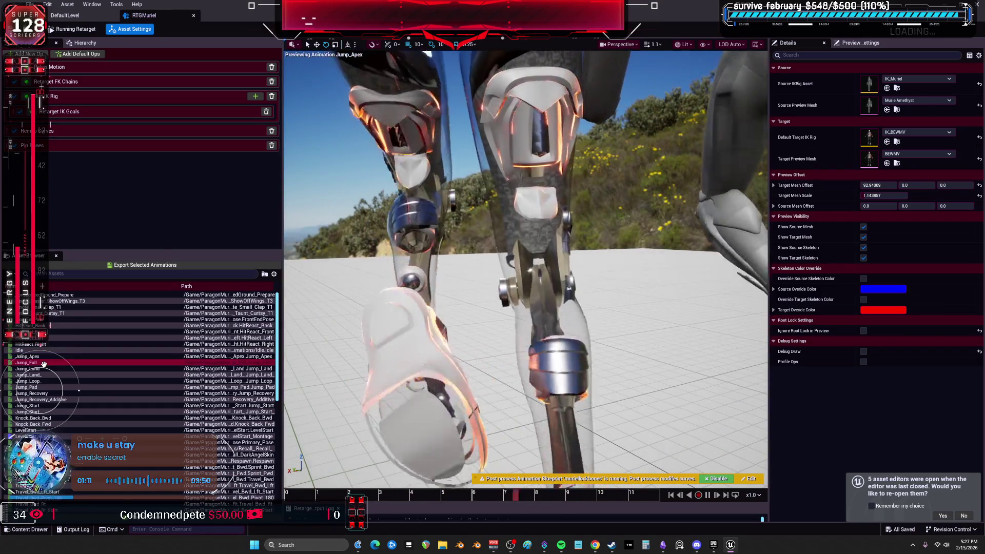
key("Down")
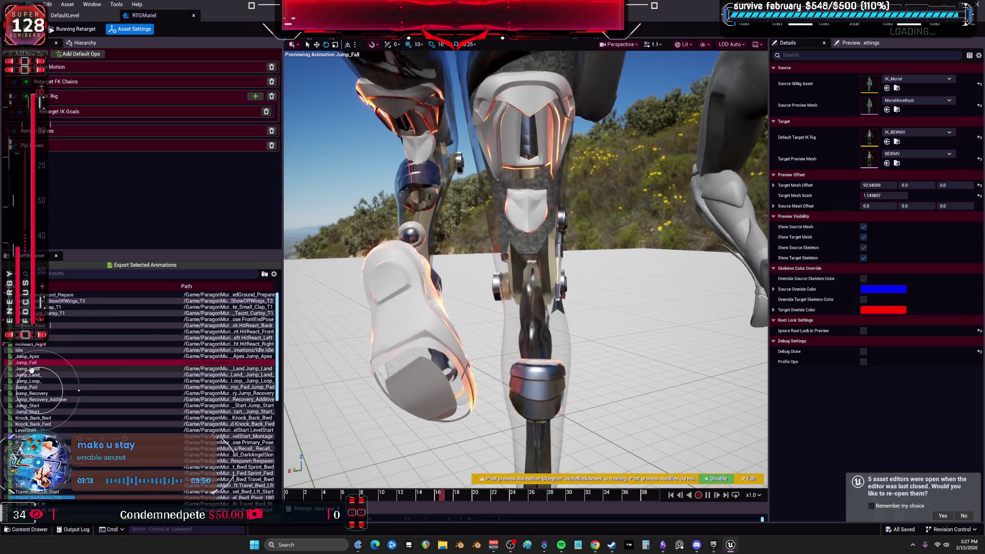
key("Down")
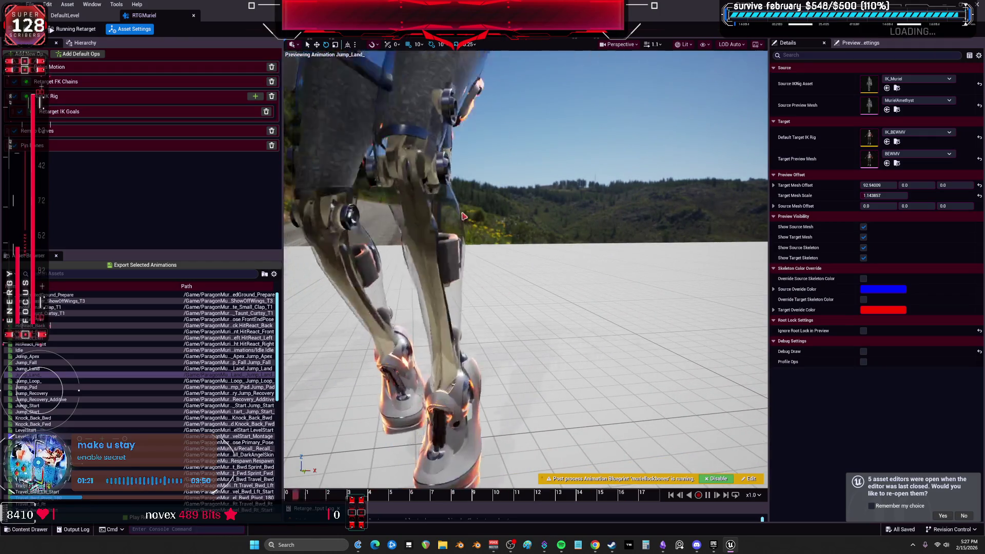
key("space")
left_click_drag(497, 493, 454, 493)
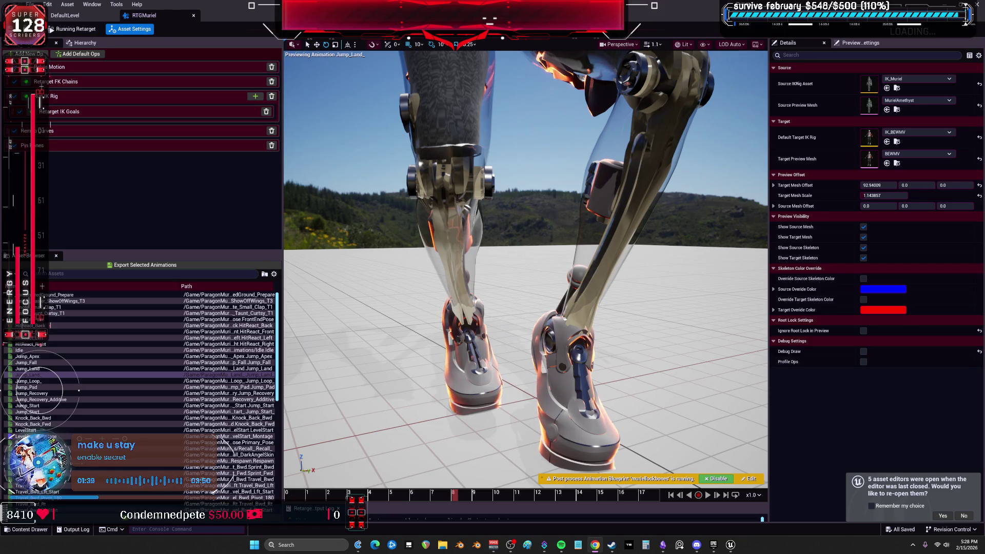
left_click_drag(534, 214, 503, 220)
key("Down")
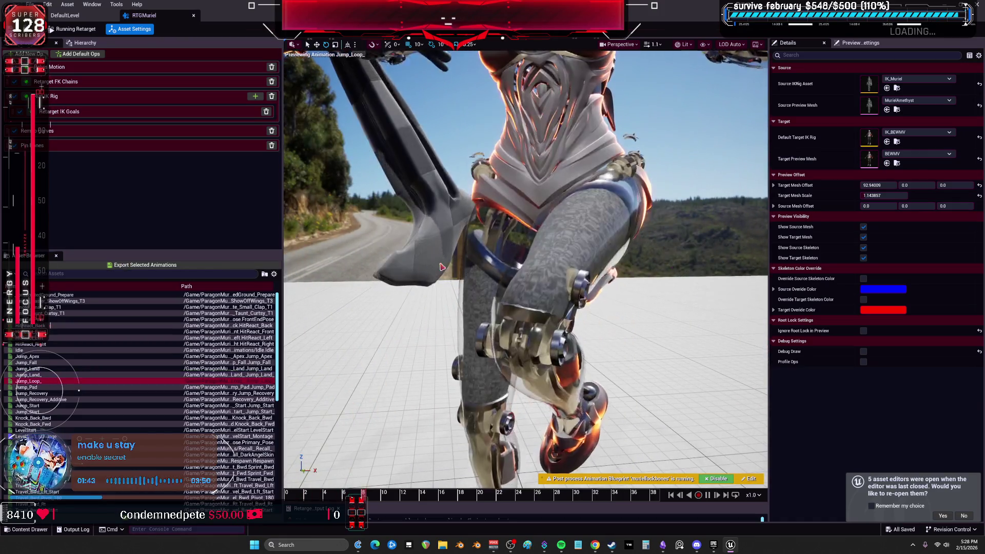
- Compare source and target on Jump_Pad, Knock_Back_Fwd, Primary_Pose, the Recall animations and Sprint_Bwd
scroll(494, 255, "down", 5)
left_click_drag(494, 255, 452, 255)
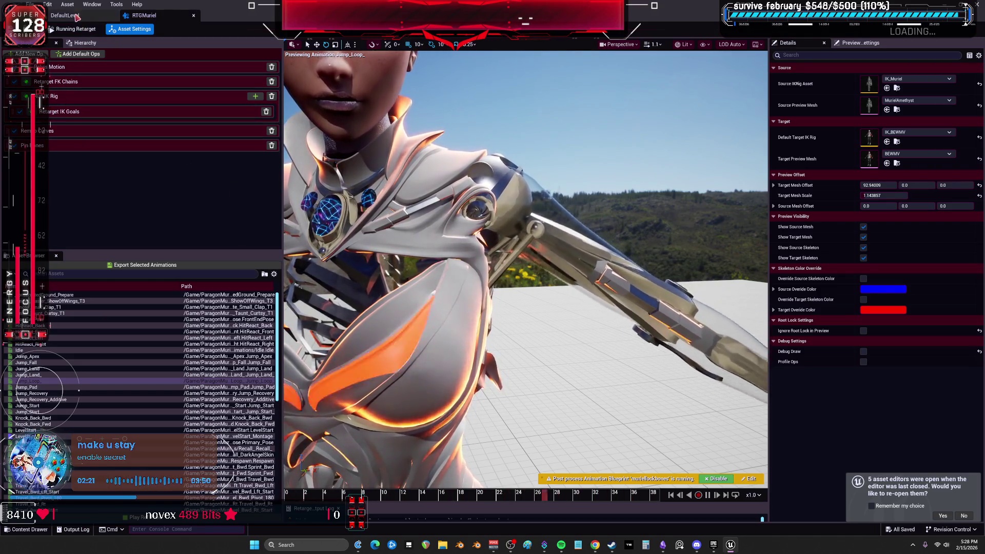
left_click(32, 387)
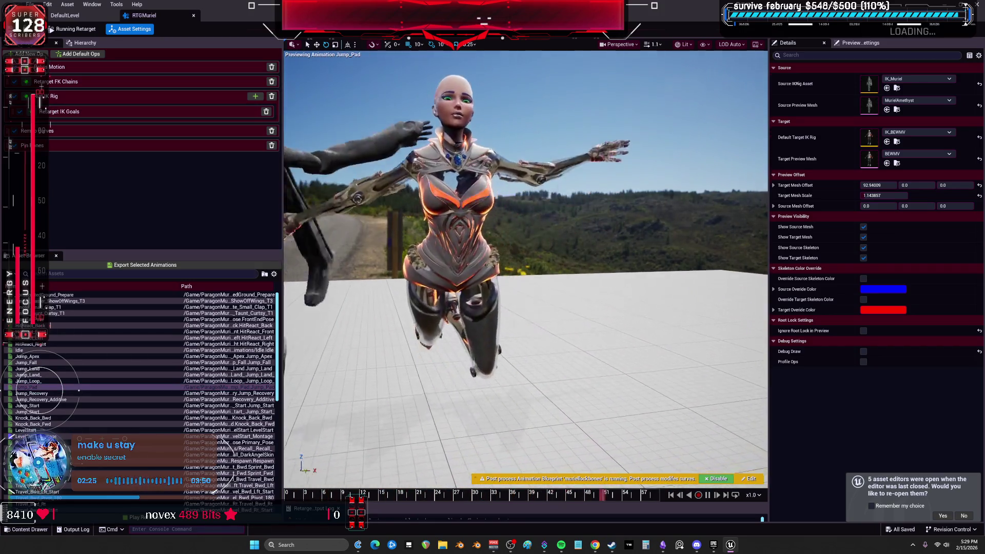
scroll(68, 381, "down", 3)
left_click(46, 375)
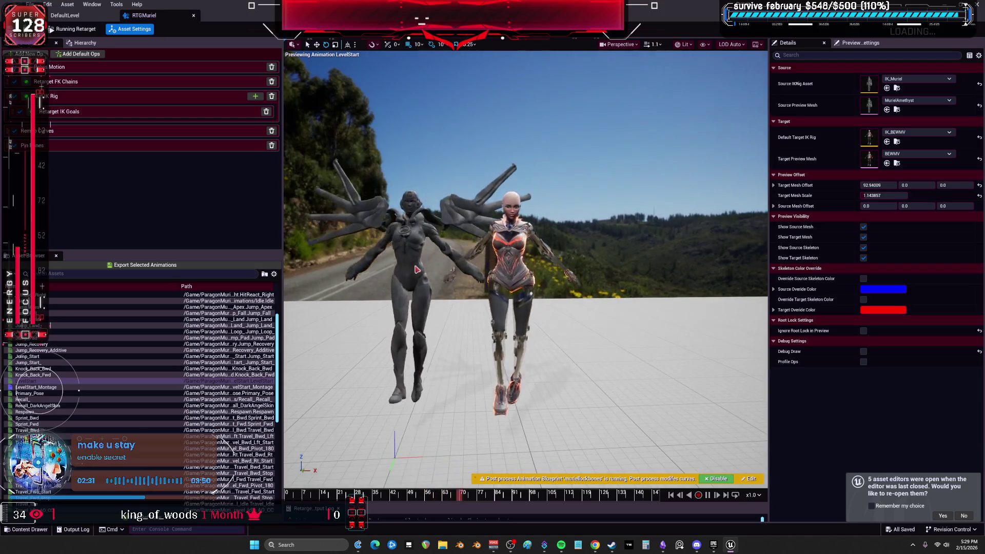
left_click(172, 393)
scroll(171, 393, "down", 2)
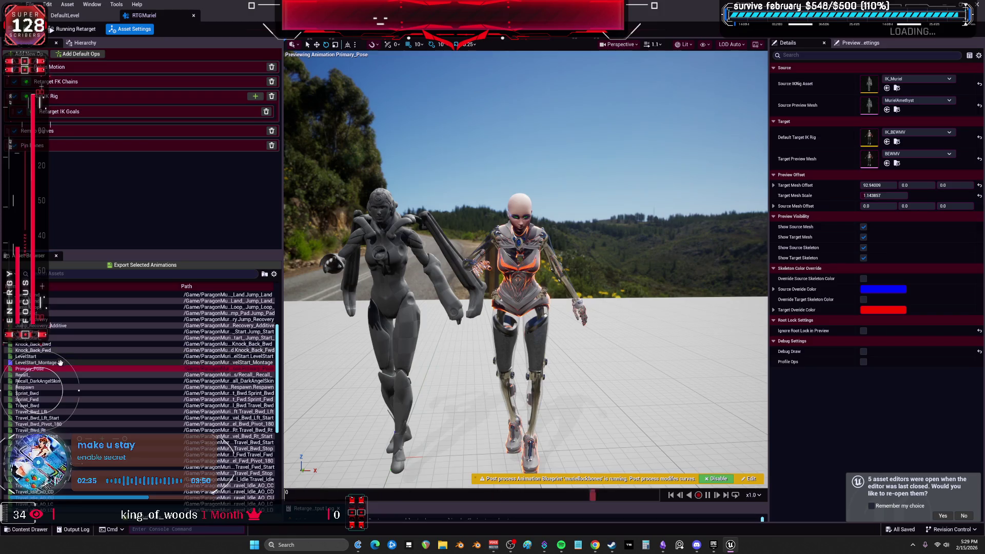
left_click(43, 375)
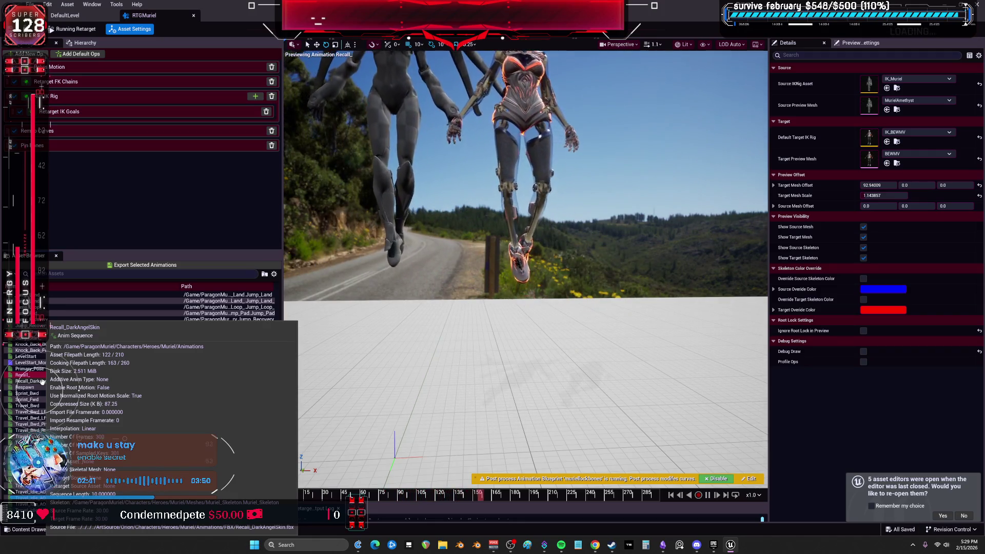
left_click(42, 381)
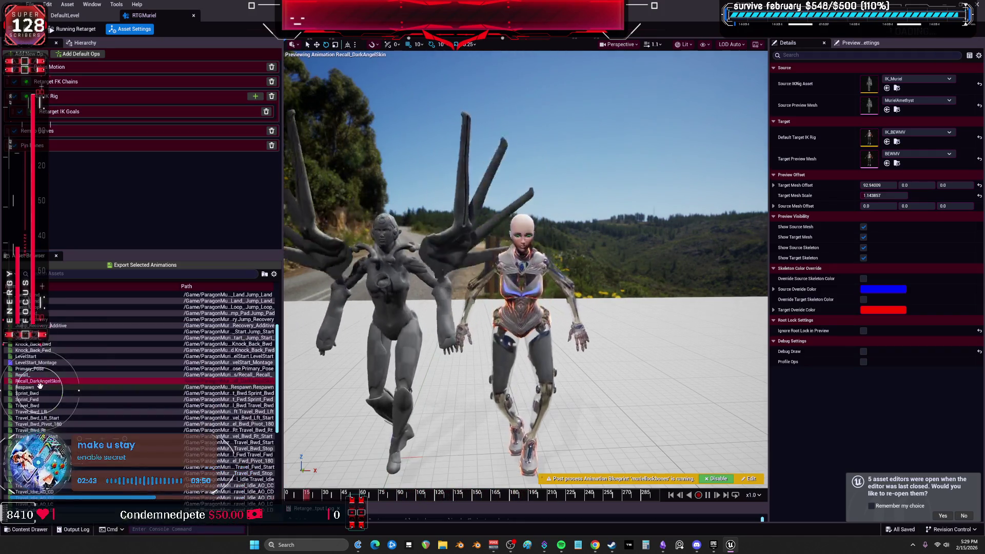
mouse_move(35, 393)
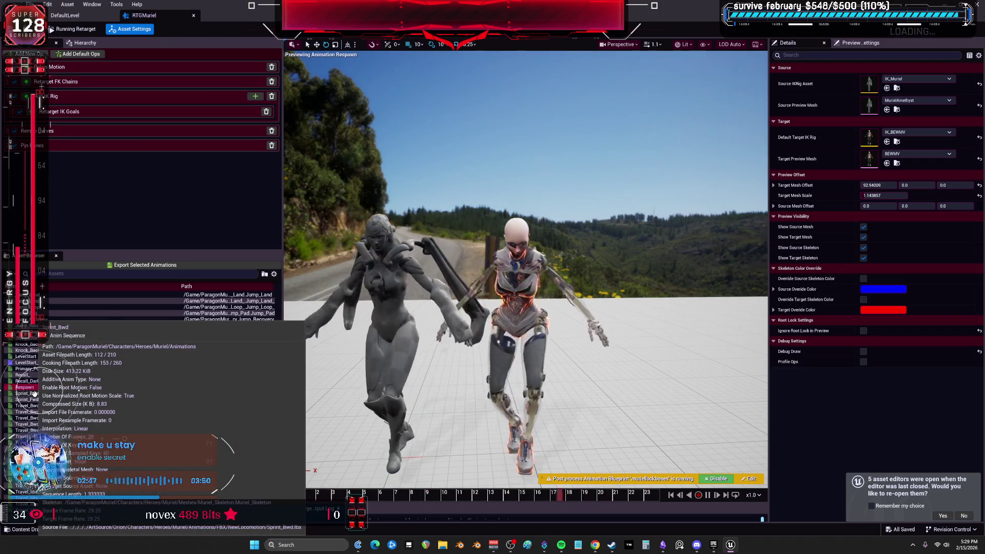
left_click(35, 393)
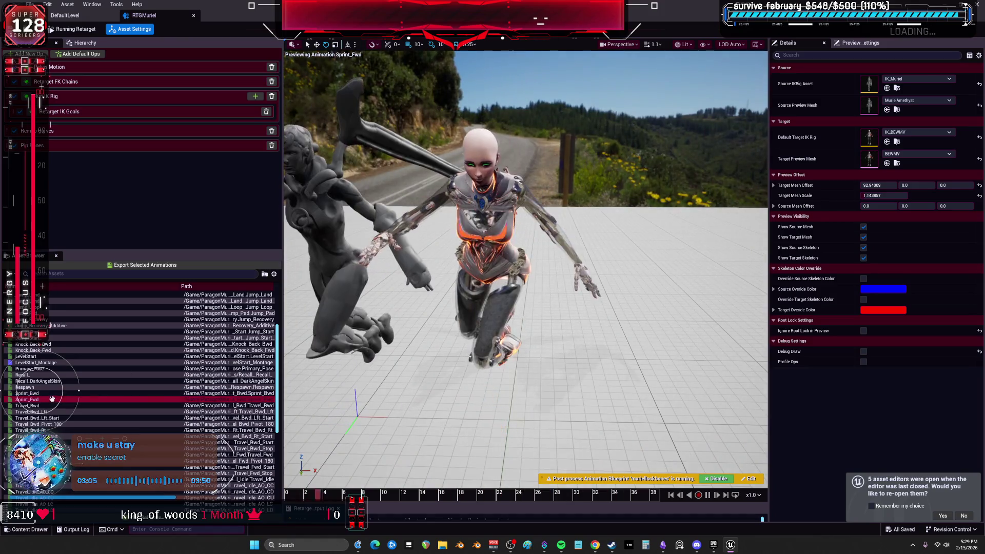
- Check Travel_Bwd_Lft, Travel_Bwd_Pivot_180, Travel_Fwd_Pivot_180, Travel_Fwd_Start and Travel_Fwd_Stop up close
left_click(46, 412)
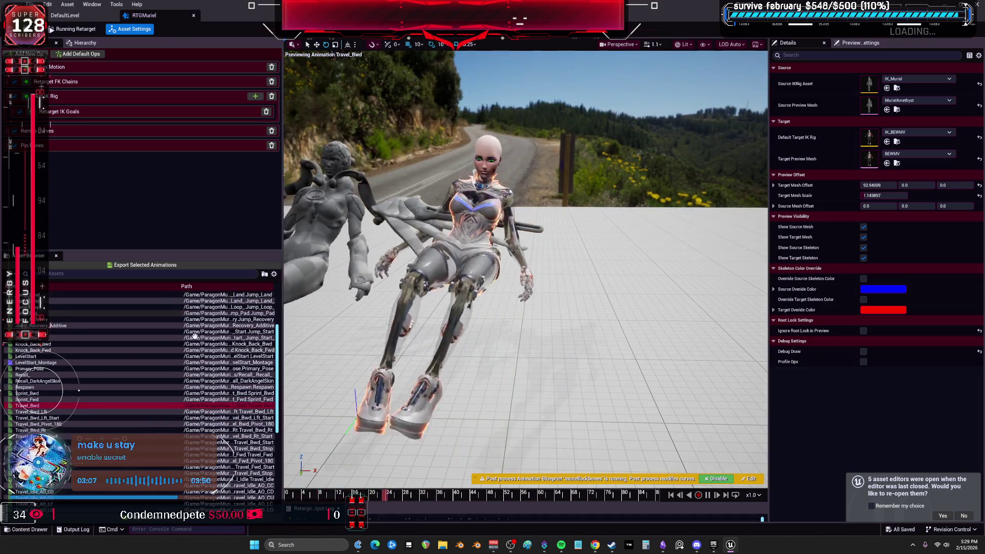
left_click(54, 422)
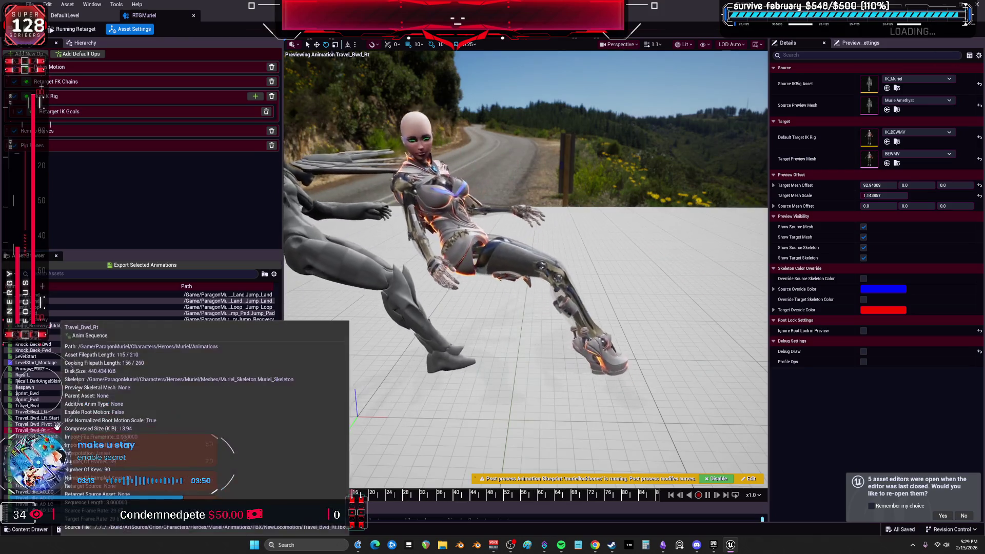
scroll(214, 437, "down", 3)
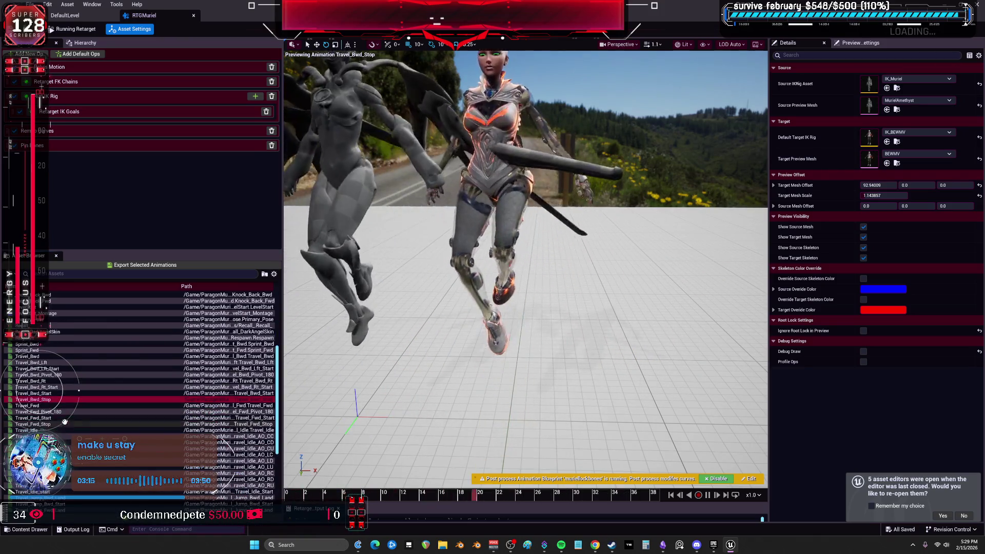
left_click(51, 411)
left_click(54, 420)
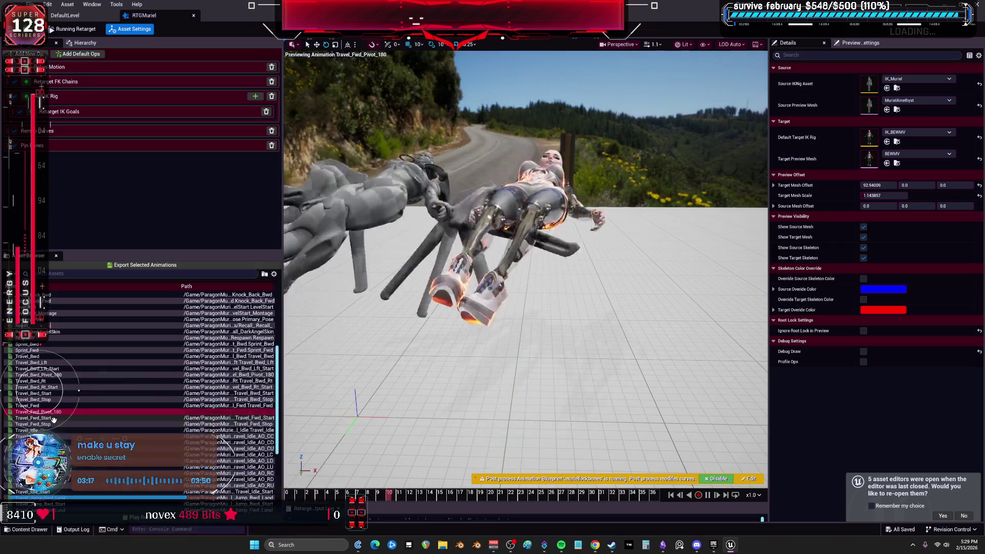
scroll(50, 387, "down", 2)
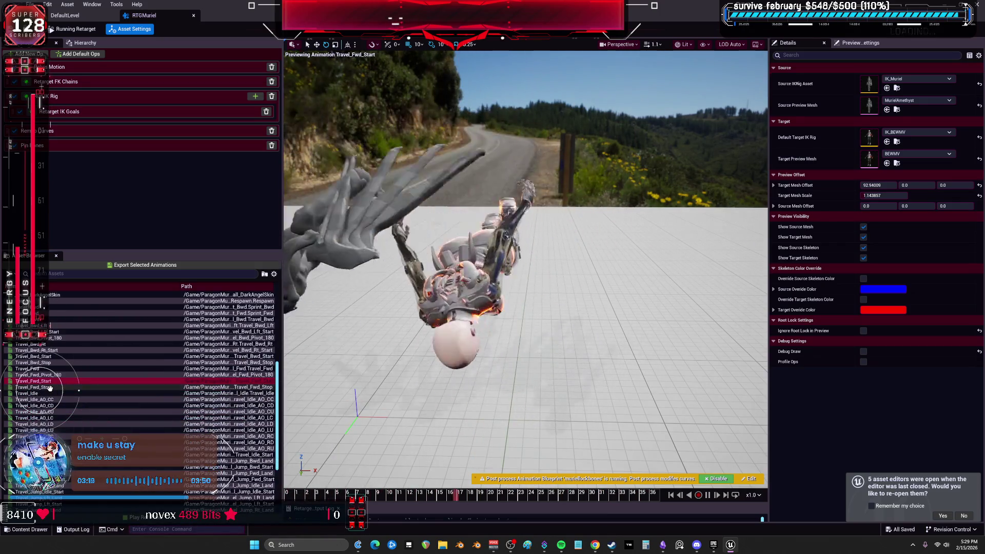
left_click(50, 387)
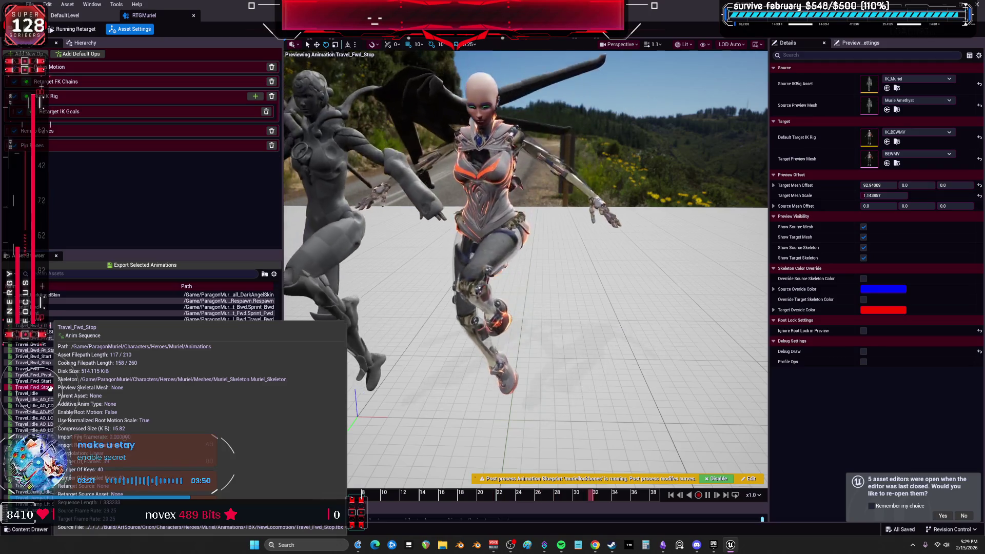
scroll(47, 388, "down", 1)
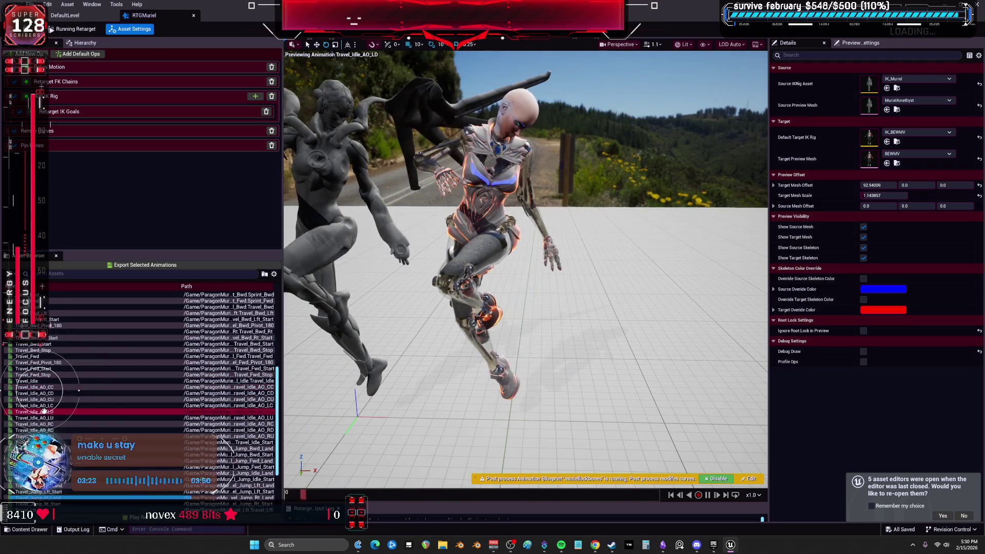
left_click_drag(513, 308, 502, 241)
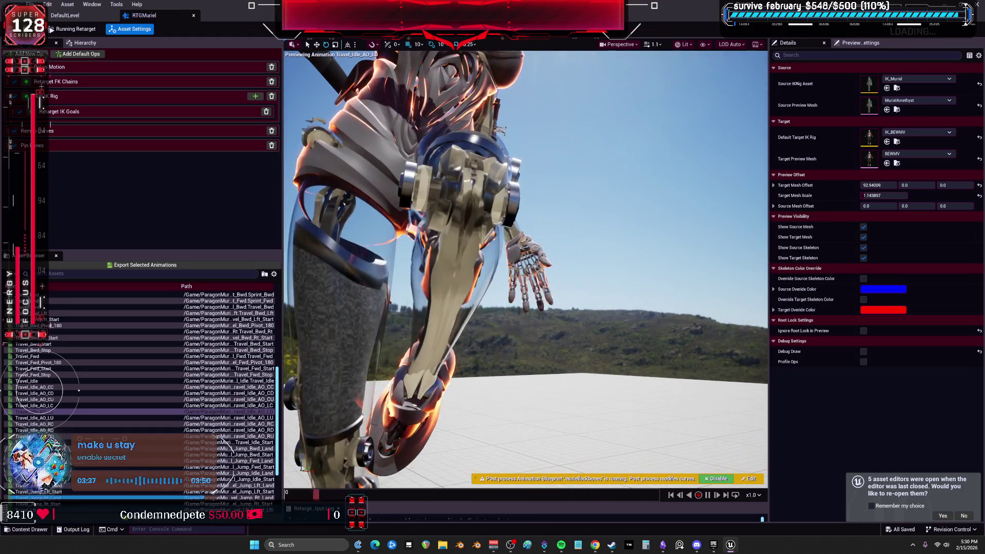
- Preview Travel_Prepare, Travel_Rt_Start, Travel_Rt_Pivot_180 and Ultimate_Teleport_Land, then close the RTGMuriel editor
left_click_drag(503, 241, 503, 242)
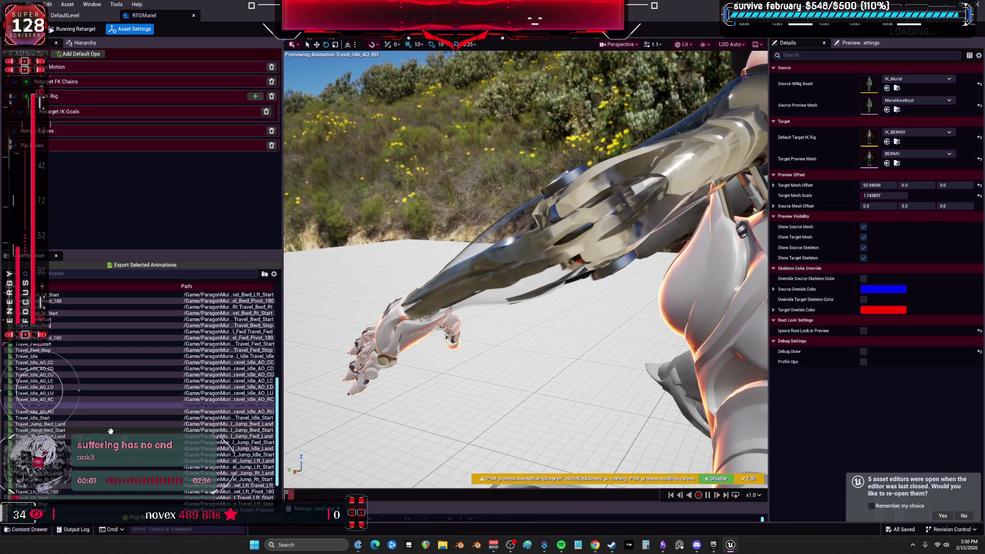
scroll(111, 434, "down", 5)
left_click(228, 449)
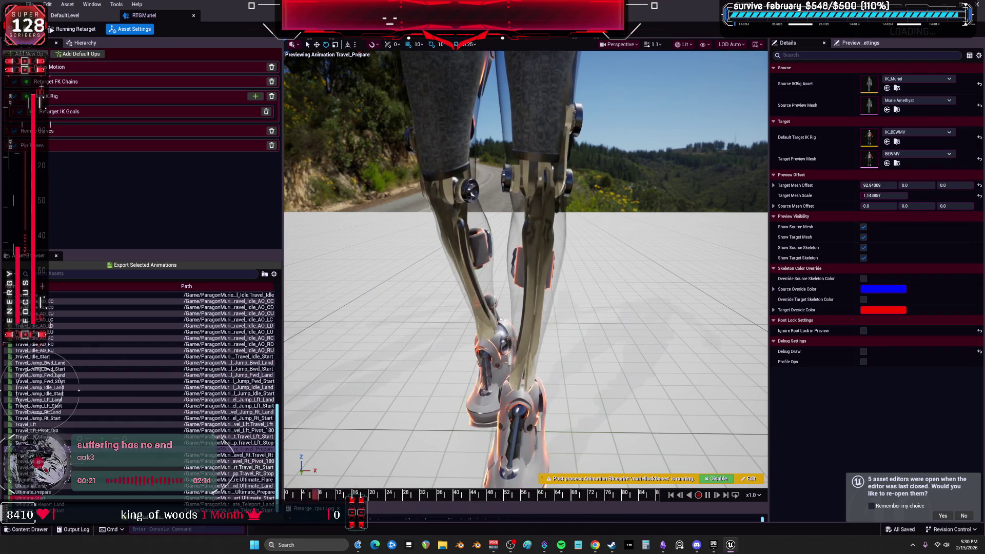
left_click(230, 467)
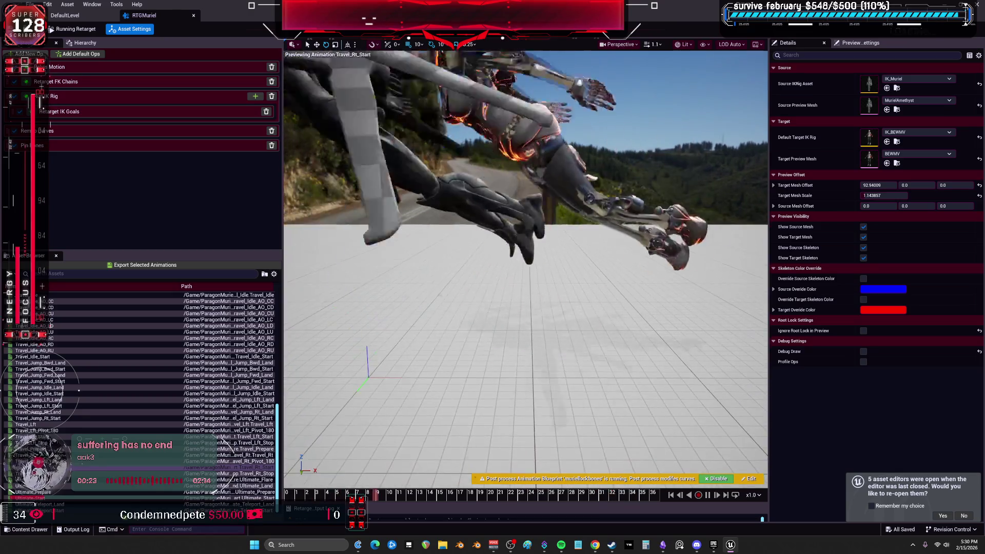
key("Up")
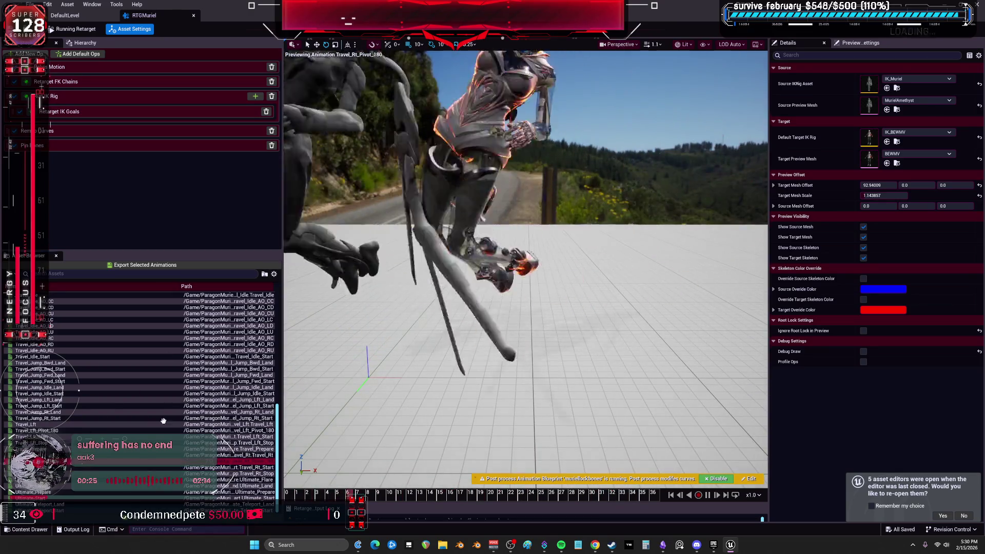
left_click(58, 504)
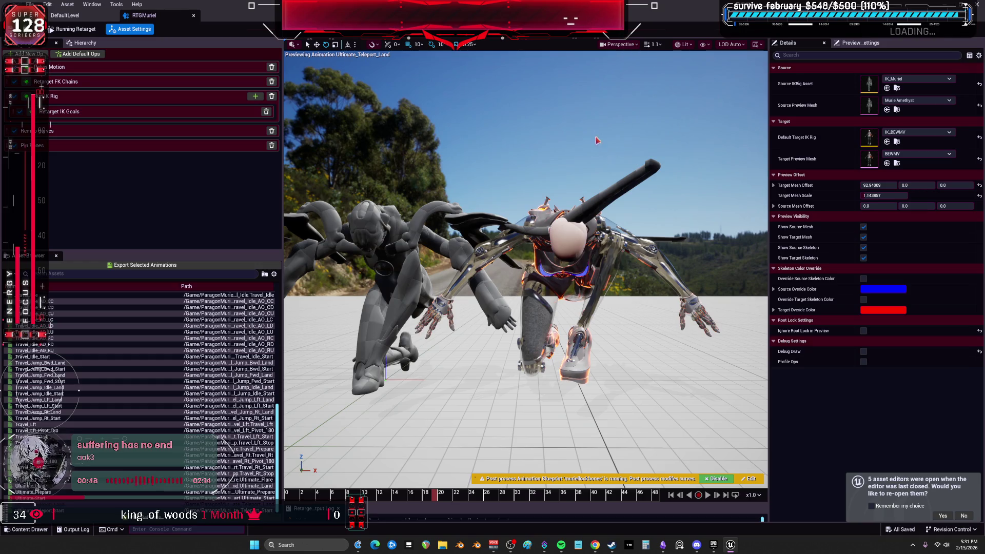
left_click(193, 15)
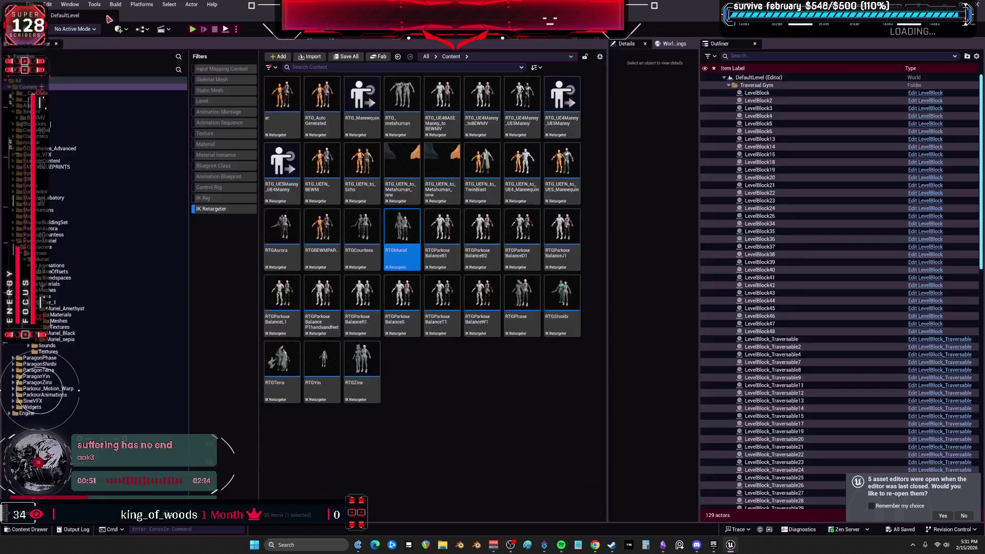
- Clear the filter, open ParagonMuriel showing only Animation Blueprints, and select Muriel_Anim
left_click(210, 209)
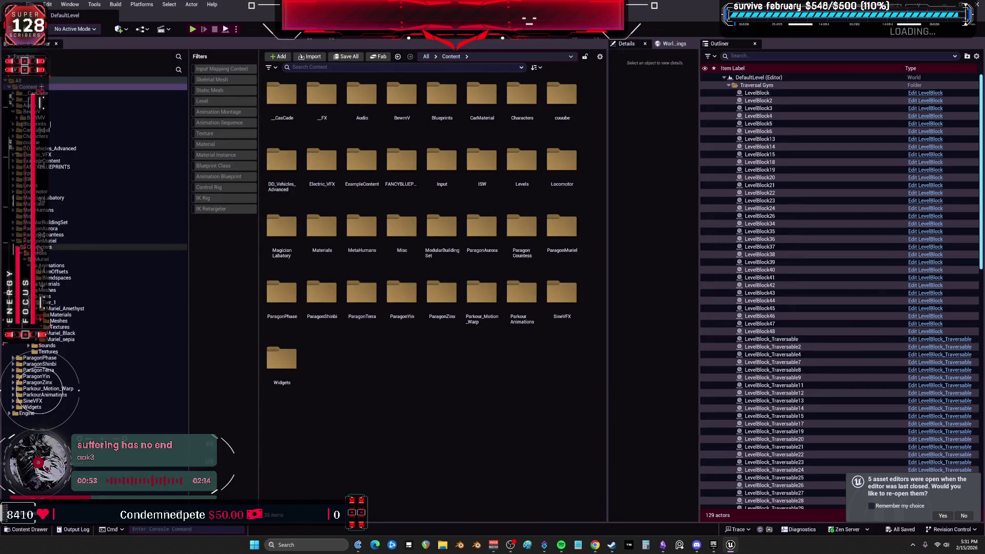
left_click(43, 240)
left_click(228, 176)
left_click(285, 93)
right_click(286, 93)
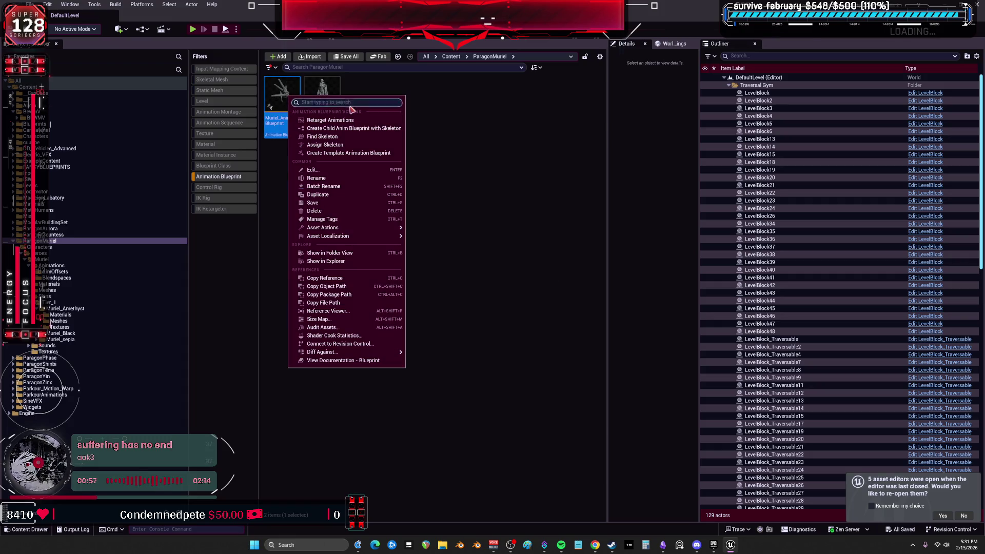
- Retarget Muriel_Anim's animations to BEWMV using RTGMuriel, select all, then cancel the export and close
left_click(333, 125)
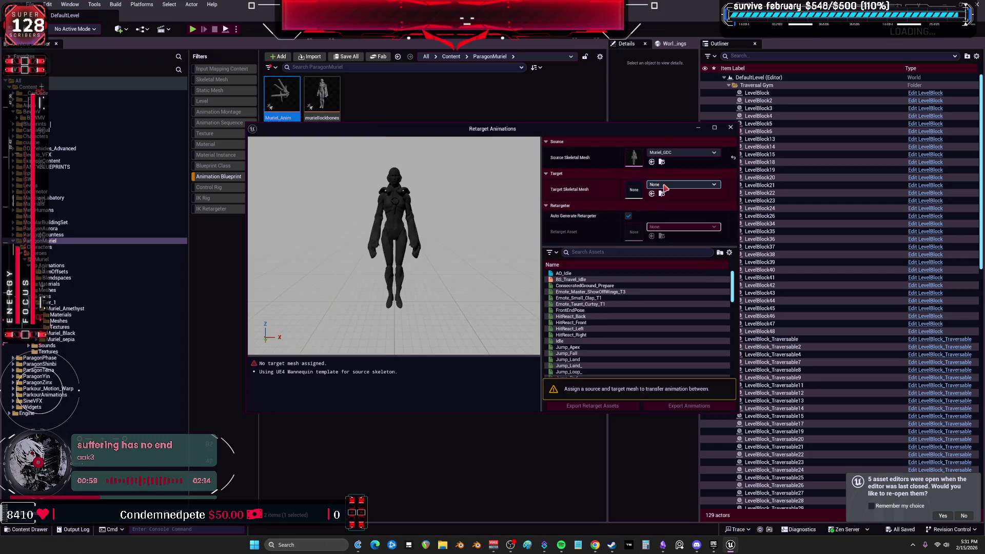
left_click(666, 186)
type("bewm")
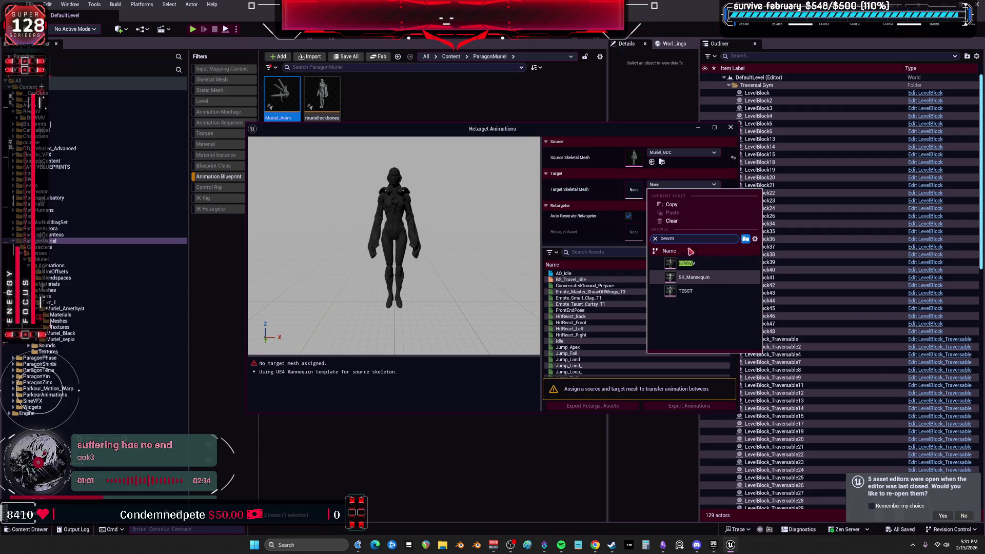
left_click(686, 264)
left_click(629, 216)
left_click(657, 227)
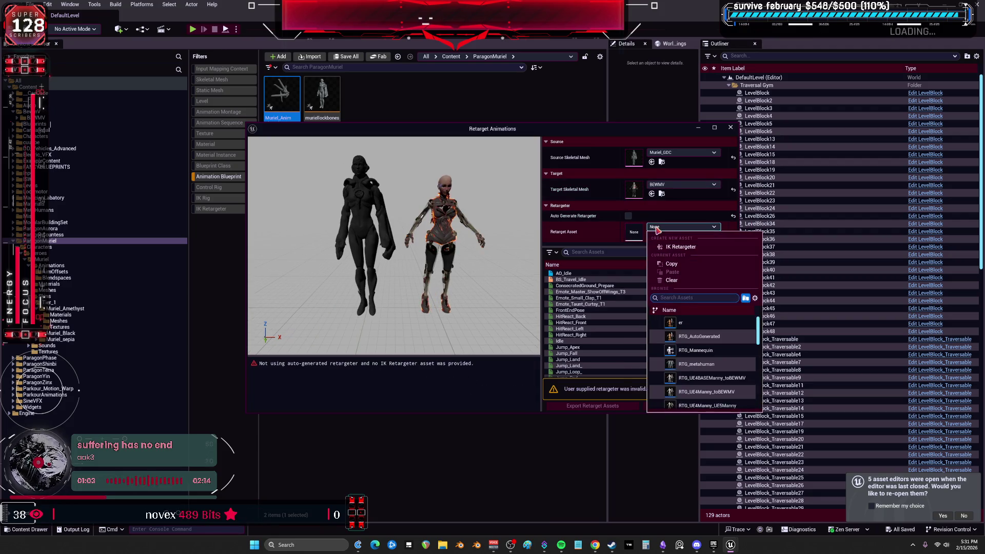
left_click(690, 322)
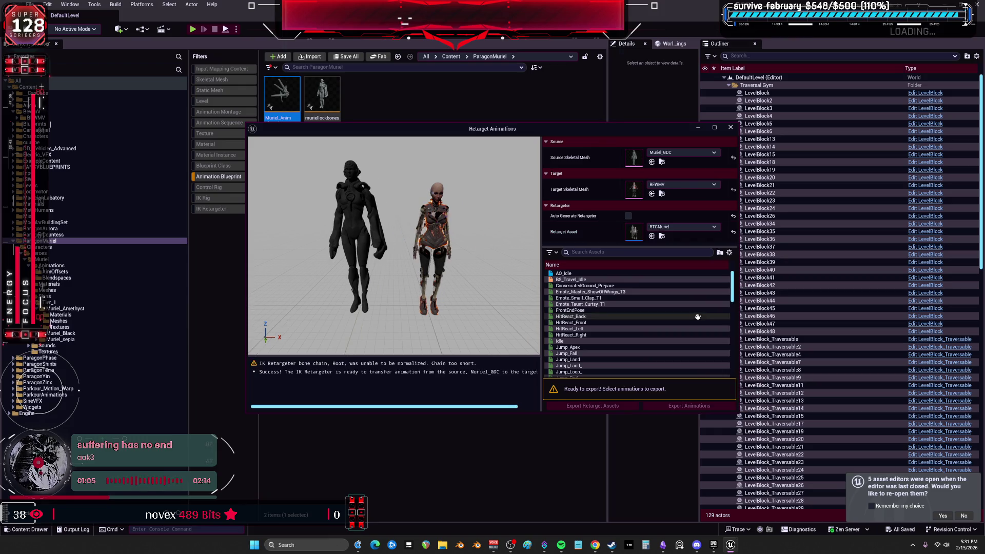
key("ctrl+a")
left_click(682, 408)
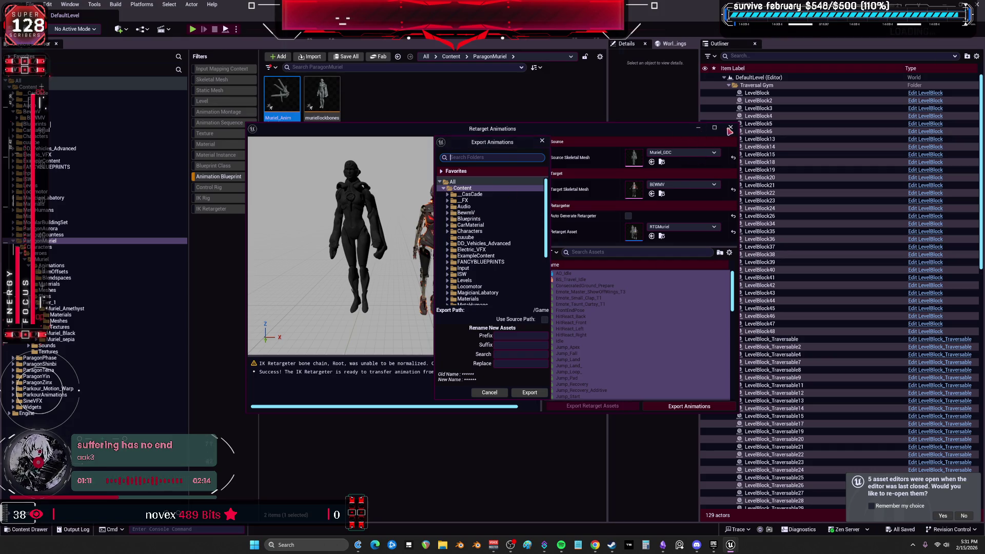
left_click(542, 141)
left_click(730, 127)
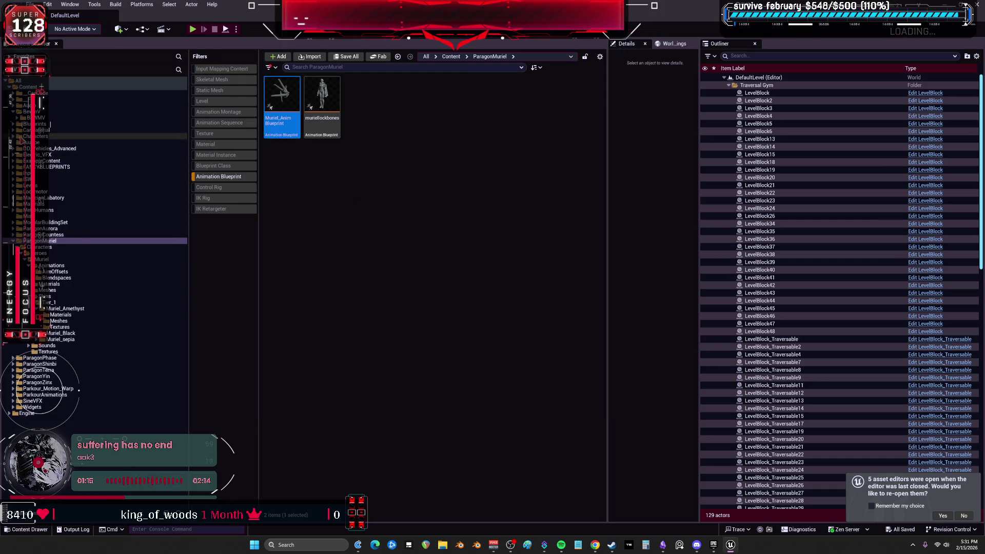
- Browse BEWMV's BasicParkour, ParagonMuriel and Muriel_Amethyst folders, then return to ParagonMuriel content
left_click(23, 132)
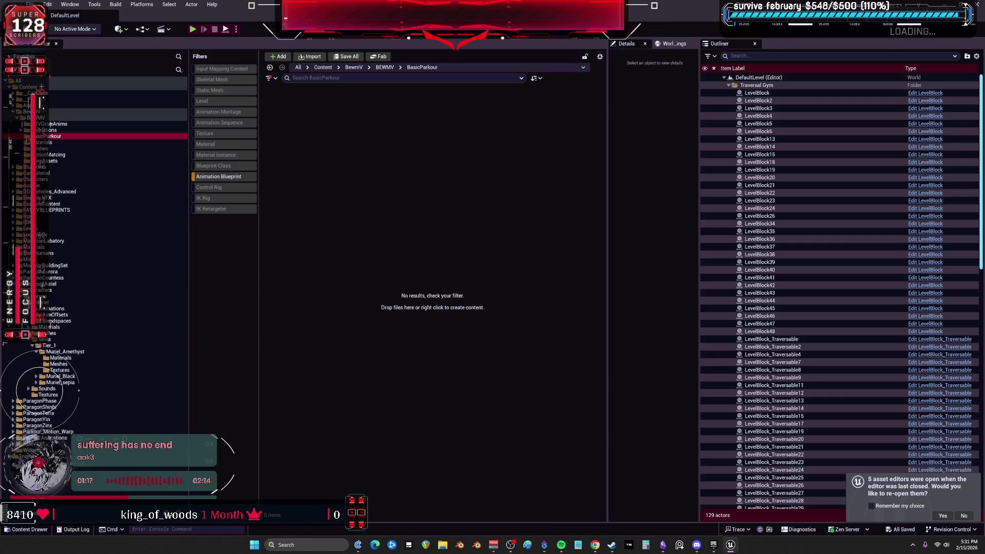
left_click(52, 161)
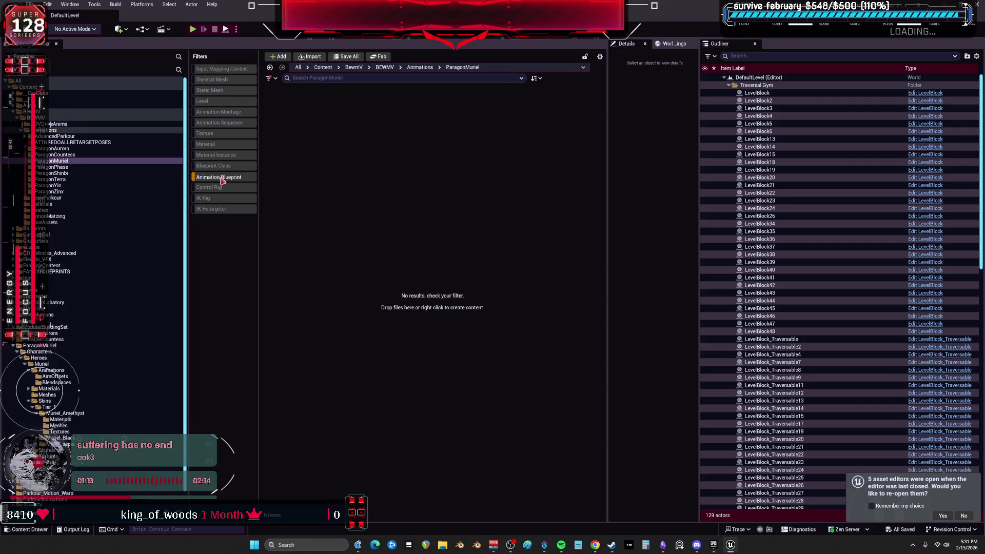
scroll(103, 418, "down", 1)
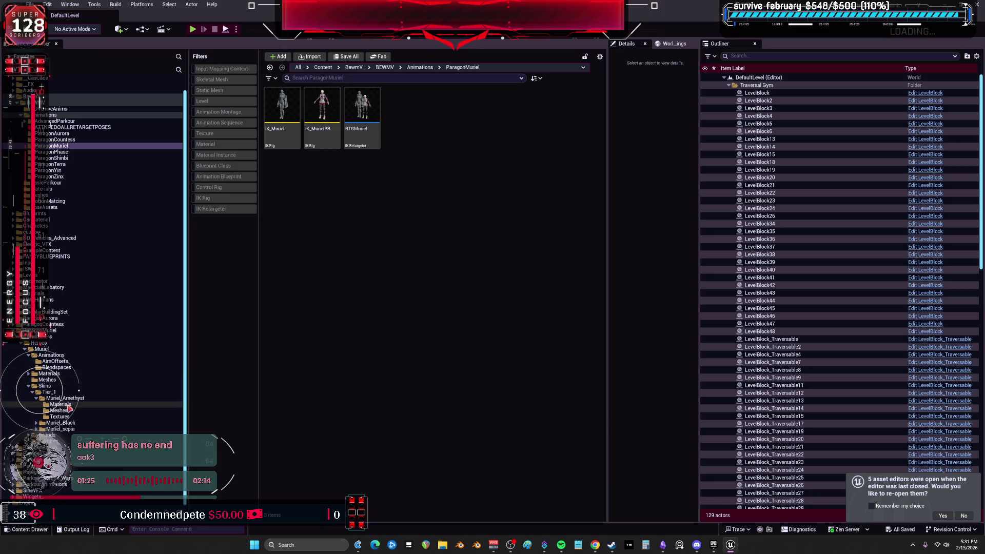
left_click(66, 399)
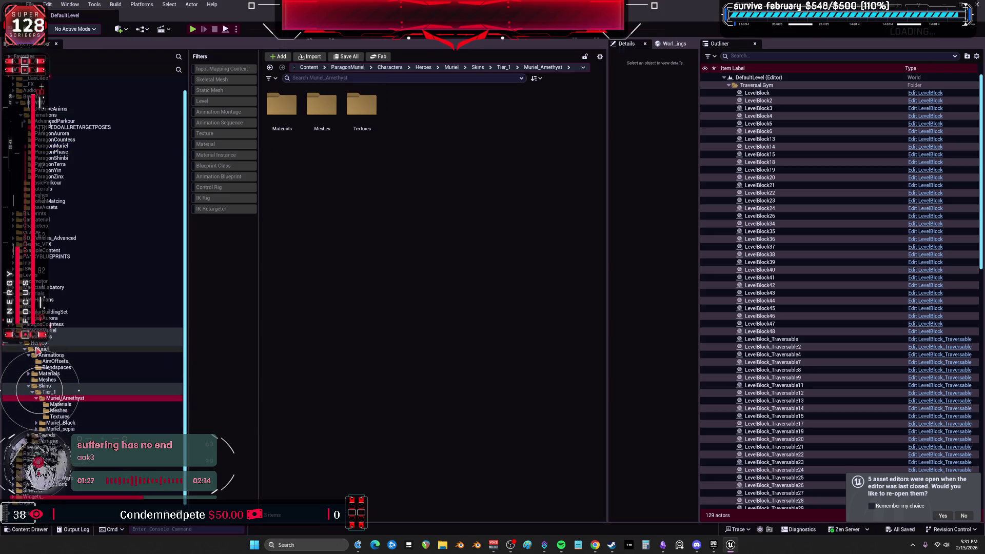
left_click(46, 330)
- Open Retarget Animations on Muriel_Anim with target mesh BEWMV and retarget asset RTGMuriel
left_click(219, 177)
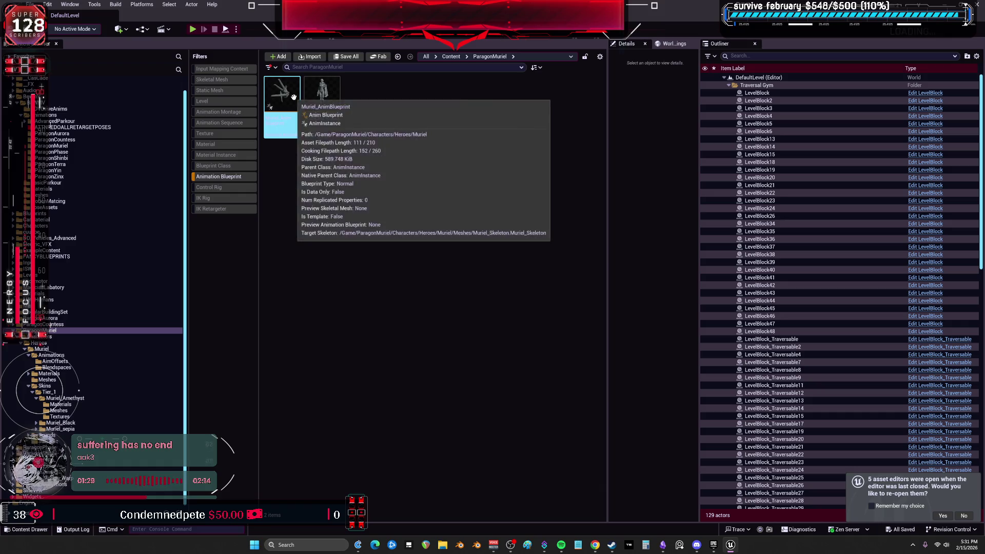
right_click(295, 99)
left_click(359, 123)
left_click(682, 184)
left_click(709, 302)
left_click(682, 227)
type("mu")
left_click(688, 322)
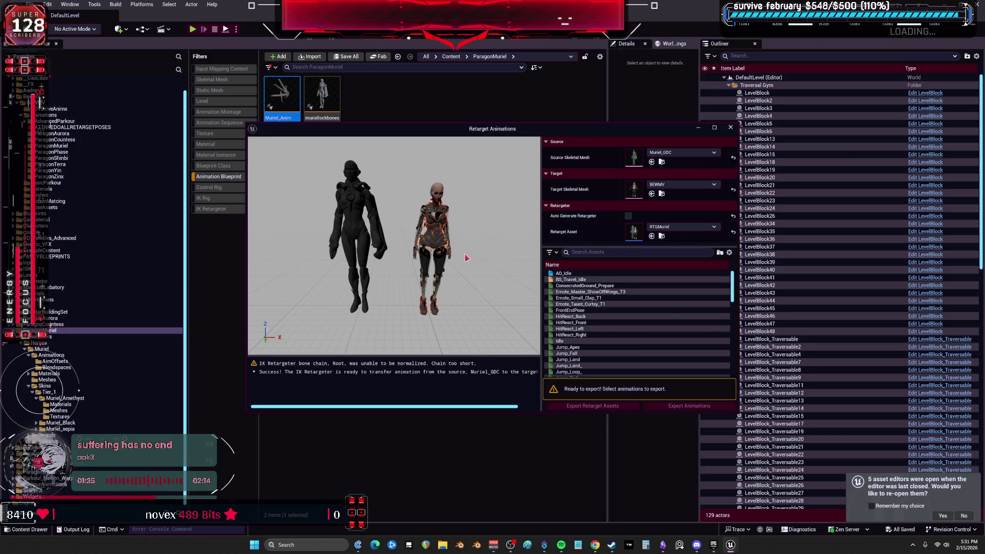
- Batch export all animations into BewmV/BEWMV/Animations/ParagonMuriel and close the Retarget Animations window
left_click(616, 322)
key("ctrl+a")
left_click(667, 406)
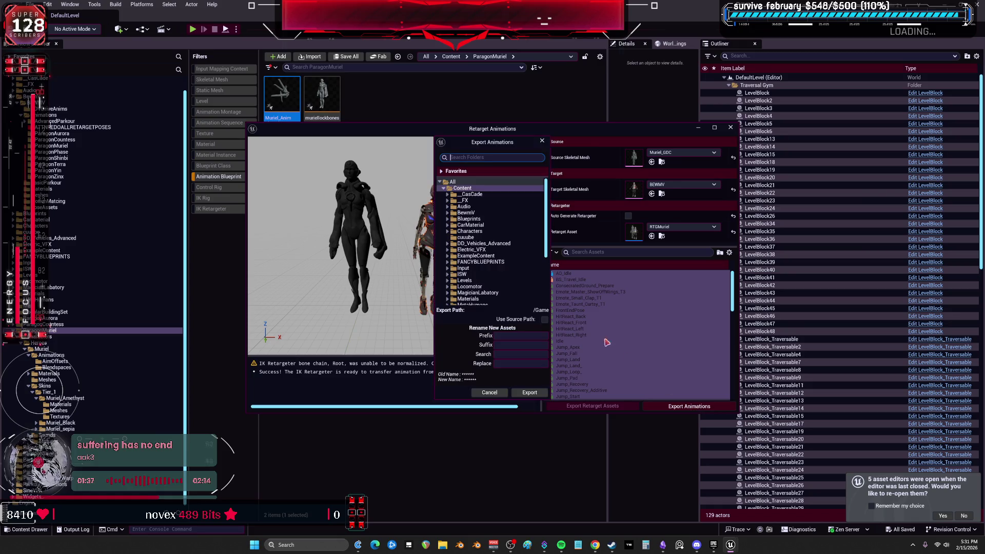
left_click(448, 212)
left_click(452, 219)
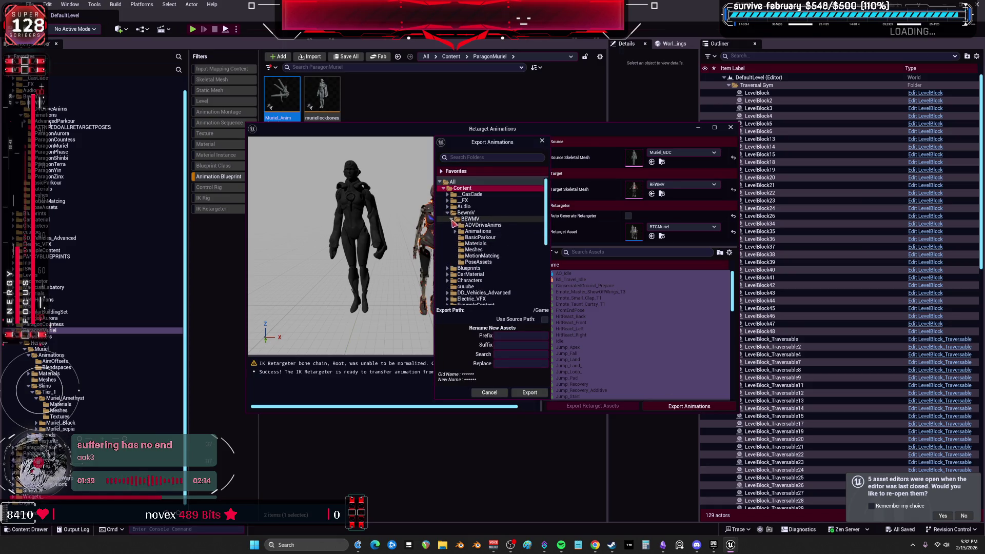
left_click(455, 231)
scroll(486, 271, "down", 1)
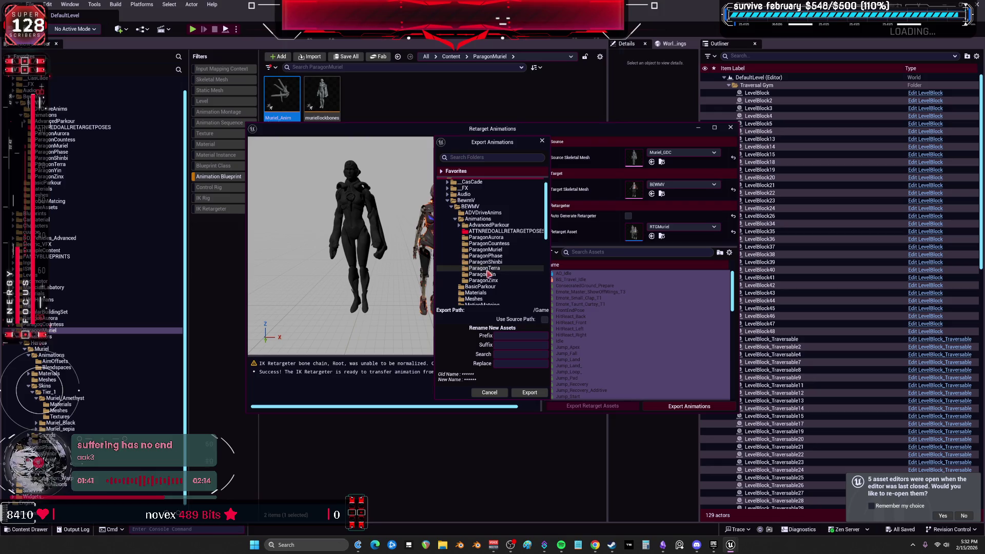
left_click(485, 250)
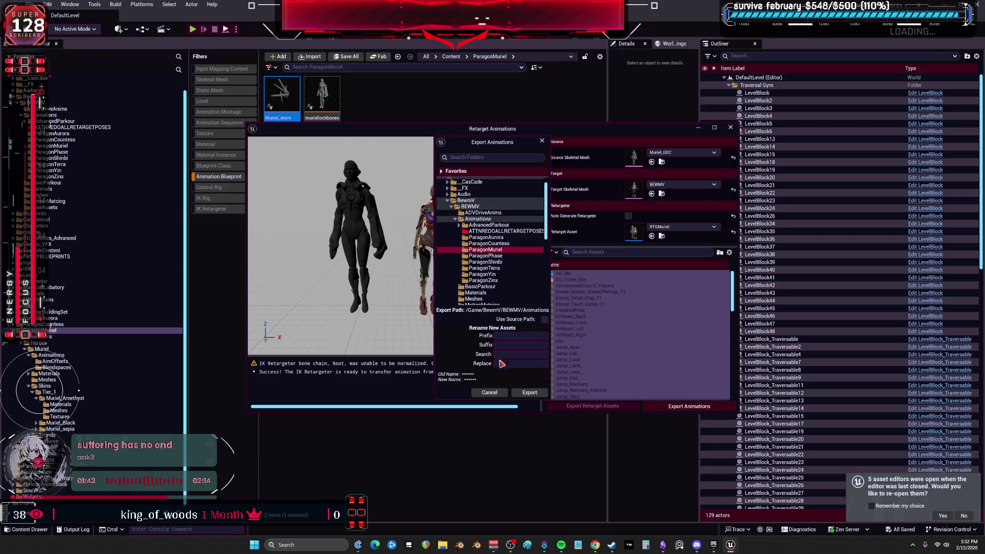
left_click(529, 392)
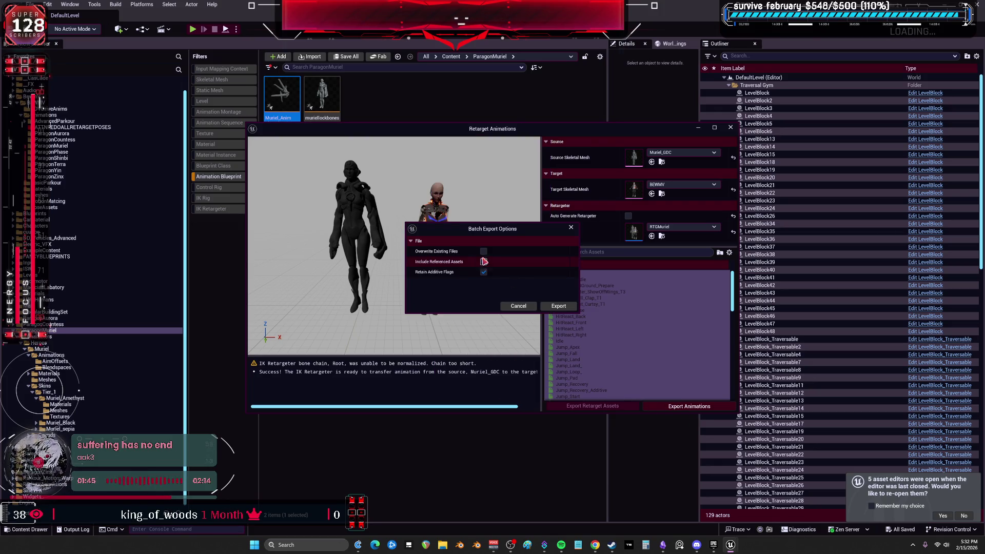
left_click(554, 305)
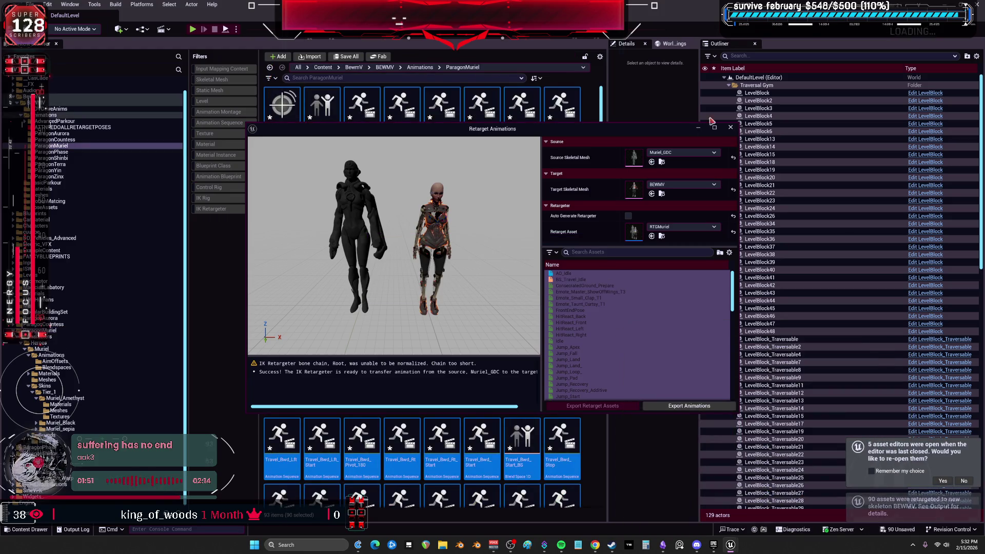
left_click(730, 128)
left_click(31, 4)
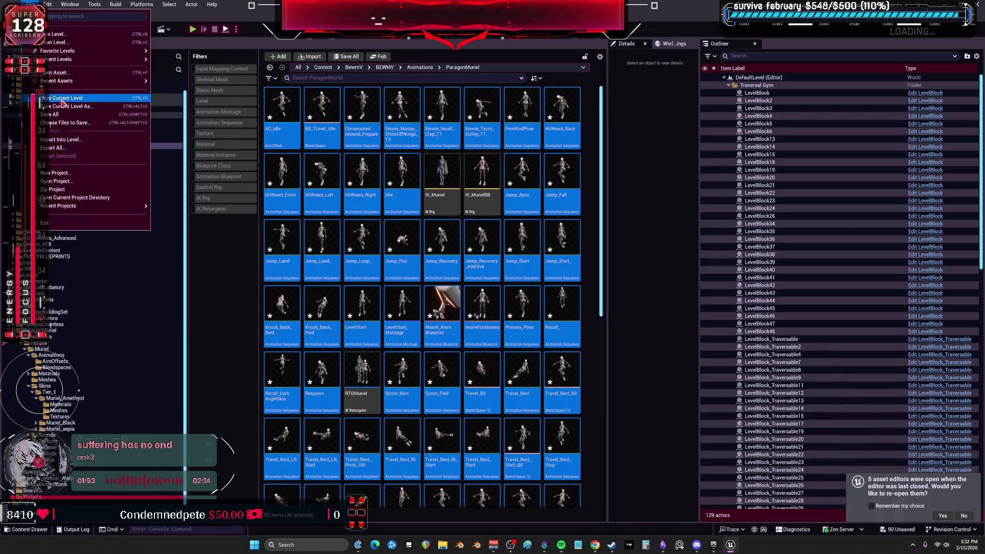
- Save all assets and open the BewmV project's options in the Epic Games Launcher
left_click(57, 116)
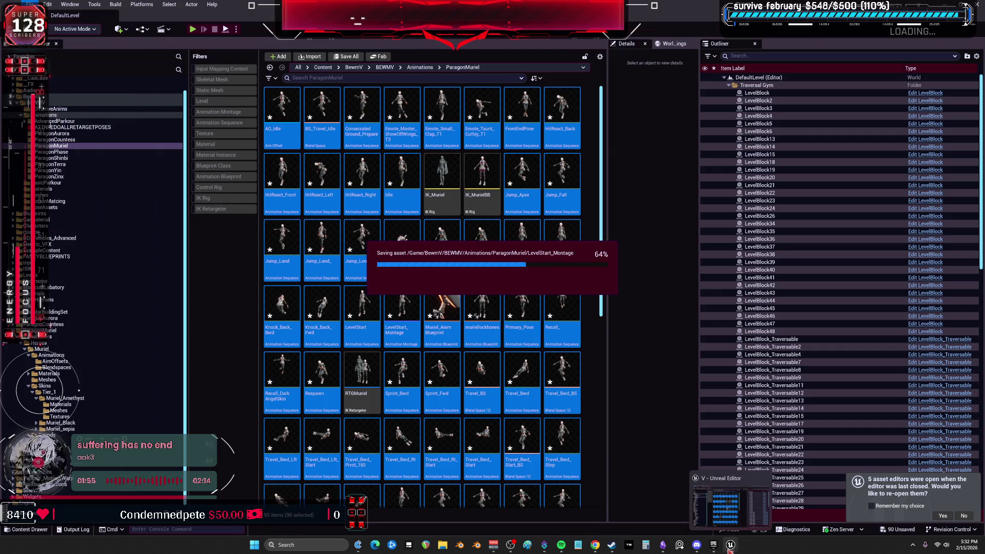
left_click(714, 544)
right_click(411, 220)
left_click(436, 225)
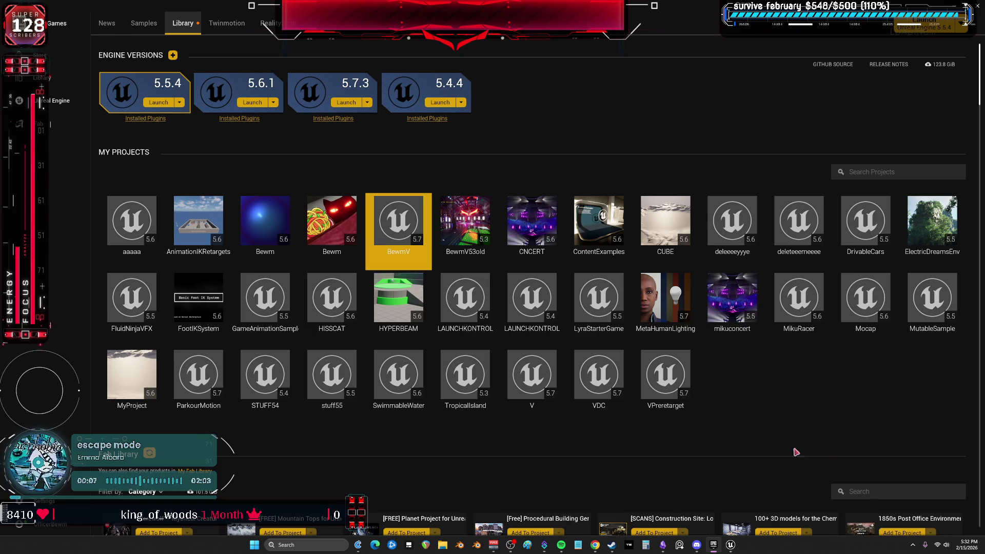
- Switch to the BewmV editor, clear the IK Retargeter filter, and open the ParagonPhase animations folder
mouse_move(729, 547)
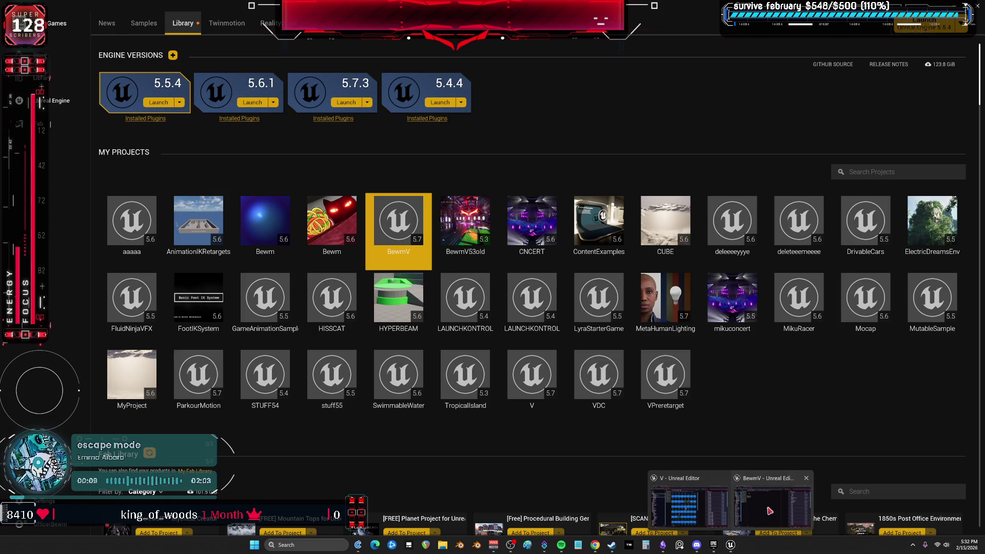
left_click(707, 500)
left_click(138, 211)
left_click(65, 173)
- Select every asset in BEWMV/Animations/ParagonMuriel and delete them
left_click(54, 167)
left_click(535, 193)
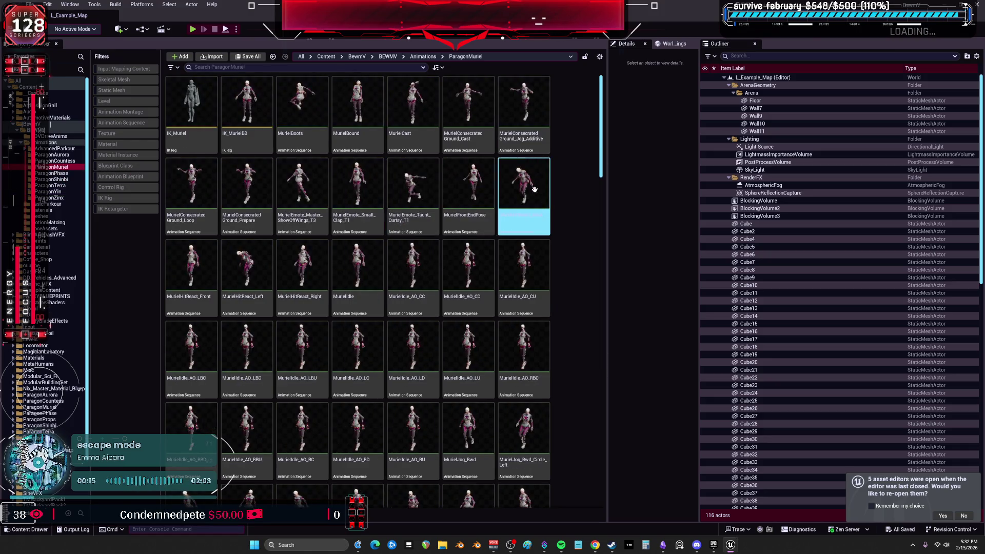
left_click_drag(602, 159, 608, 491)
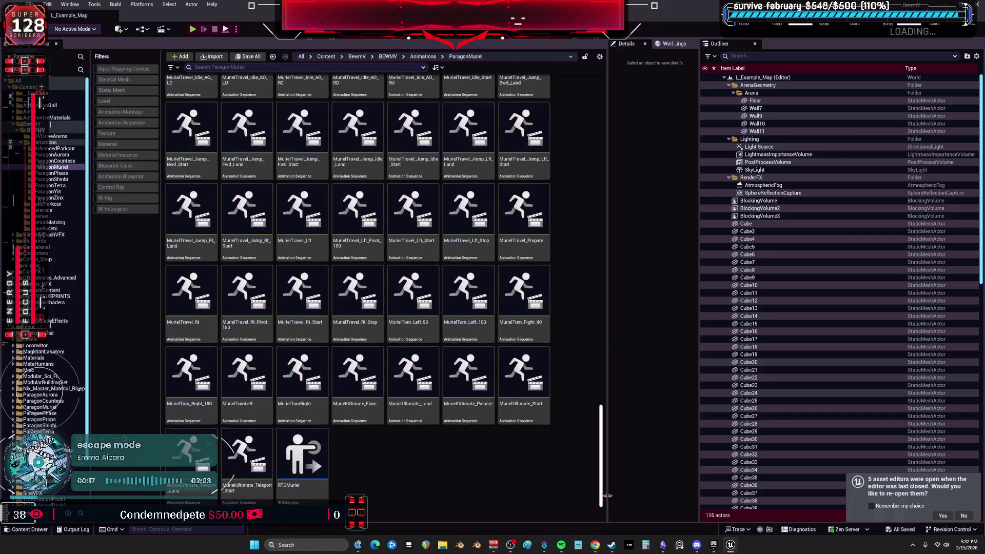
key("ctrl+a")
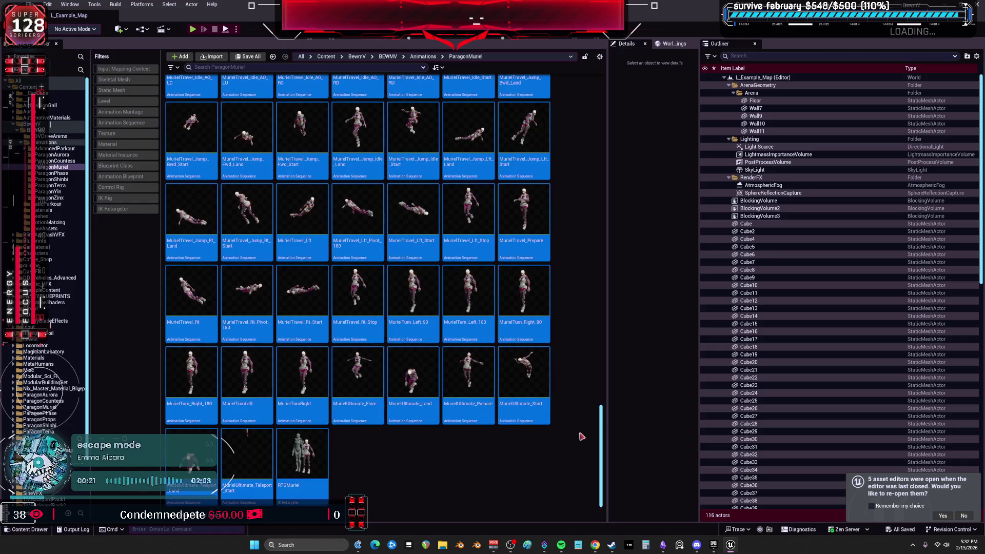
left_click_drag(596, 446, 599, 118)
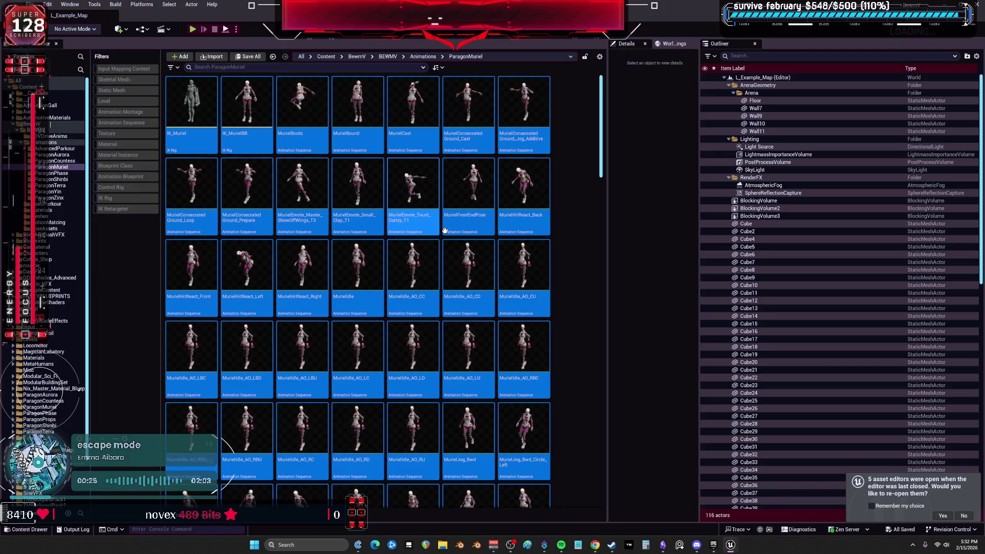
key("Delete")
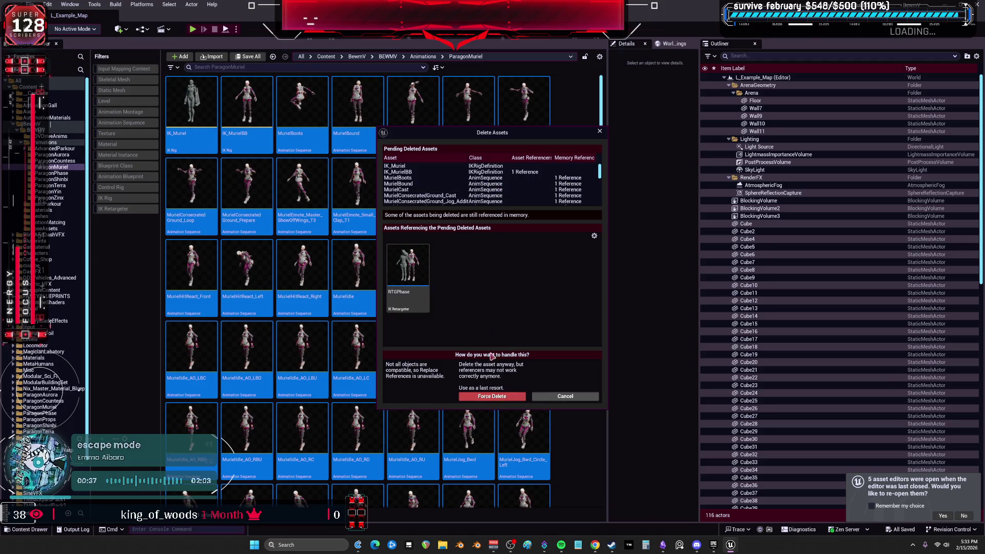
- Force delete the ParagonMuriel assets despite the RTGPhase references
scroll(546, 192, "down", 5)
scroll(545, 192, "down", 10)
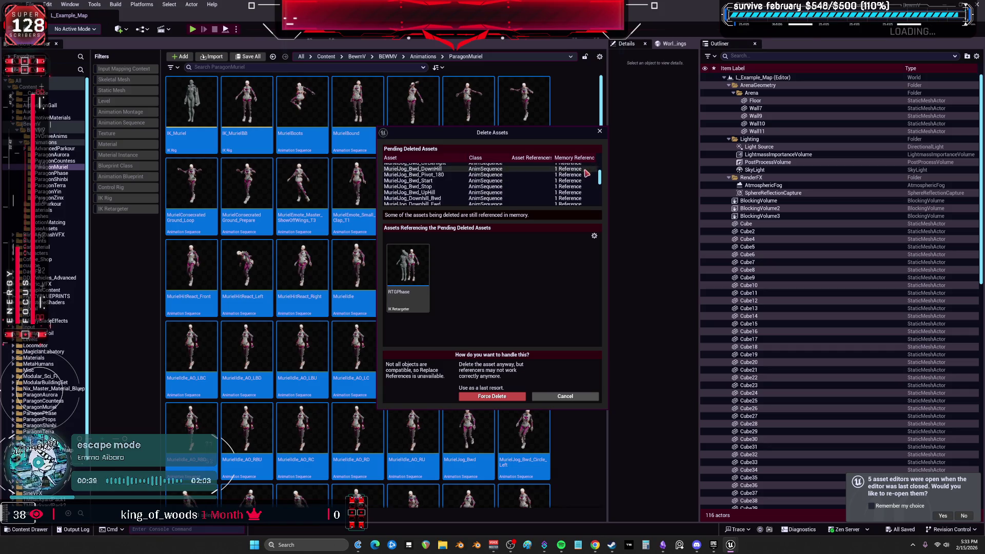
left_click(517, 399)
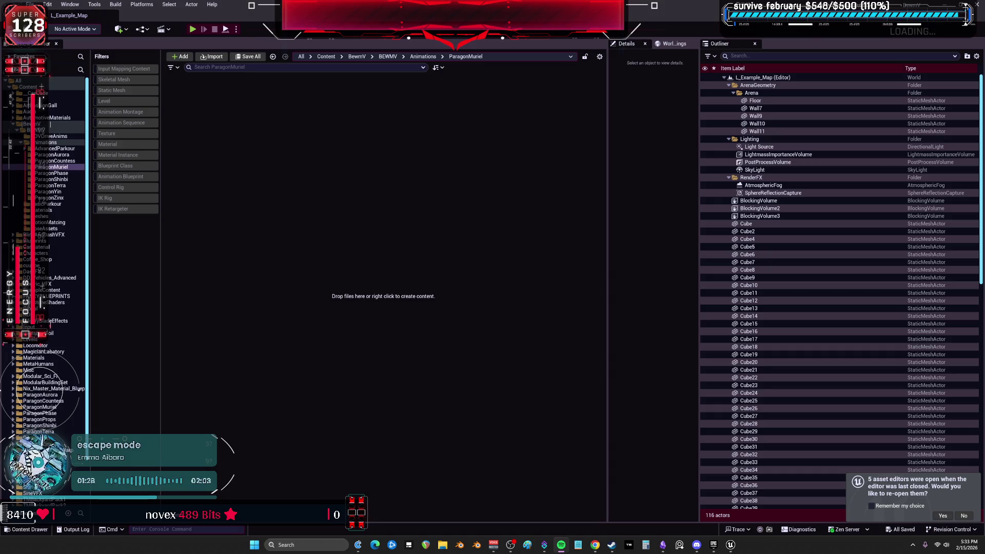
- Start a Migrate of the ParagonMuriel folder to another project
left_click(29, 4)
key("Escape")
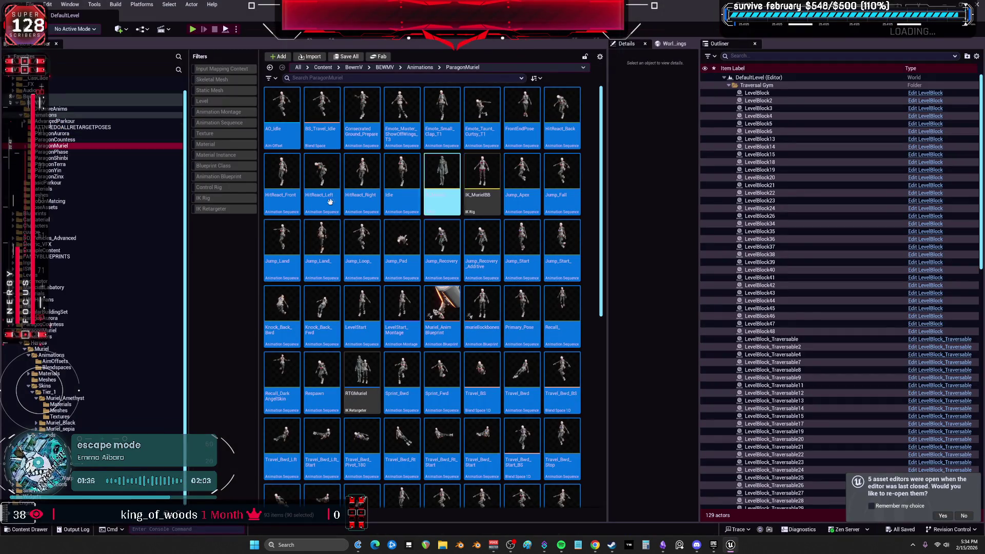
right_click(57, 147)
left_click(98, 283)
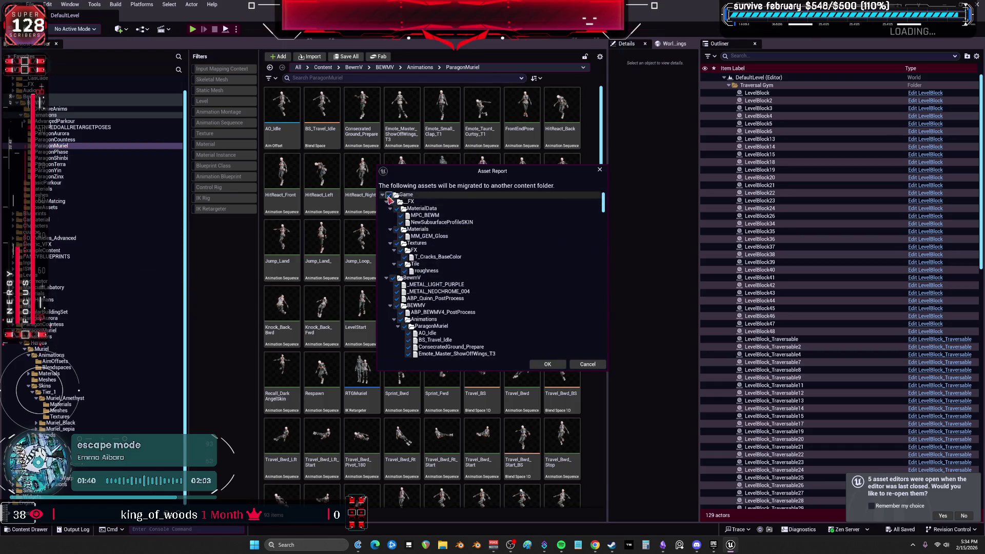
- Collapse the _FX, BewmV, Characters, MetaHumans, SineVFX and other folders in the migration list
left_click(387, 202)
left_click(386, 208)
left_click(386, 215)
left_click(386, 222)
left_click(386, 229)
left_click(386, 236)
left_click(387, 243)
left_click(386, 250)
left_click(386, 256)
left_click(386, 264)
left_click(386, 271)
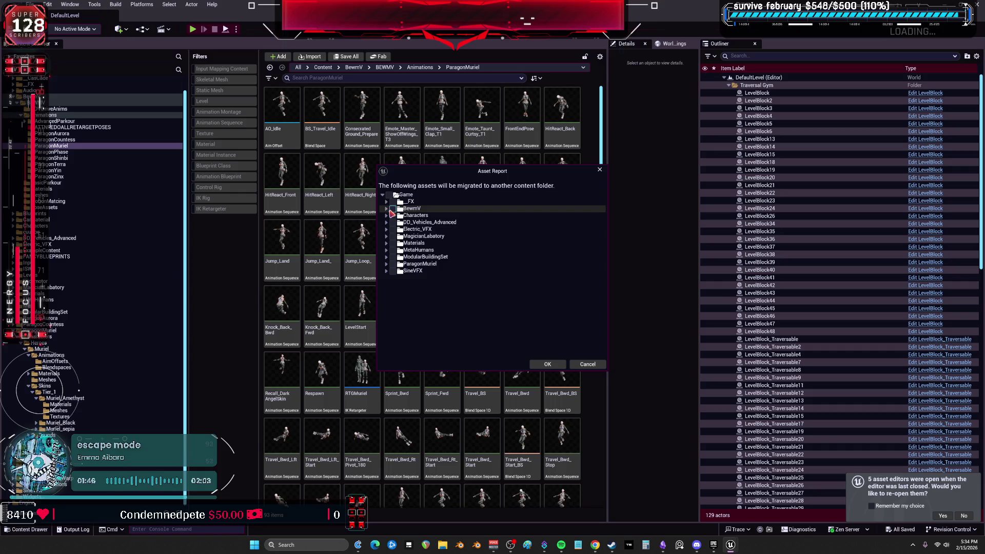
- Expand BewmV and its ParagonMuriel folder to review the assets to migrate
left_click(388, 209)
left_click(402, 254)
scroll(488, 292, "down", 10)
scroll(522, 277, "down", 15)
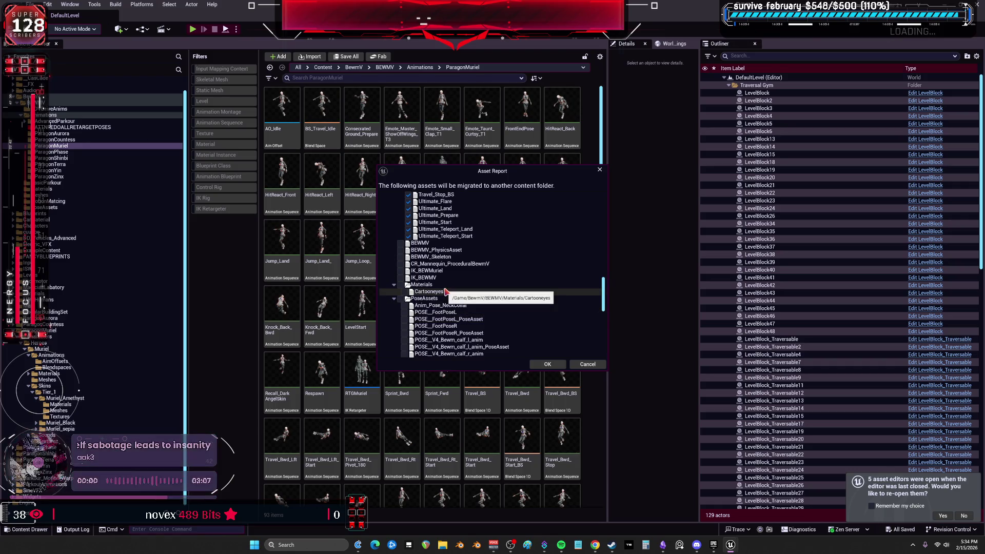
scroll(482, 295, "down", 10)
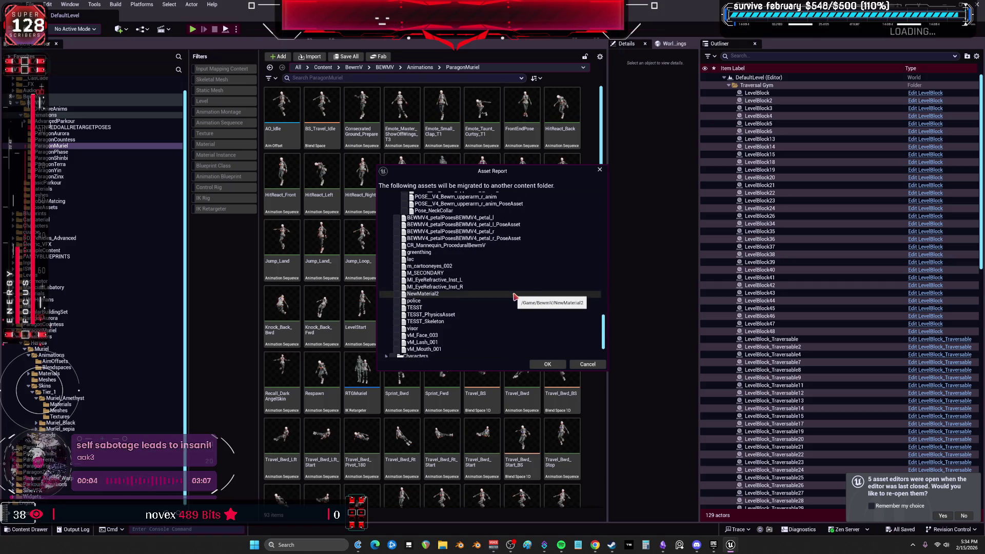
scroll(513, 295, "down", 4)
left_click(385, 346)
scroll(462, 308, "down", 5)
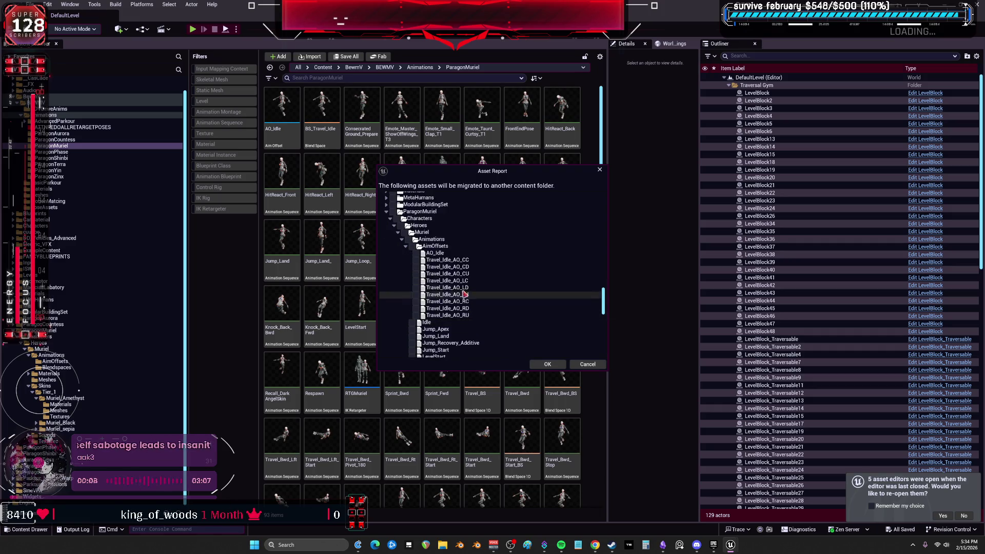
mouse_move(603, 302)
left_mouse_down()
mouse_move(601, 347)
mouse_move(604, 331)
left_mouse_up()
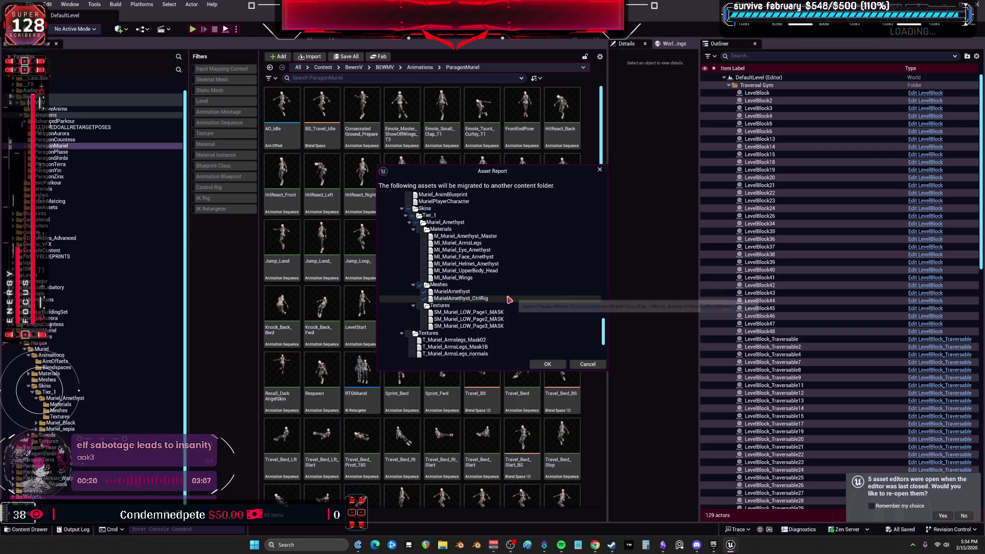
scroll(504, 297, "up", 5)
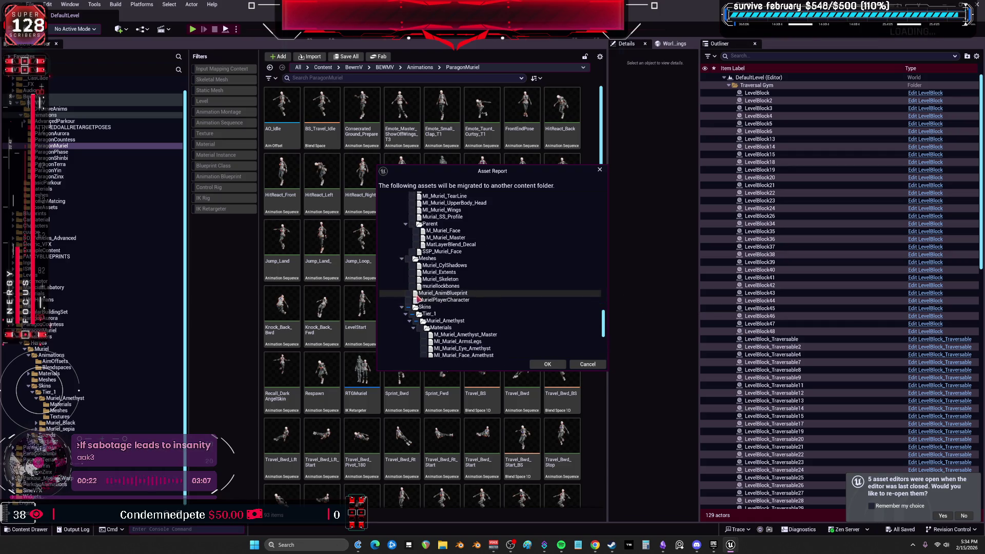
- Include muriellockbones and Muriel_Skeleton, exclude the Muriel Meshes folder, and confirm the list
left_click(412, 286)
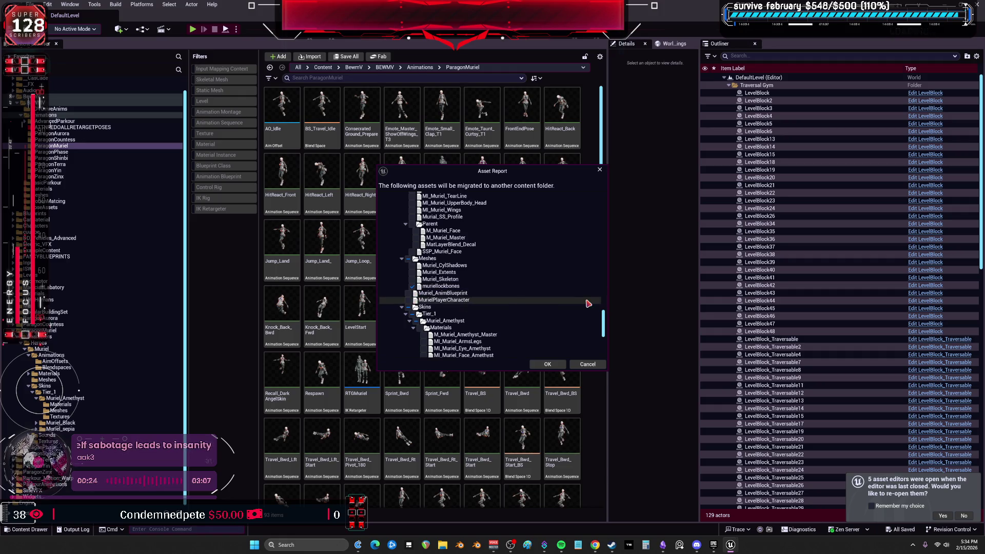
scroll(541, 300, "up", 2)
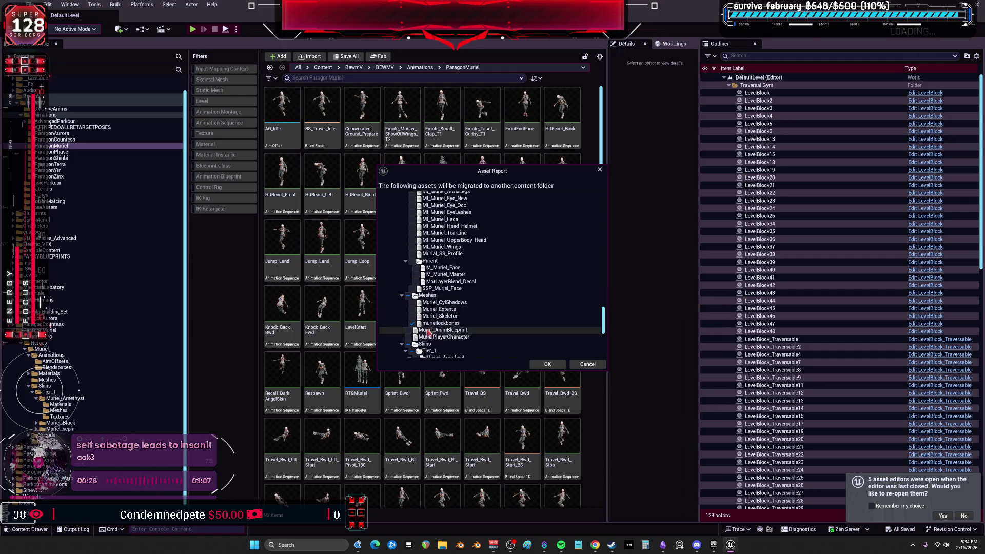
left_click(412, 316)
scroll(521, 319, "up", 1)
scroll(523, 319, "up", 1)
scroll(535, 322, "up", 5)
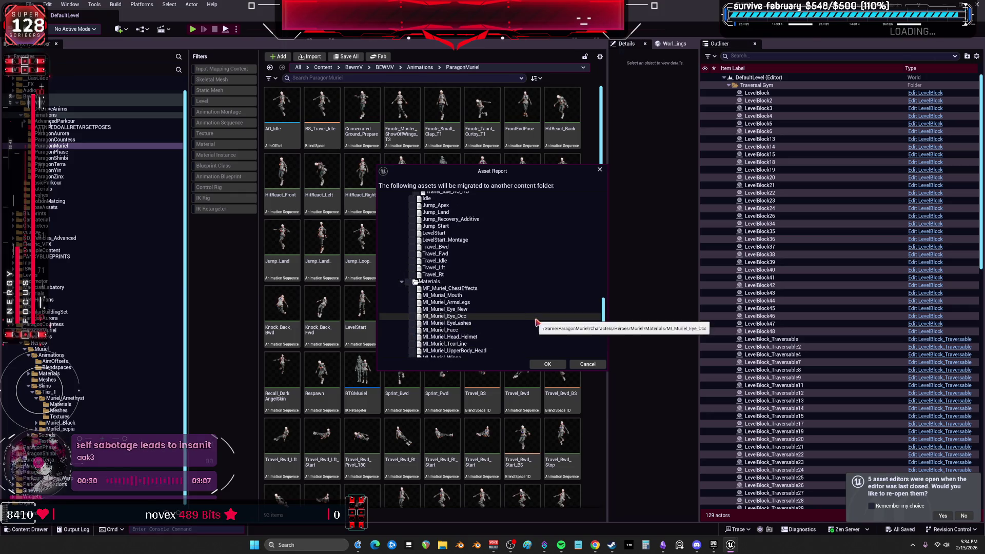
scroll(536, 322, "down", 10)
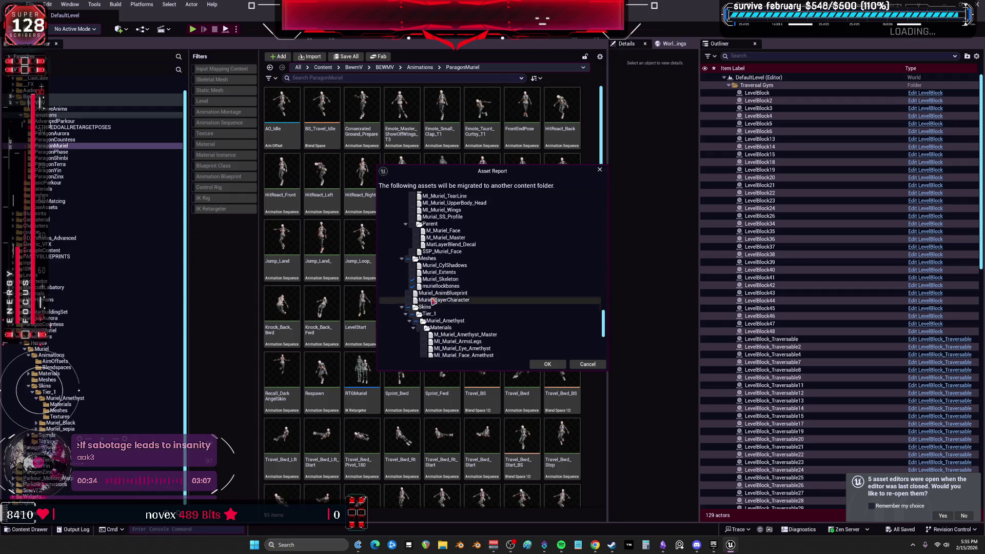
left_click(408, 259)
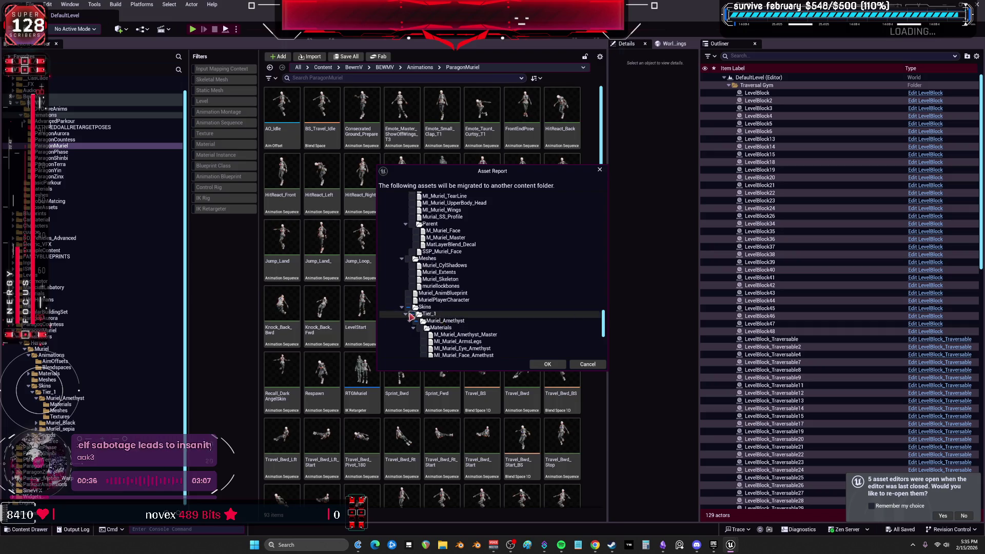
left_click_drag(604, 323, 604, 197)
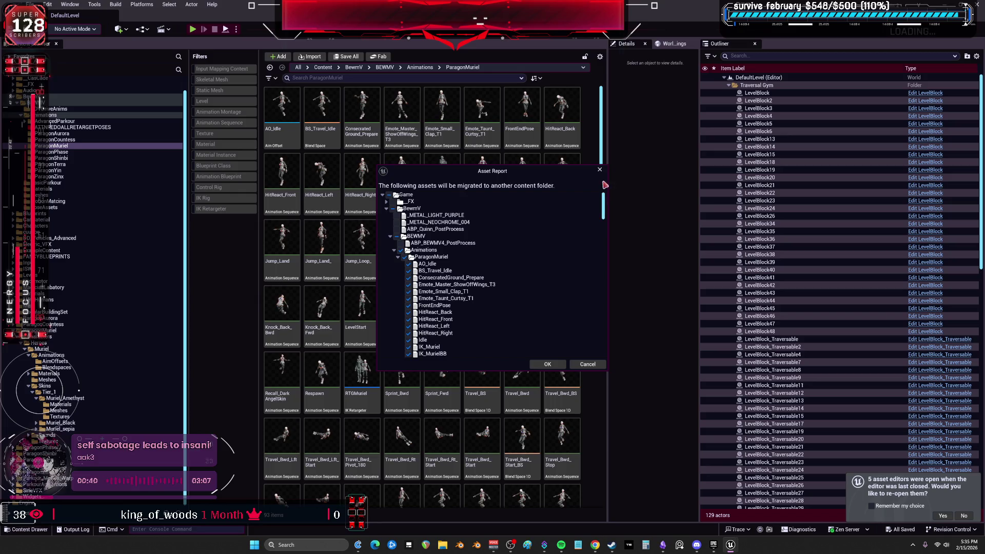
left_click(547, 364)
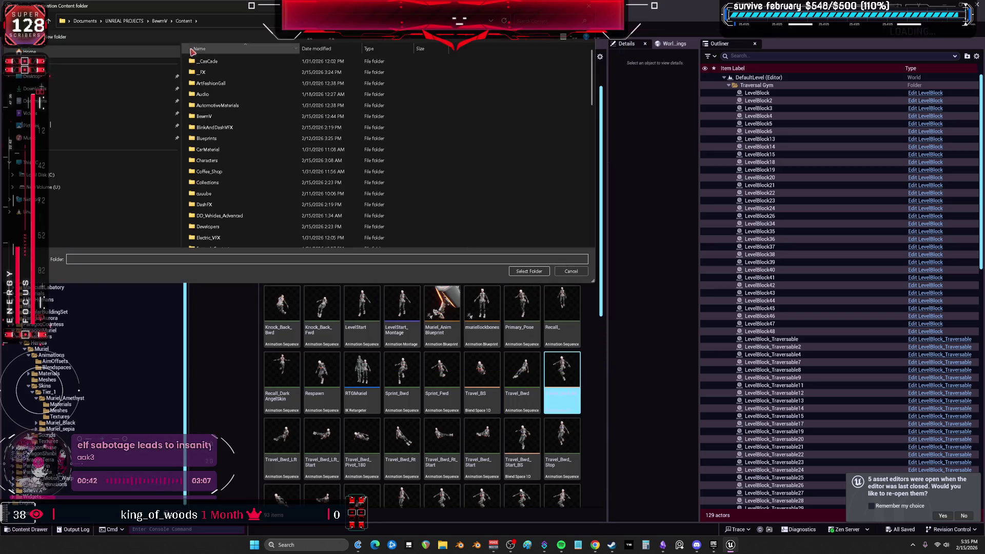
- Migrate into BewmV/Content, decline saving the level, then open RTGTerra from ParagonTerra
left_click(531, 274)
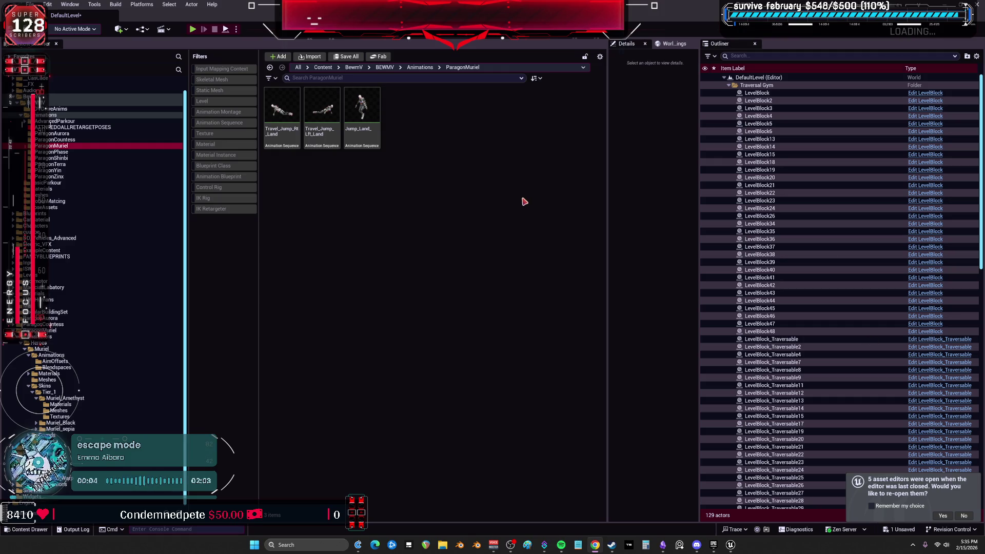
key("ctrl+shift+s")
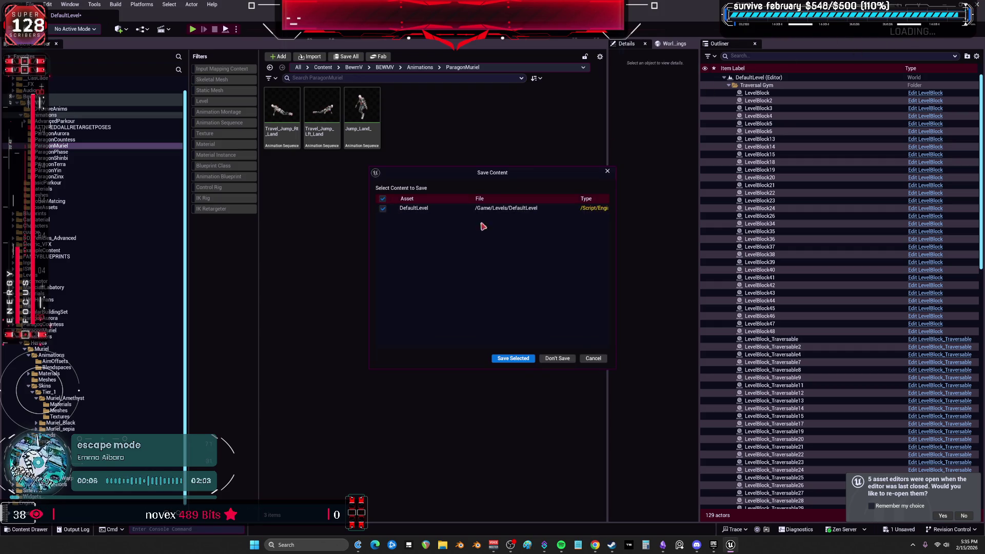
left_click(581, 359)
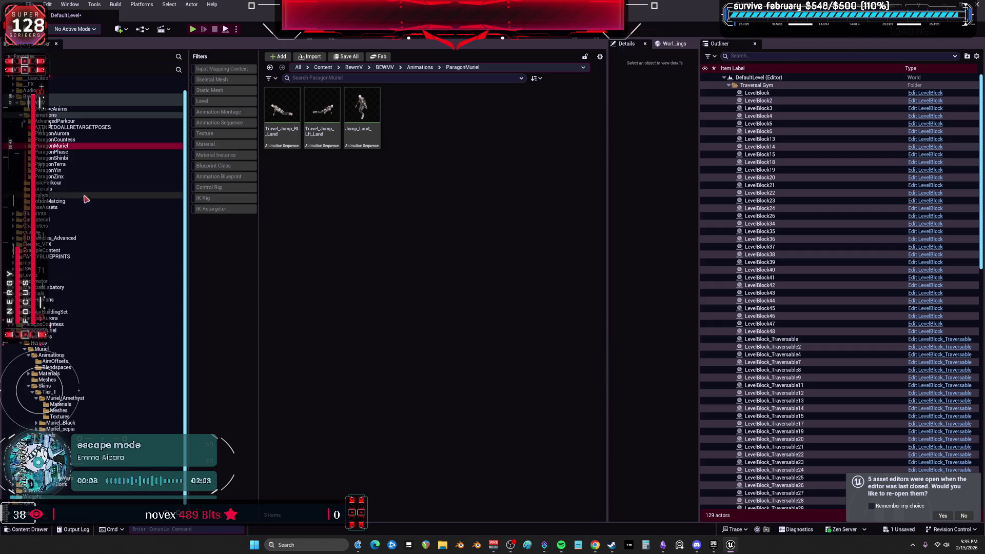
left_click(81, 165)
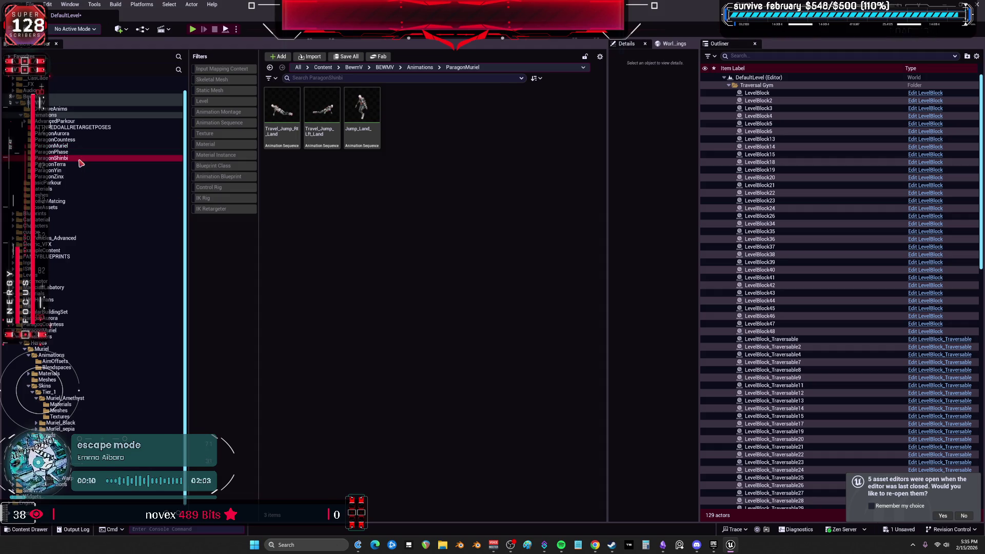
double_click(369, 114)
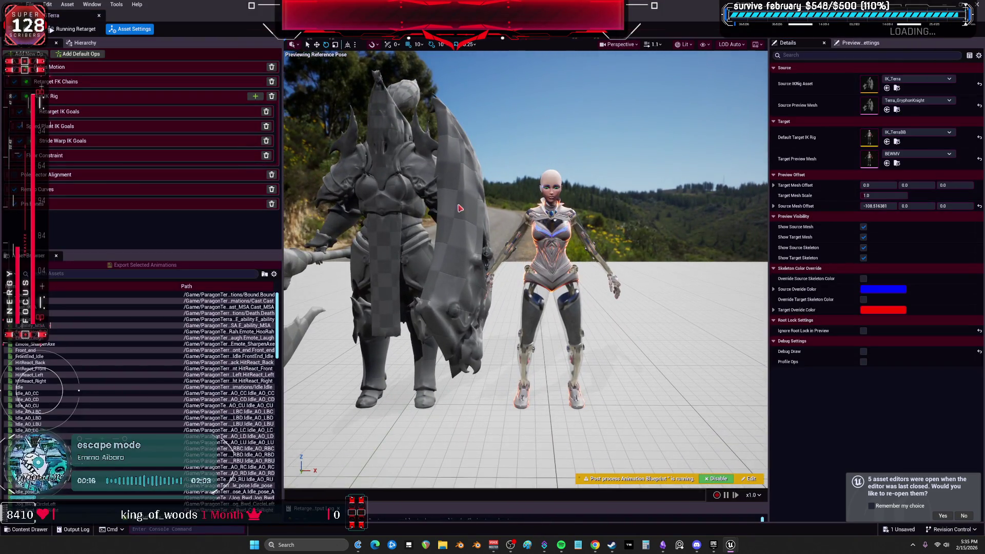
- Preview Cast, E_ability, Turn_Right_180, RMB_intro_MSA and RMB_helmet_closed_pose_MSA, then close and save all
left_click(63, 301)
left_click(54, 319)
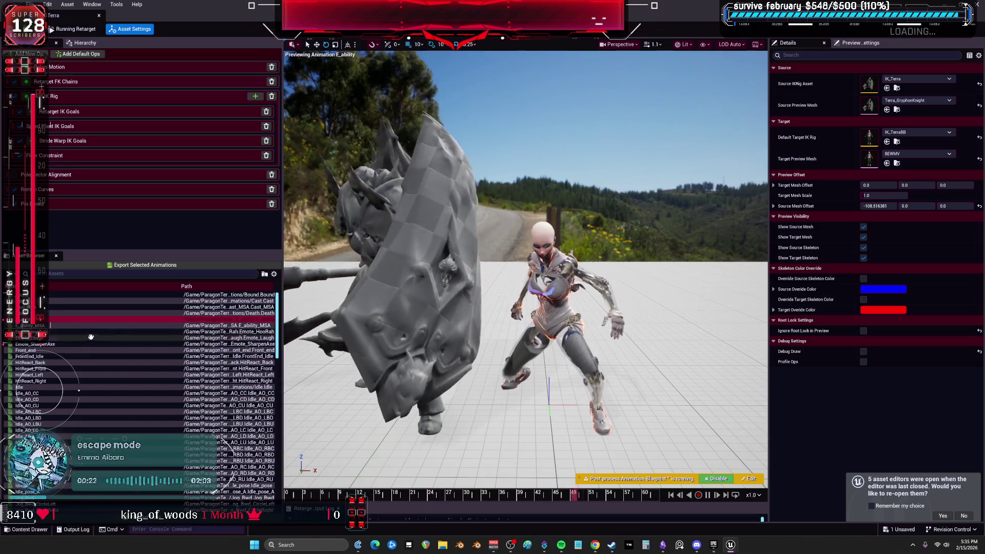
scroll(87, 361, "down", 15)
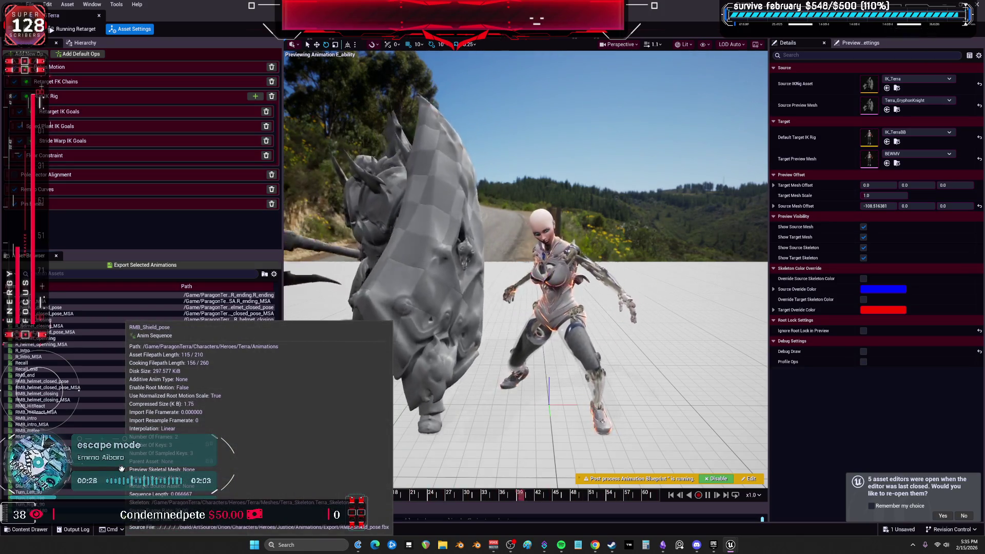
left_click(102, 511)
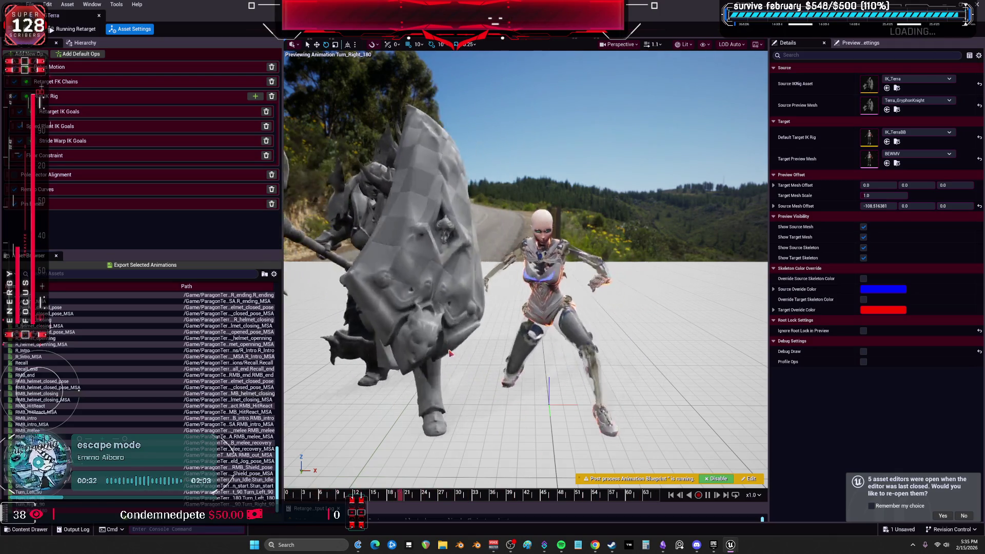
left_click(96, 423)
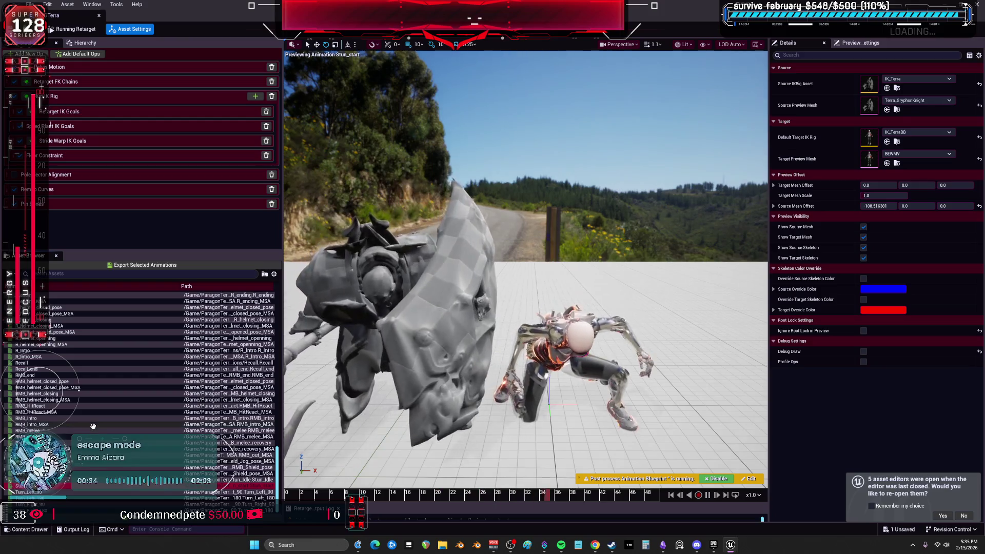
mouse_move(96, 421)
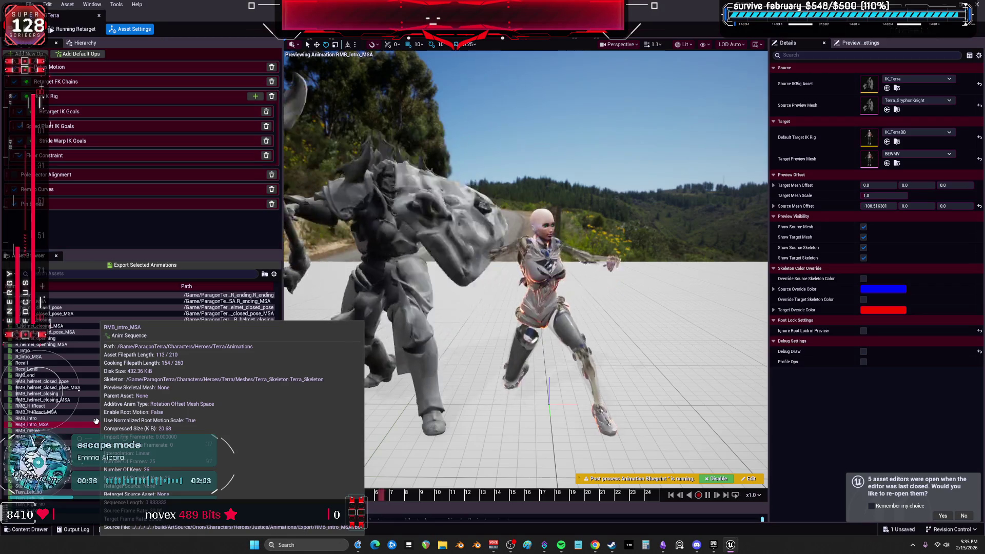
left_click(62, 388)
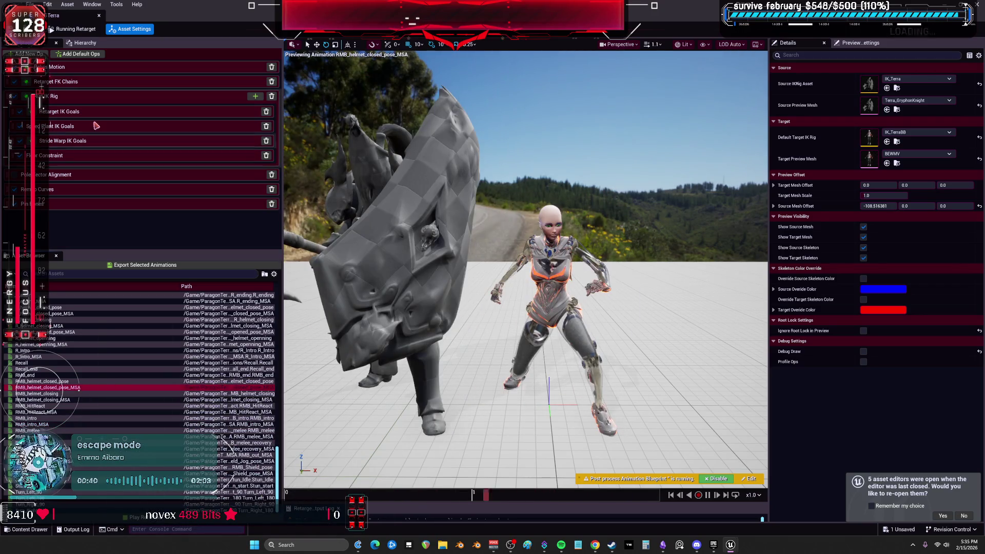
key("alt+Tab")
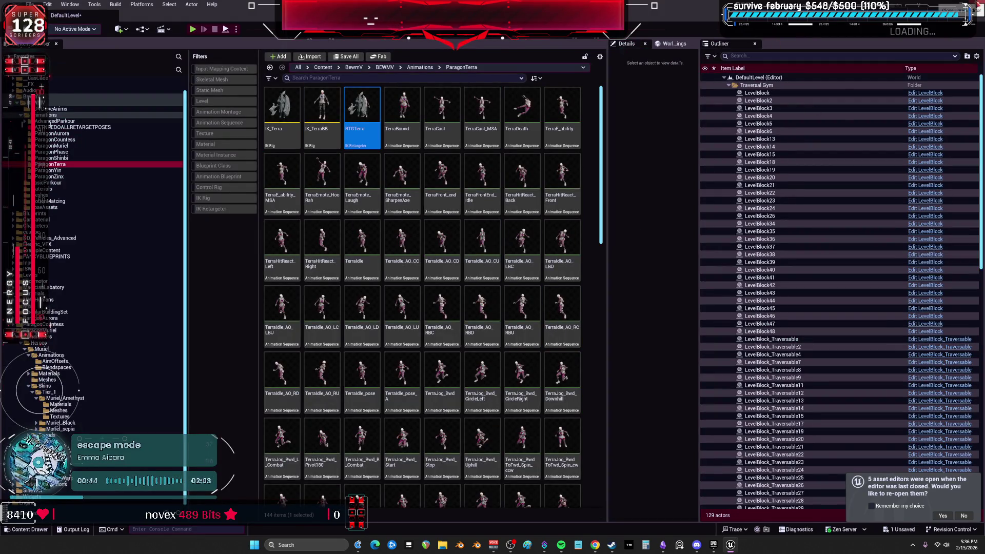
key("ctrl+shift+s")
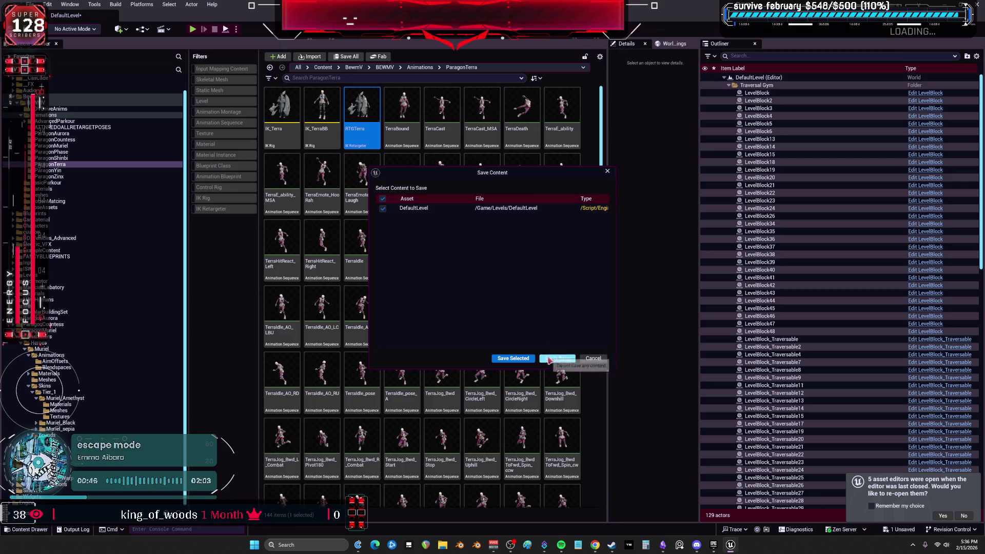
- Quit without saving the level, relaunch BewmV, and bring up the Obsidian TO DO CHART card
left_click(548, 359)
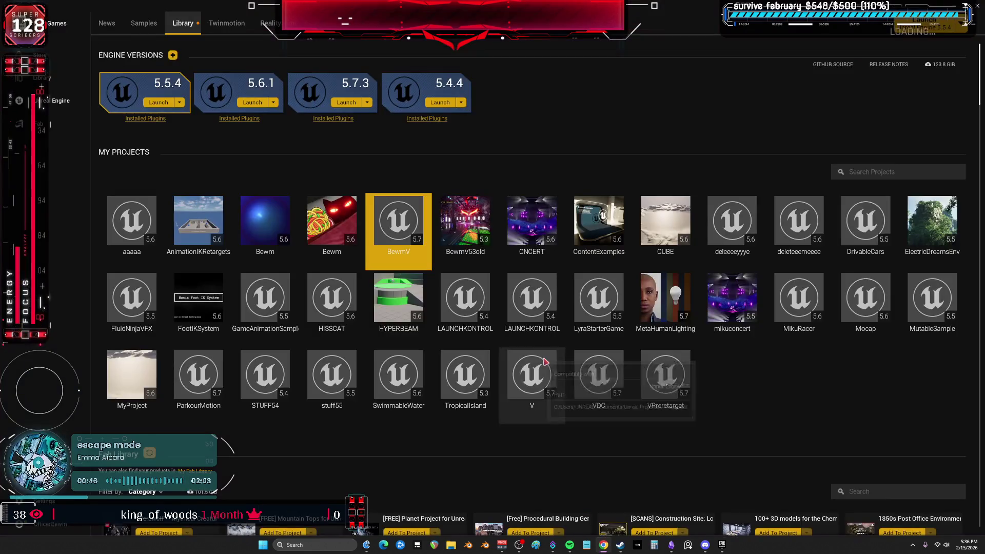
double_click(418, 219)
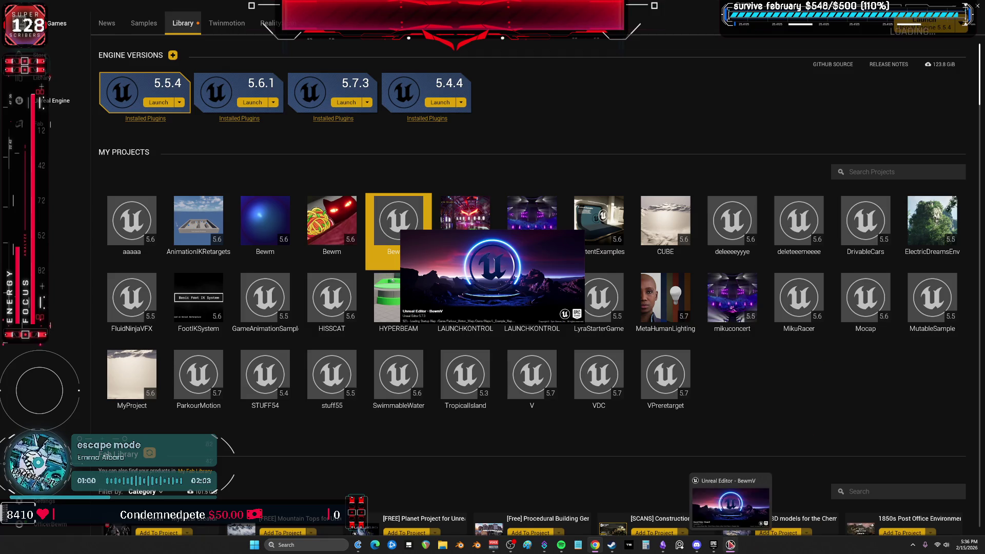
mouse_move(690, 369)
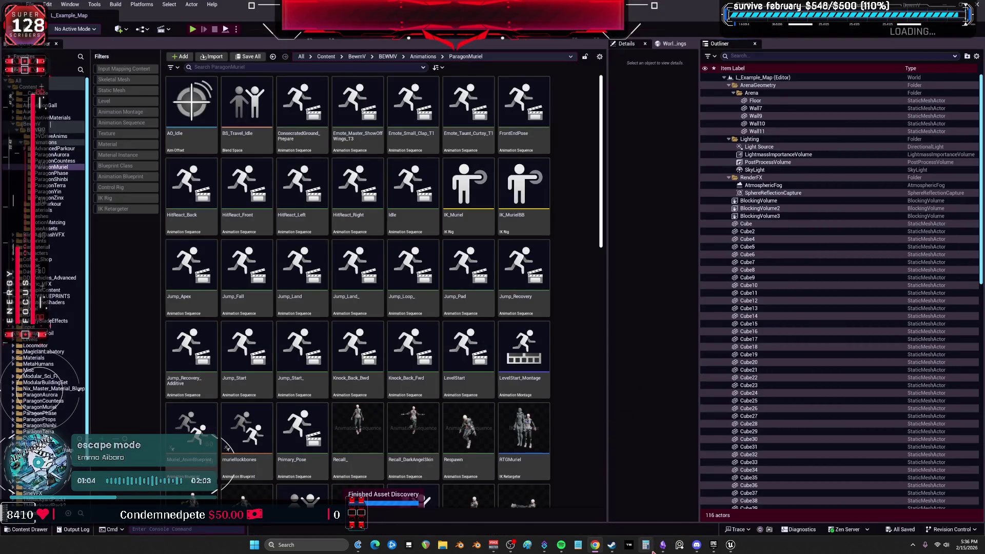
left_click(661, 546)
left_click(542, 216)
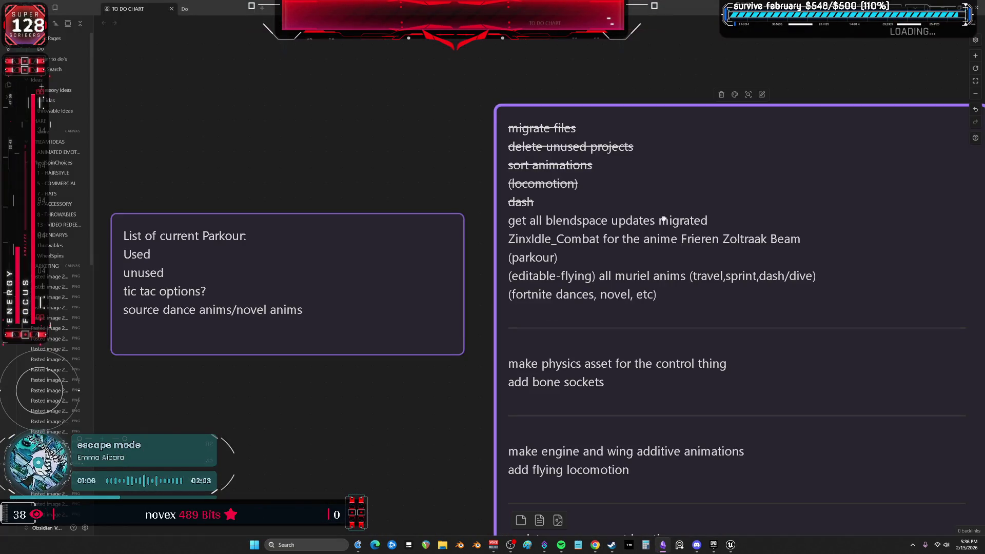
- Strike through 'get all blendspace updates migrated' in the to-do card, then return to Unreal Editor
left_click(729, 218)
left_click_drag(722, 219, 546, 218)
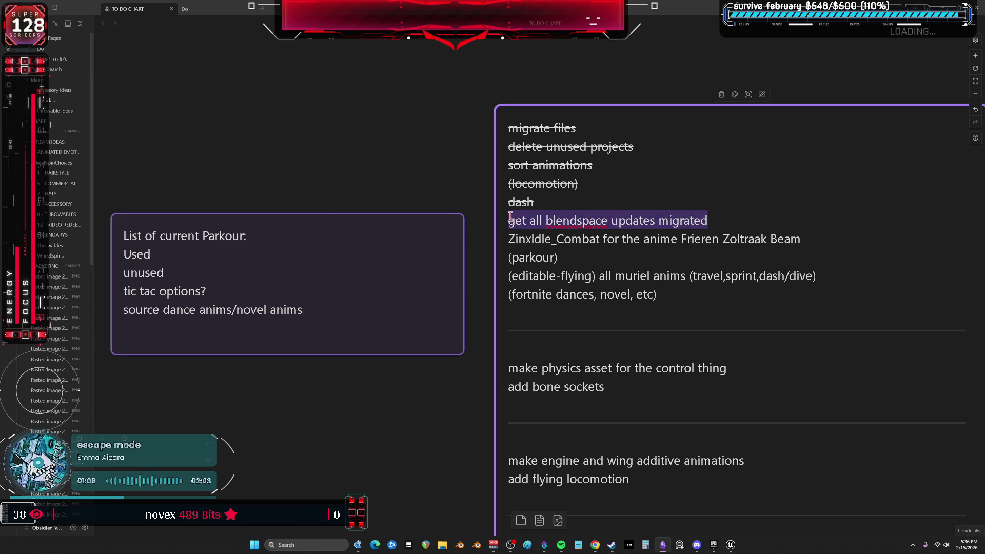
right_click(544, 217)
mouse_move(582, 259)
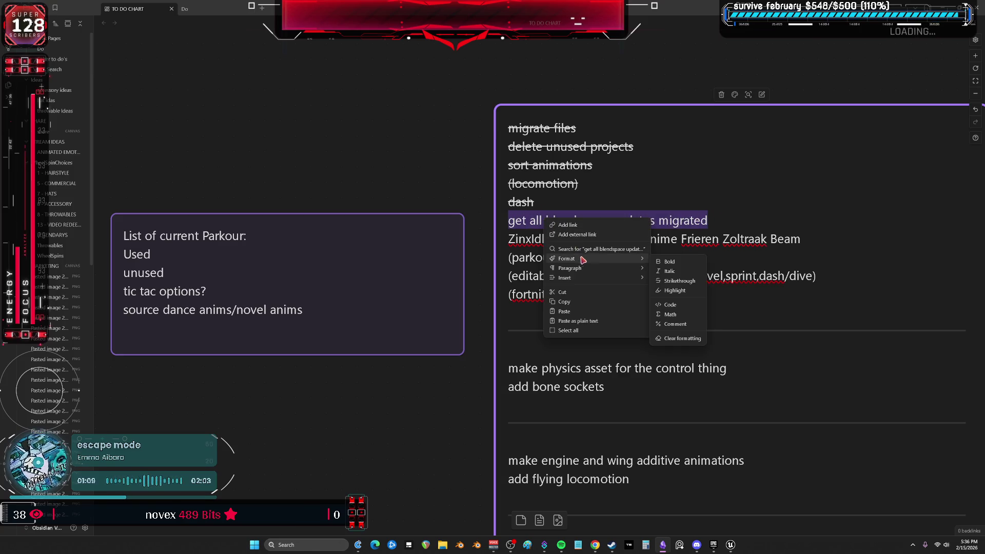
left_click(673, 279)
left_click(769, 166)
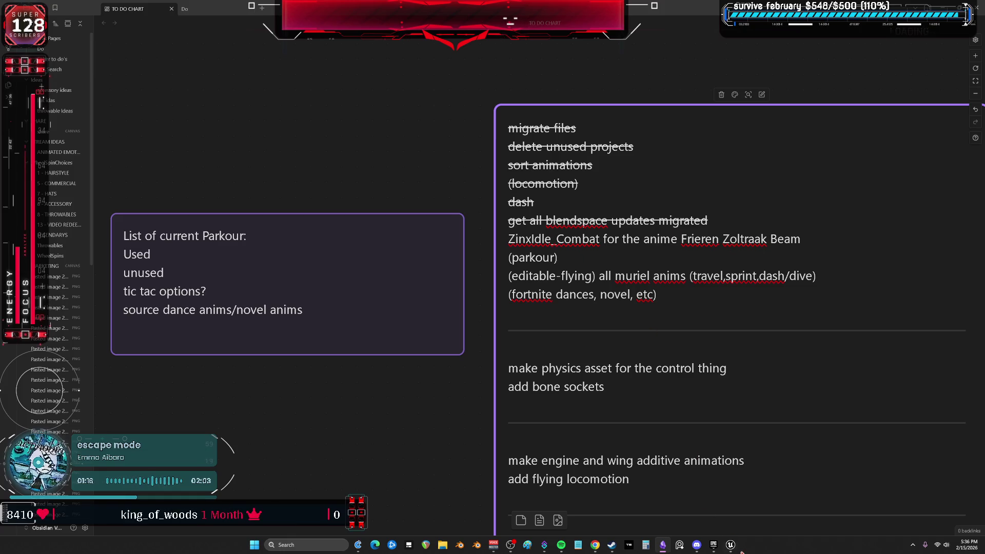
left_click(732, 545)
mouse_move(547, 316)
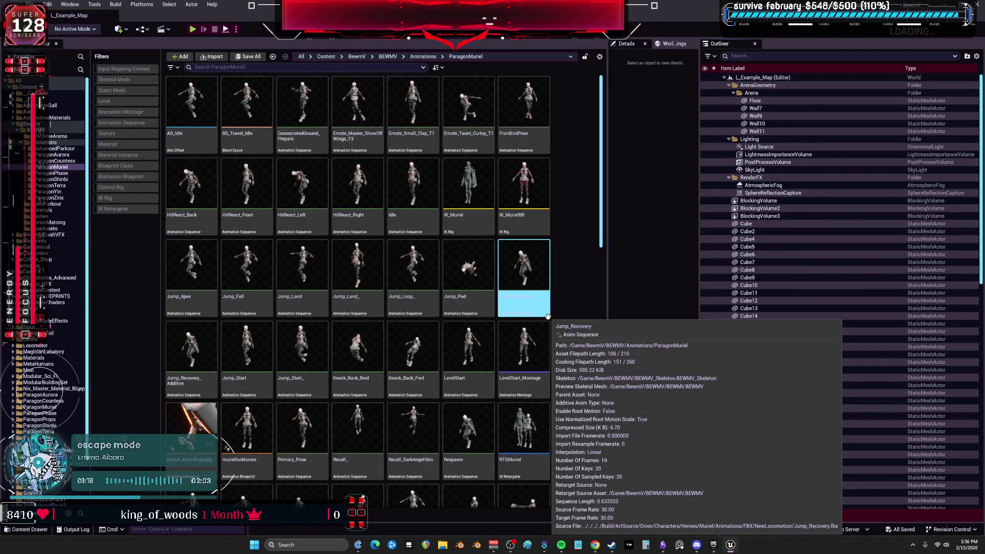
- Briefly open Muriel_AnimBlueprint, close it, and select the Travel_BS blend space
scroll(293, 393, "down", 2)
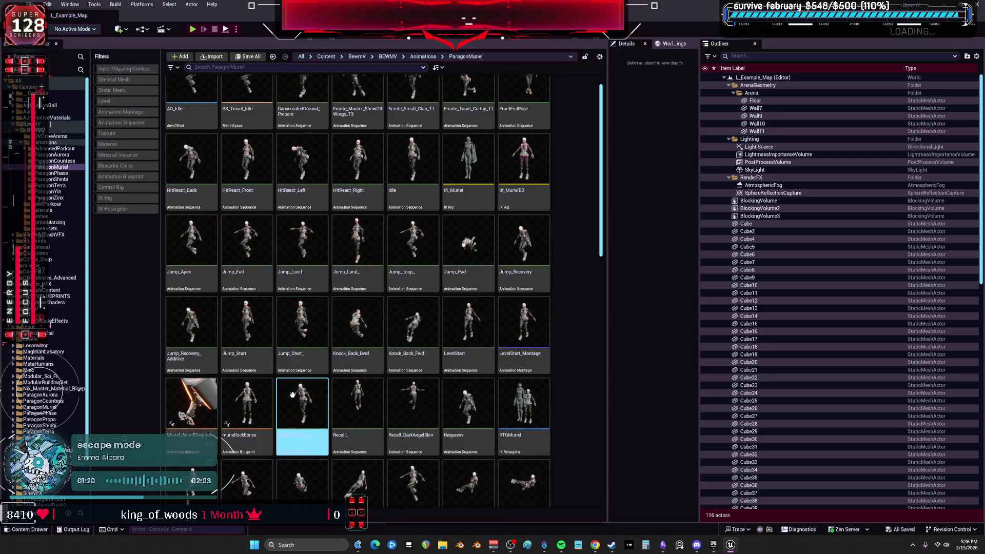
scroll(293, 393, "down", 2)
double_click(198, 368)
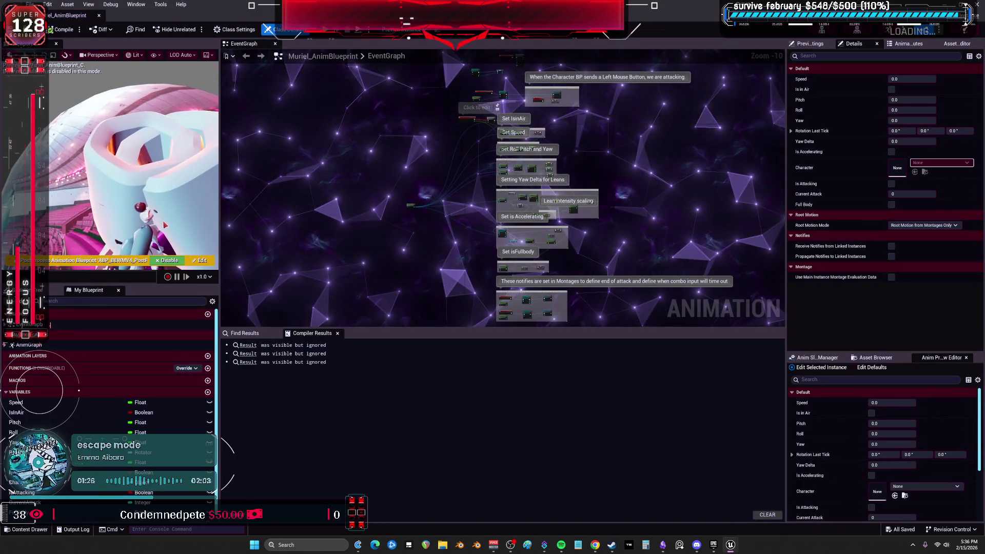
left_click(100, 18)
scroll(413, 308, "down", 2)
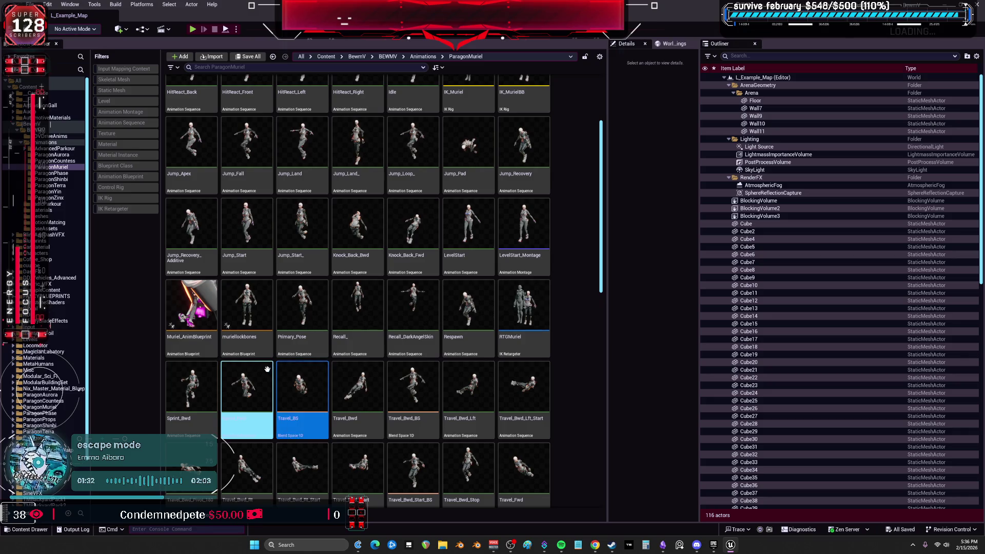
mouse_move(194, 302)
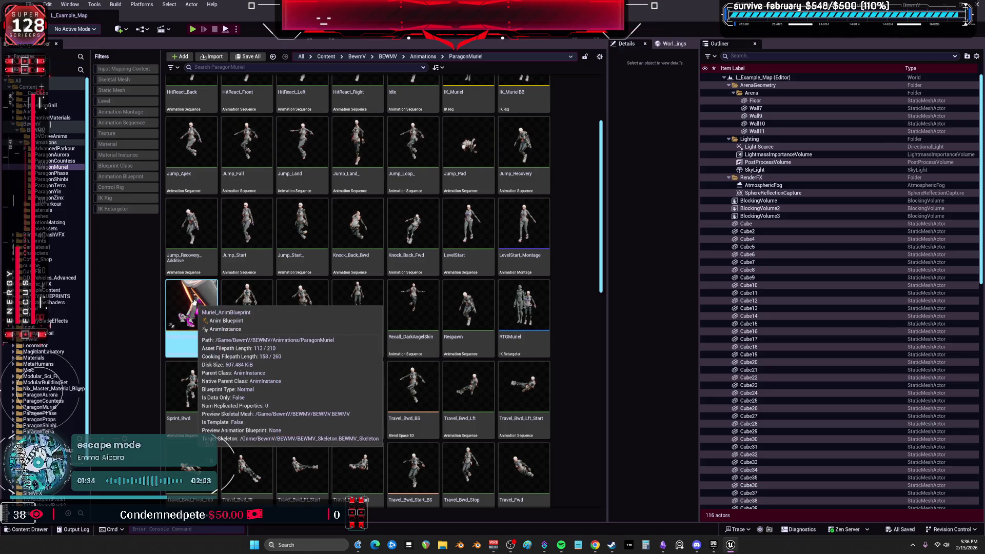
left_click(303, 390)
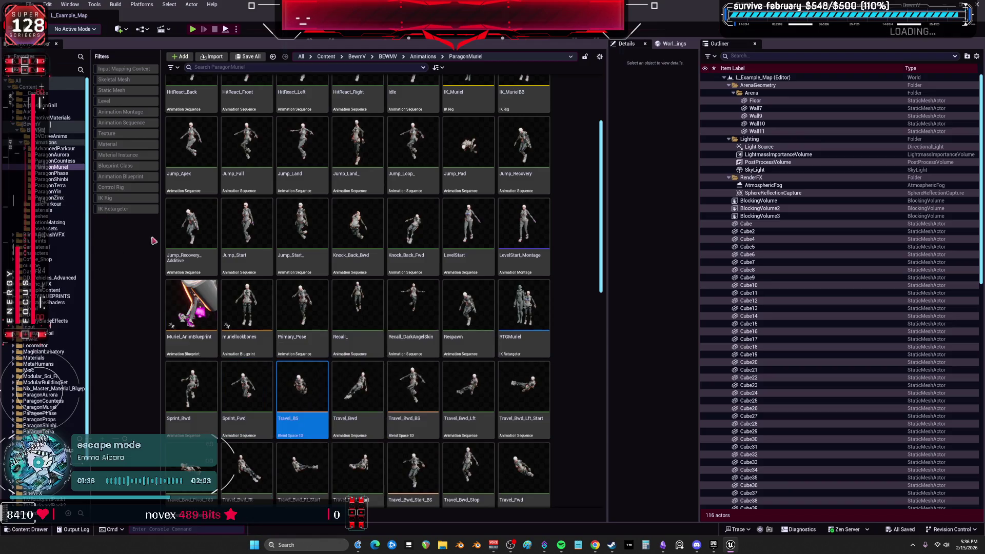
mouse_move(601, 259)
left_mouse_down()
mouse_move(595, 462)
mouse_move(584, 498)
left_mouse_up()
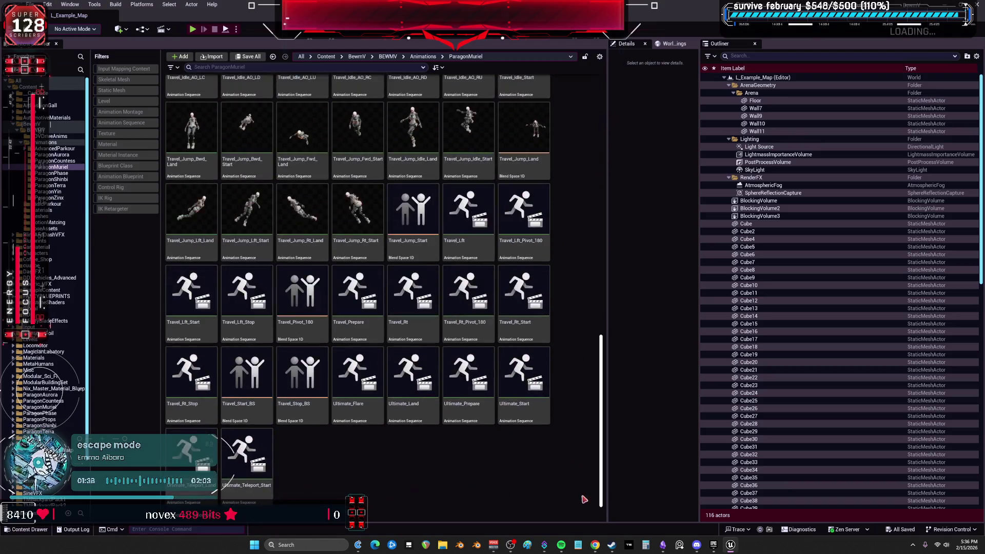
scroll(493, 319, "up", 6)
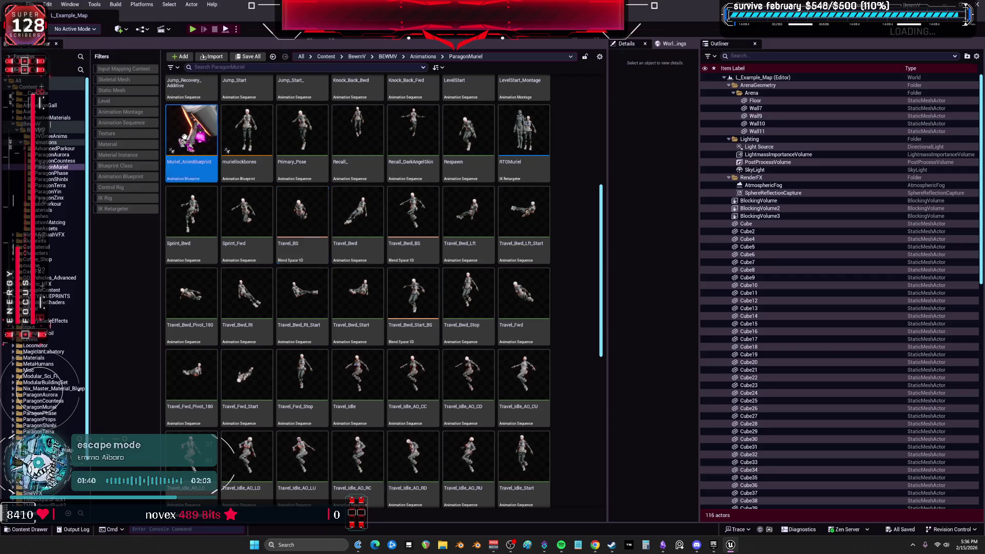
- In Muriel_AnimBlueprint's AnimGraph, select the AO_Idle node and browse to its asset
double_click(185, 137)
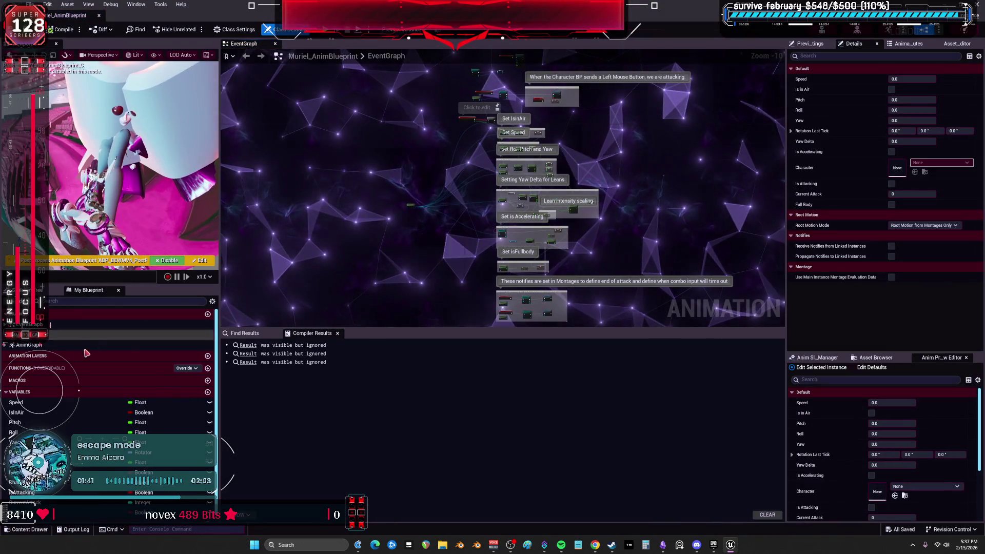
double_click(93, 349)
mouse_move(496, 302)
left_mouse_down()
mouse_move(500, 349)
mouse_move(569, 287)
mouse_move(567, 5)
mouse_move(483, 80)
left_mouse_up()
mouse_move(564, 76)
left_mouse_down()
mouse_move(543, 216)
mouse_move(426, 149)
mouse_move(421, 162)
left_mouse_up()
left_click(412, 171)
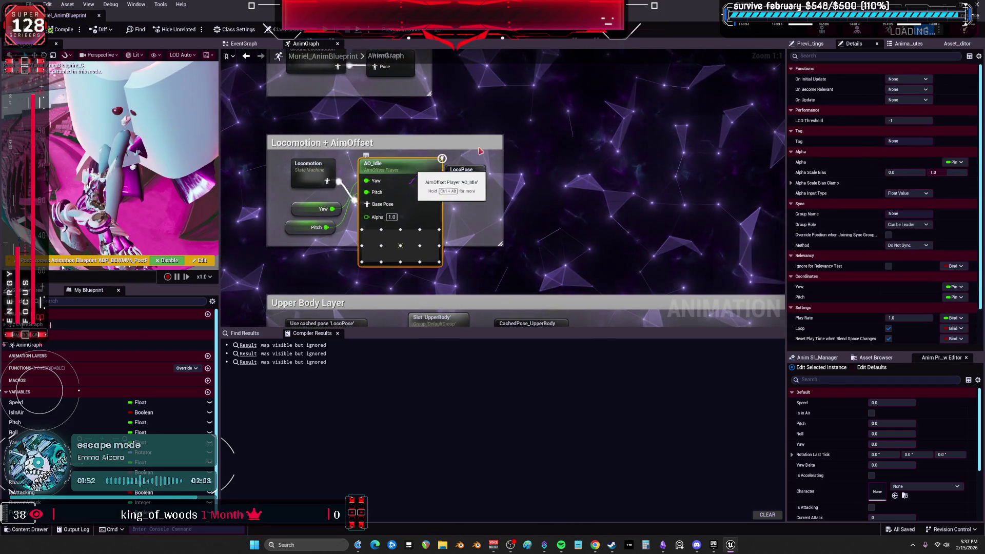
scroll(895, 248, "down", 2)
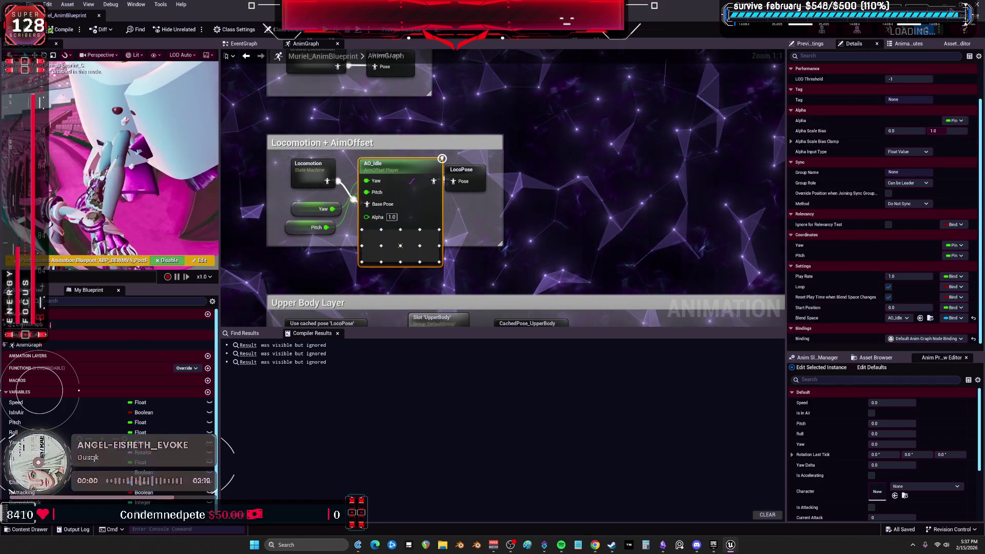
left_click(919, 318)
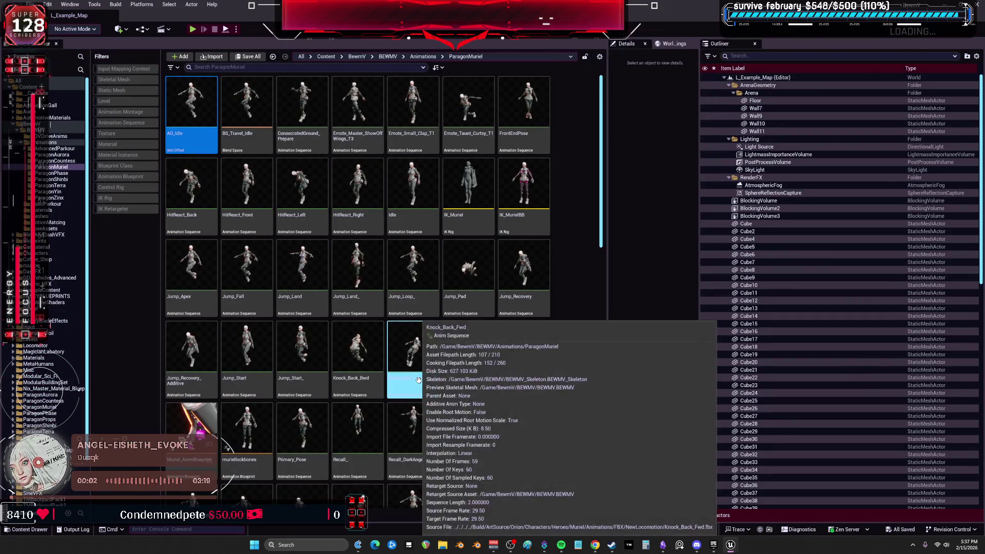
- Delete Muriel_AnimBlueprint and muriellockbones from the ParagonMuriel folder
scroll(401, 334, "down", 3)
left_click(190, 323)
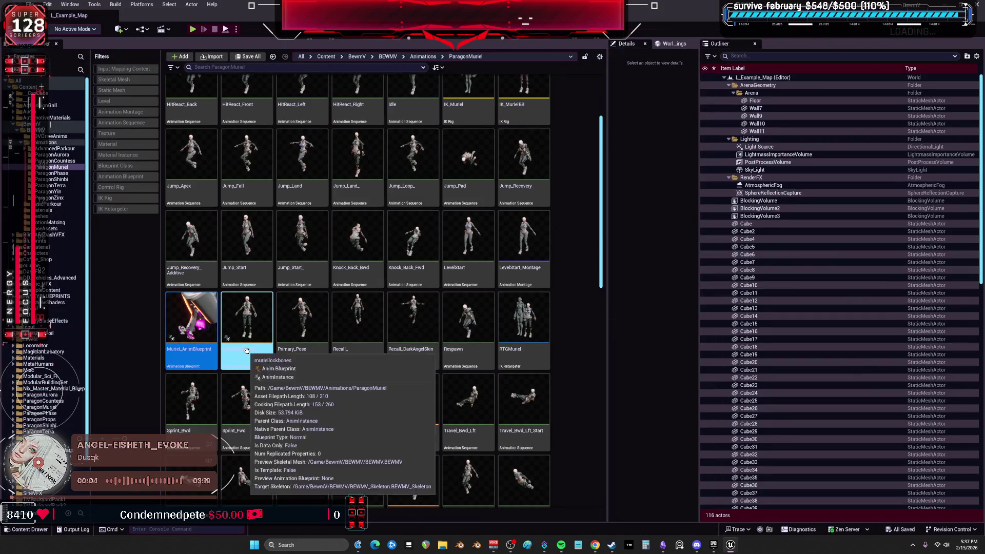
key("Delete")
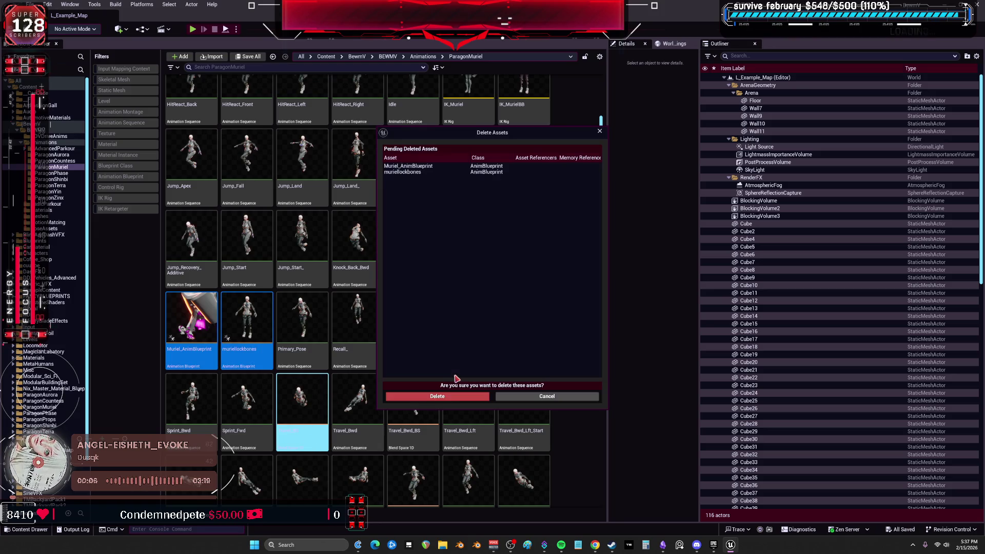
left_click(461, 397)
- Save all modified assets with File > Save All and open the BEWMV folder
scroll(571, 338, "down", 10)
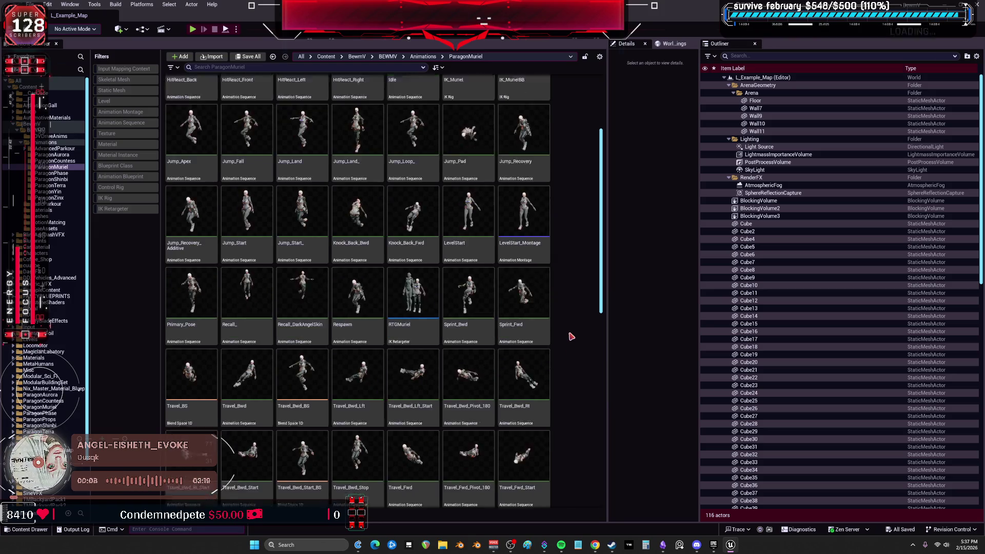
scroll(589, 342, "down", 2)
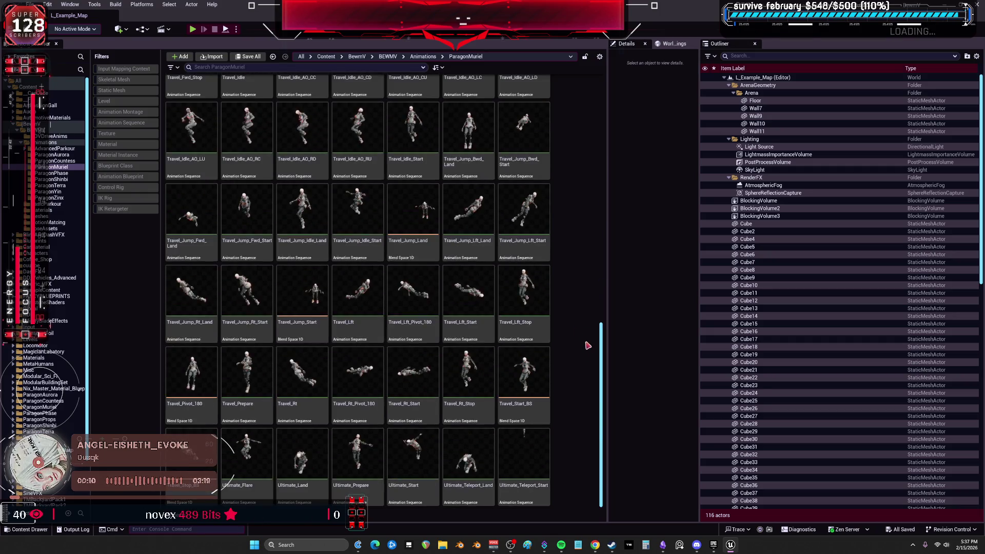
scroll(587, 346, "up", 12)
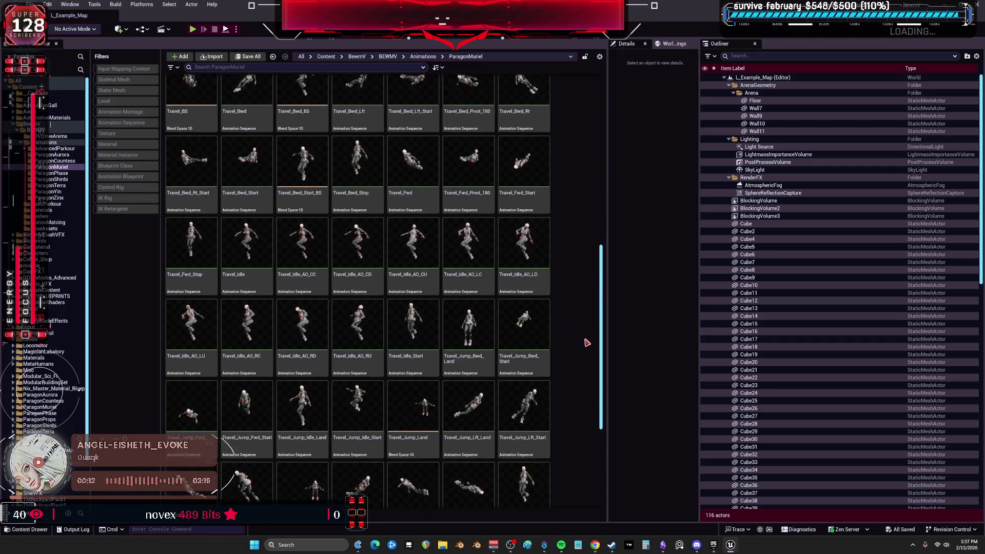
scroll(583, 340, "up", 2)
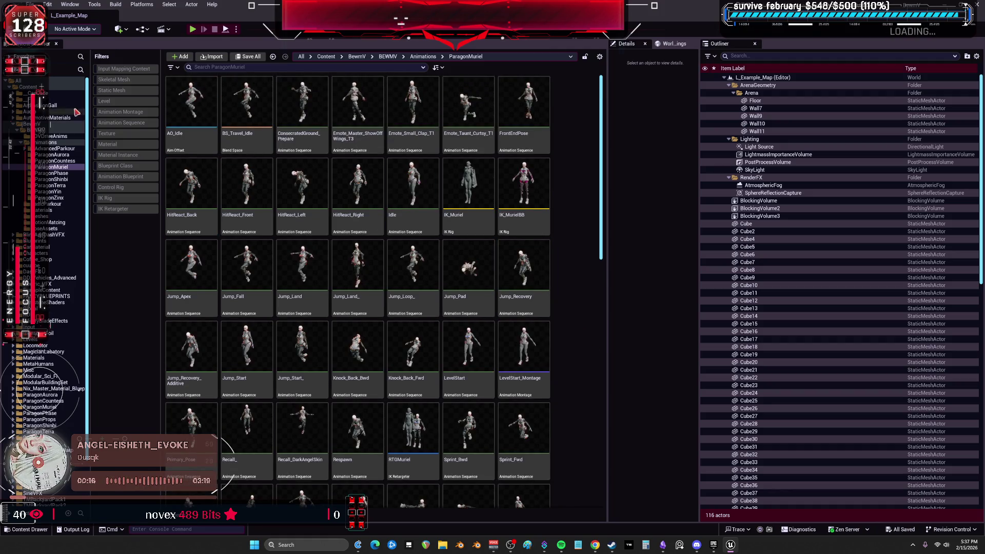
left_click(31, 4)
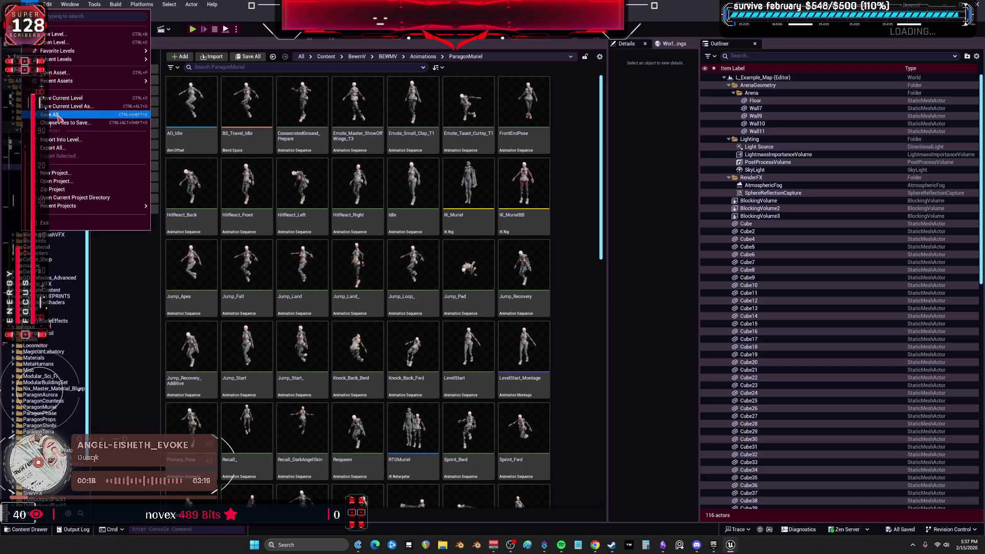
left_click(58, 115)
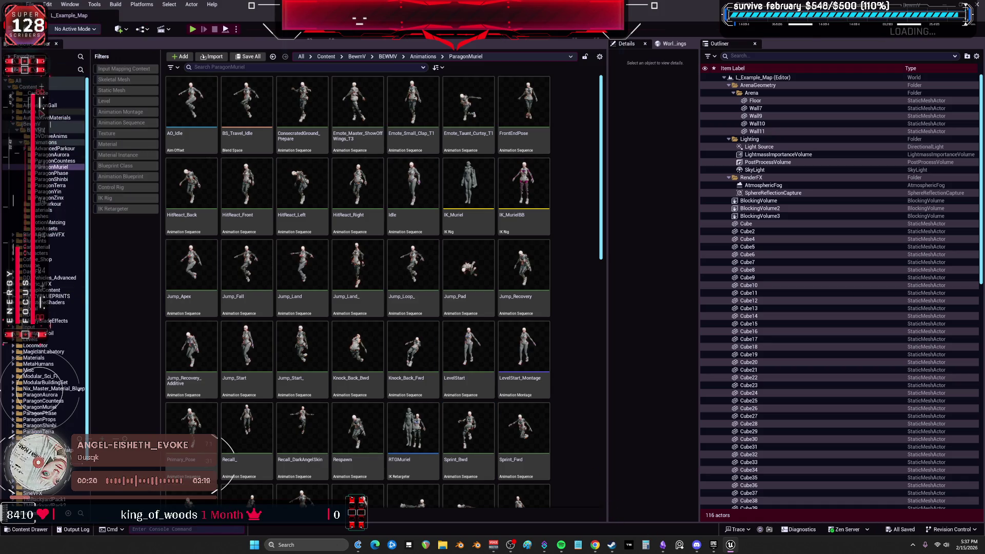
left_click(46, 130)
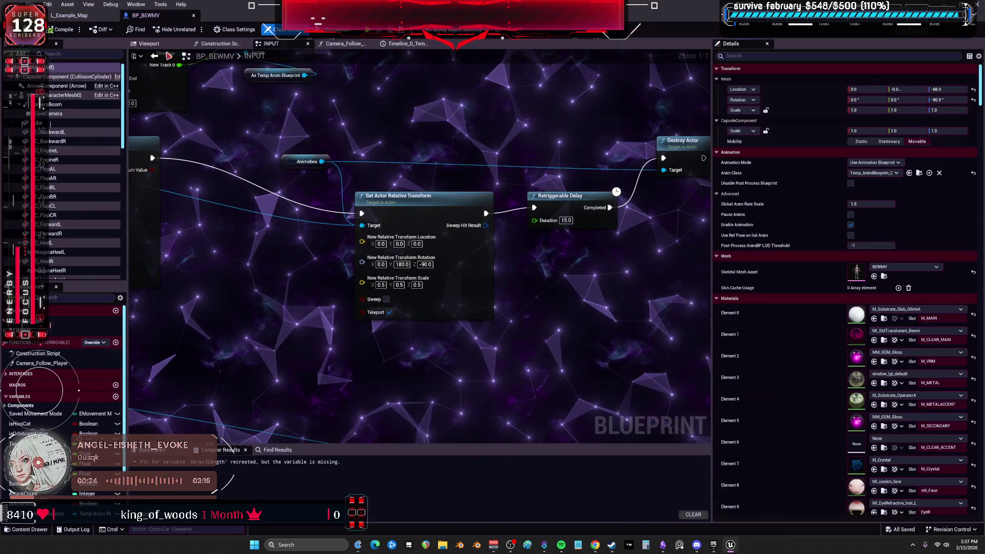
- Open BP_BEWMV, test the magic circle ability with the E key, then stop the play session
left_click(148, 44)
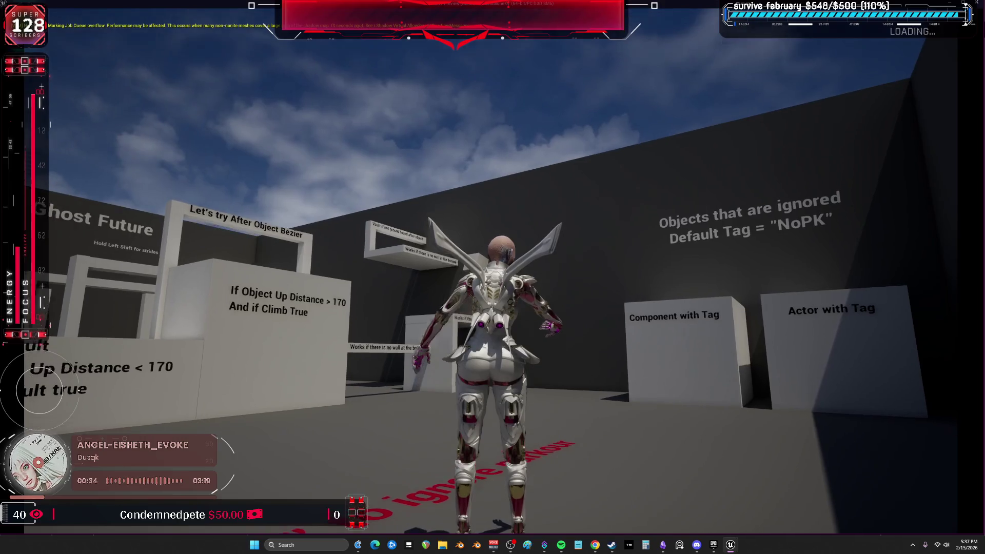
key("e")
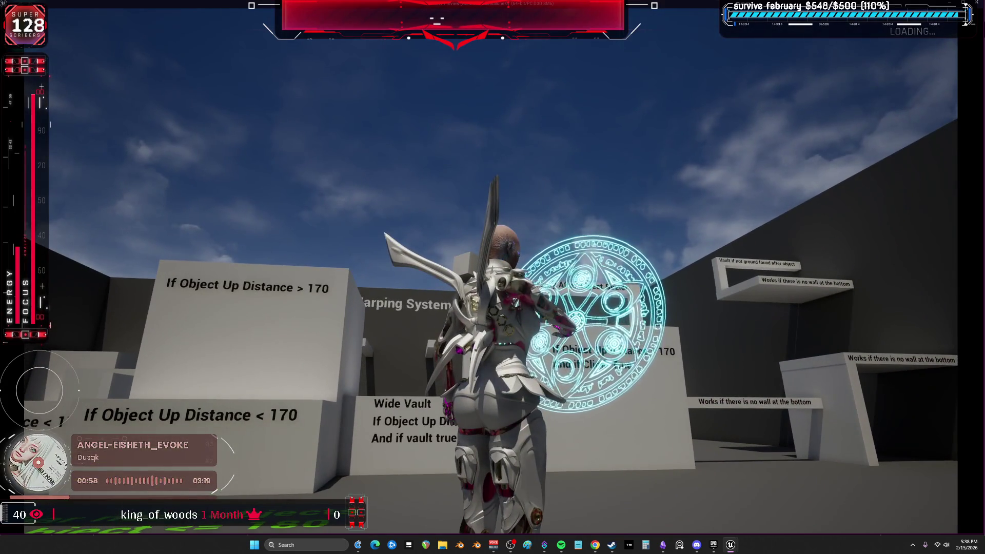
key("Escape")
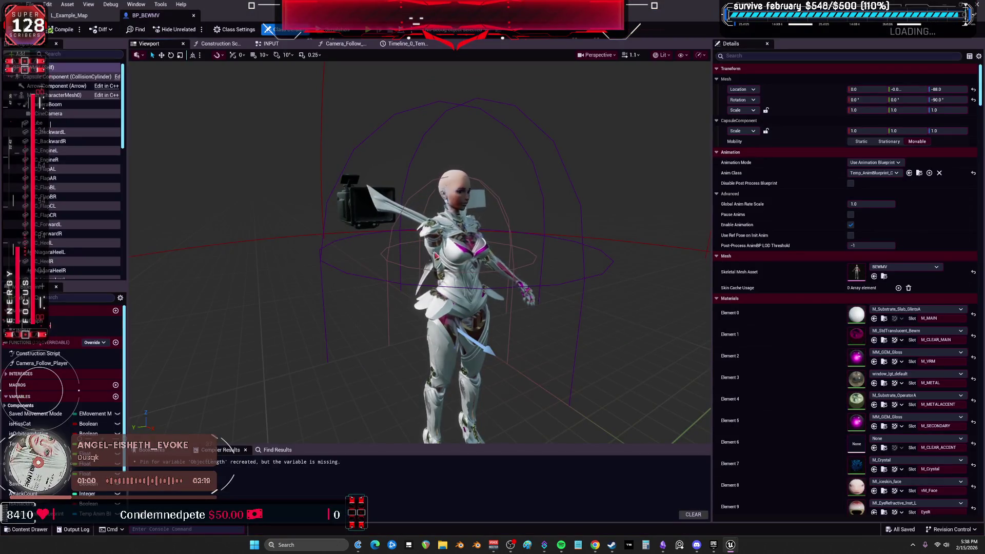
- Open Temp_AnimBlueprint from the level editor's asset folders
left_click(919, 173)
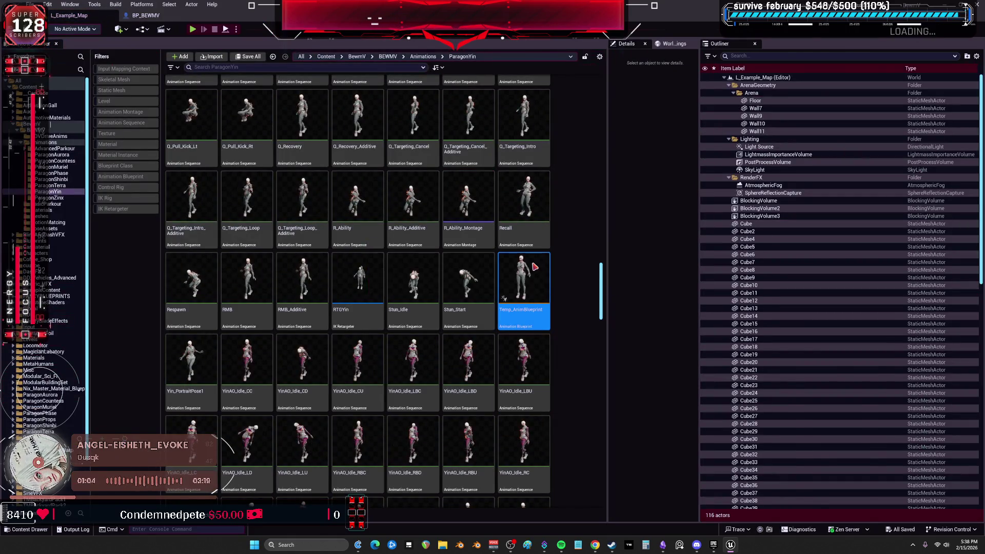
double_click(523, 279)
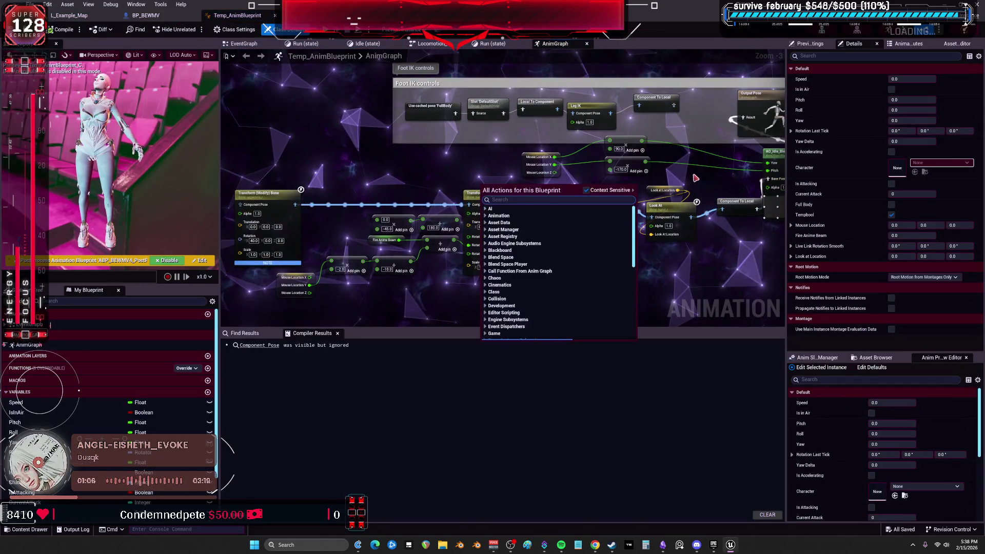
scroll(696, 178, "up", 1)
- Move Output Pose up, wire Component To Local into it, and start a play test
left_click_drag(494, 256, 595, 104)
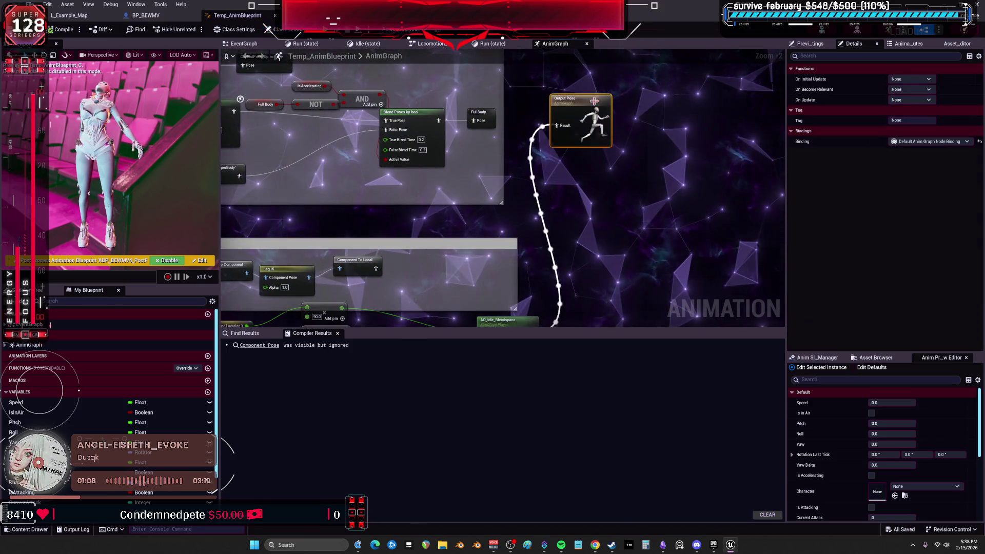
left_click_drag(445, 238, 531, 122)
left_click_drag(618, 108, 548, 171)
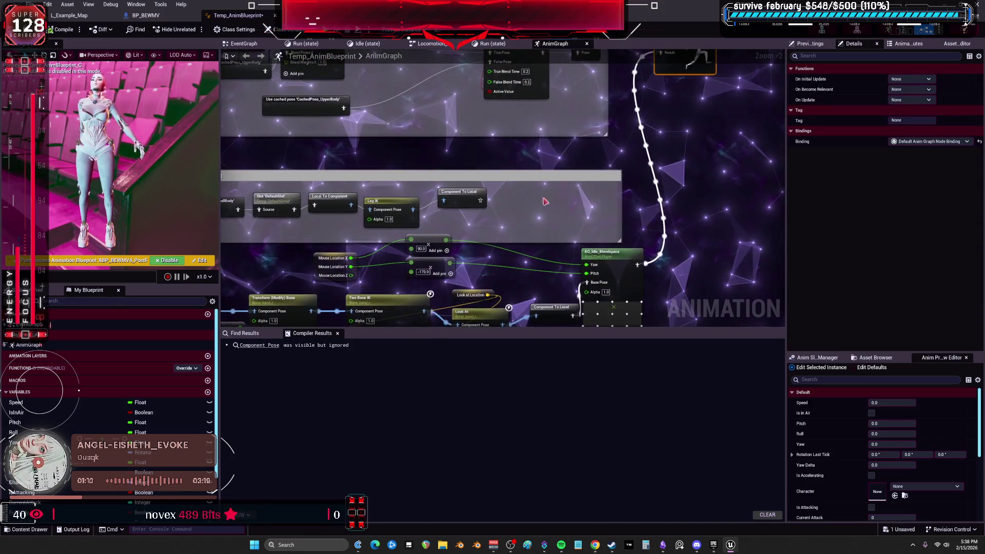
left_click_drag(564, 116, 667, 162)
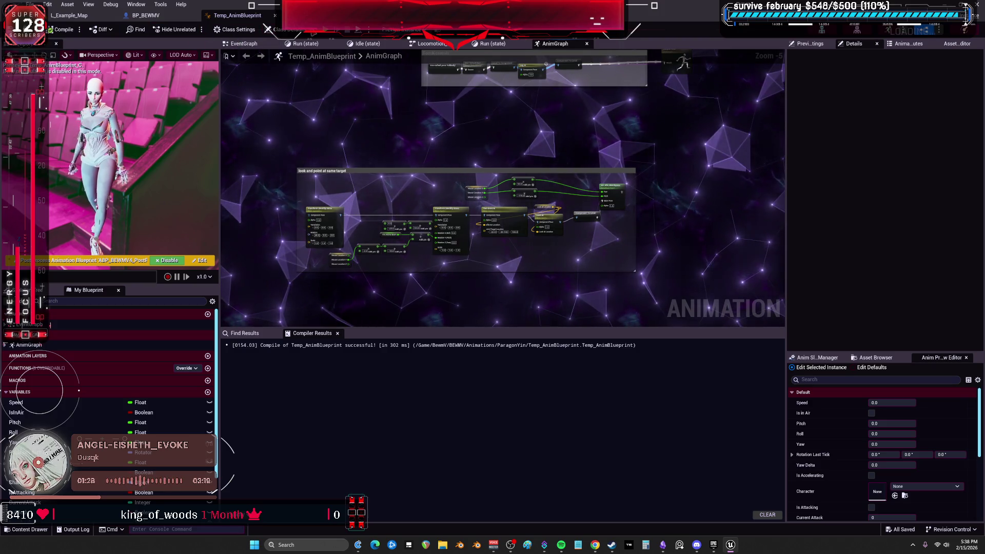
key("alt+Tab")
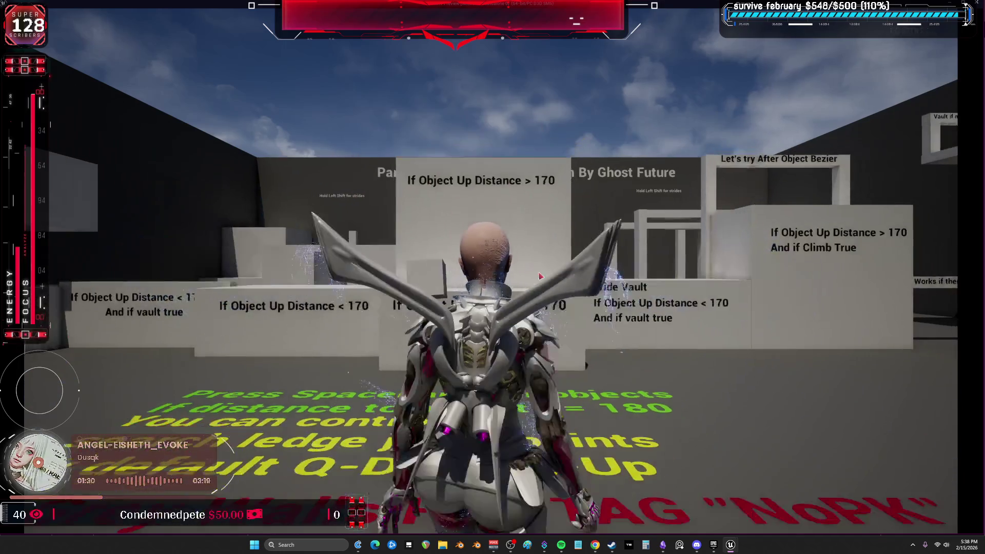
key("w")
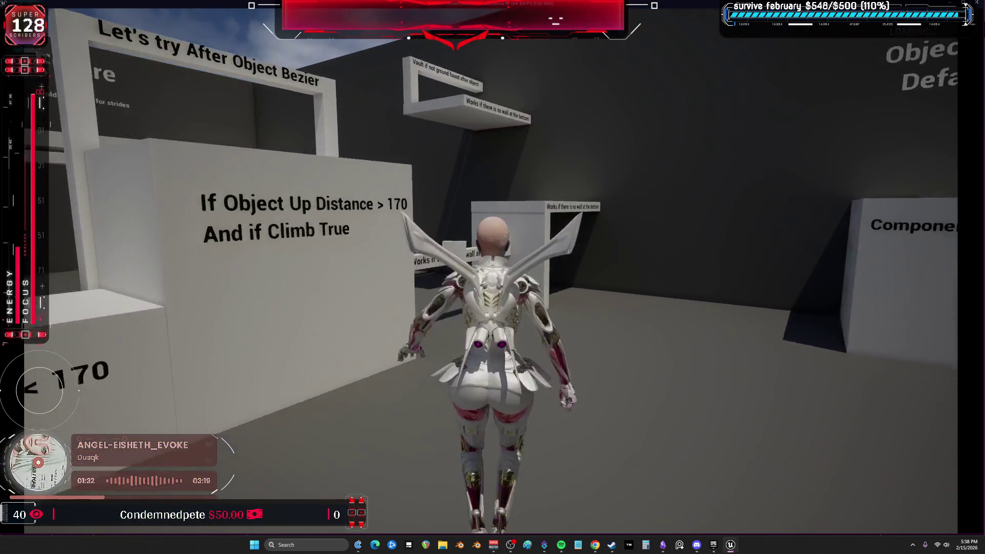
key("space")
key("w")
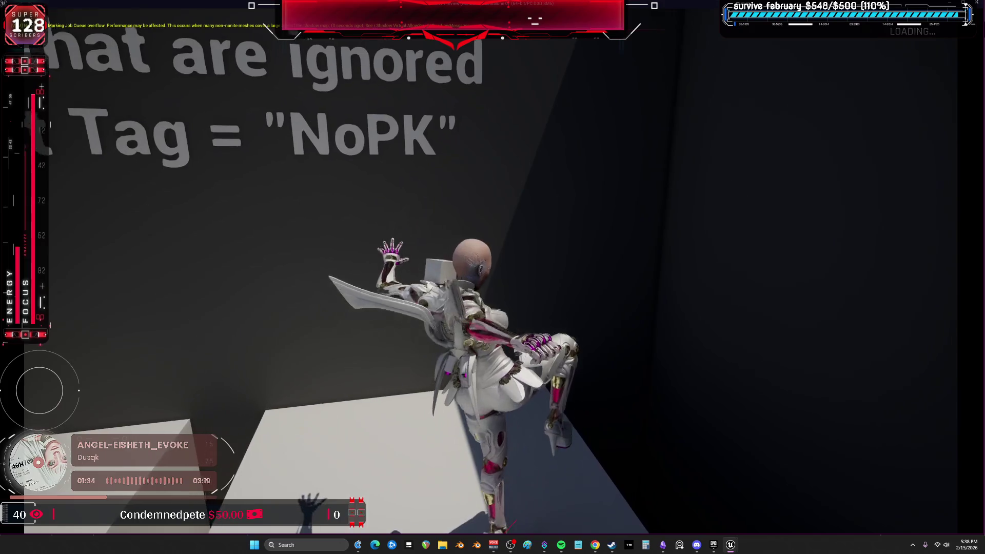
key("w")
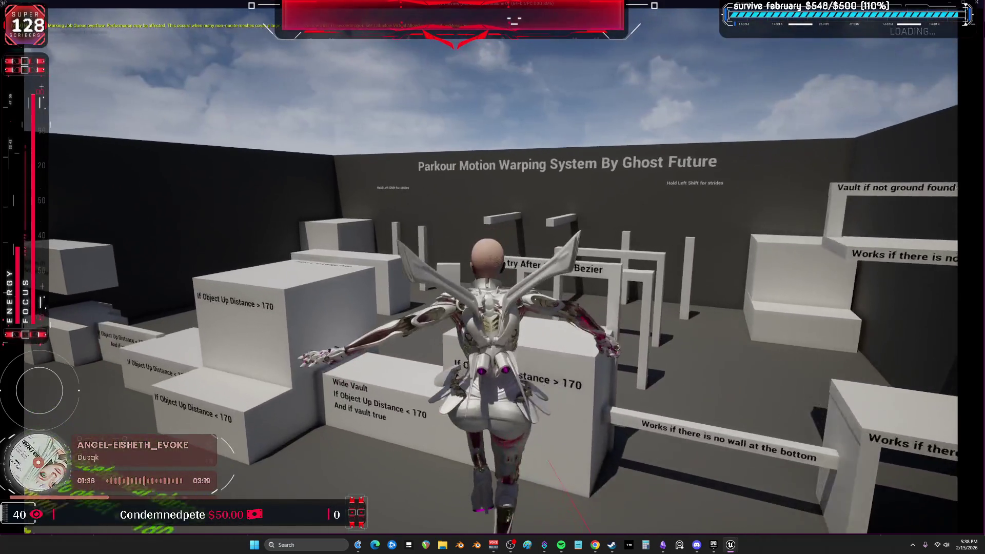
key("w")
key("w")
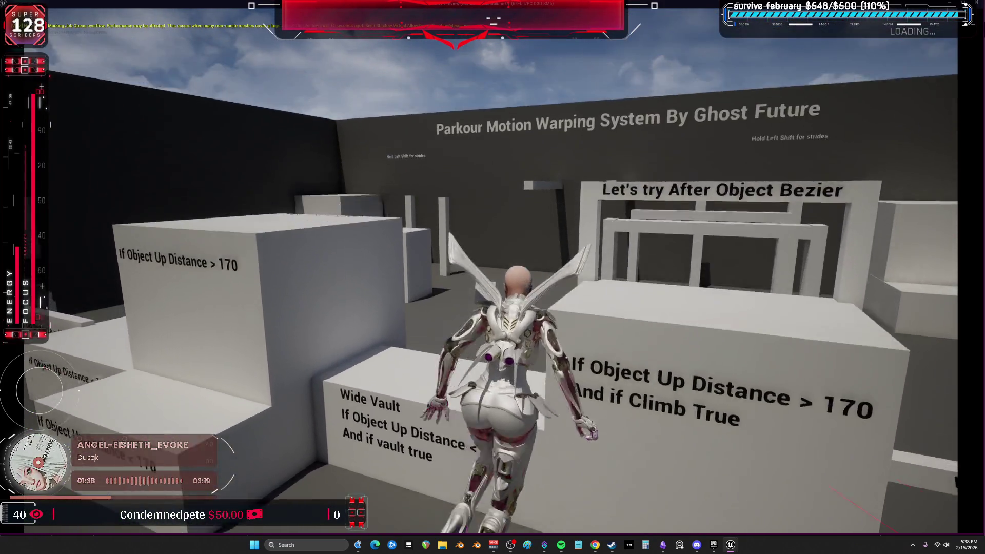
key("w")
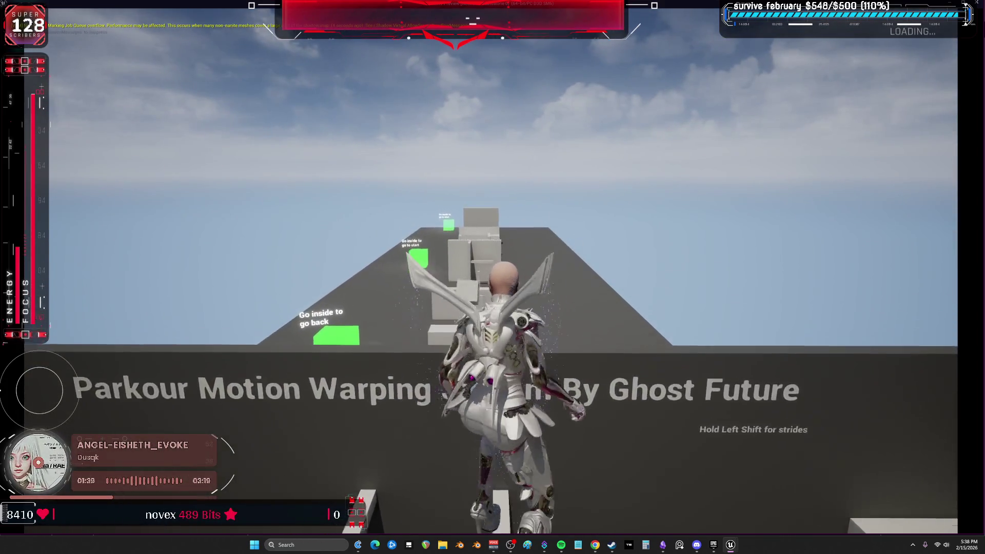
key("w")
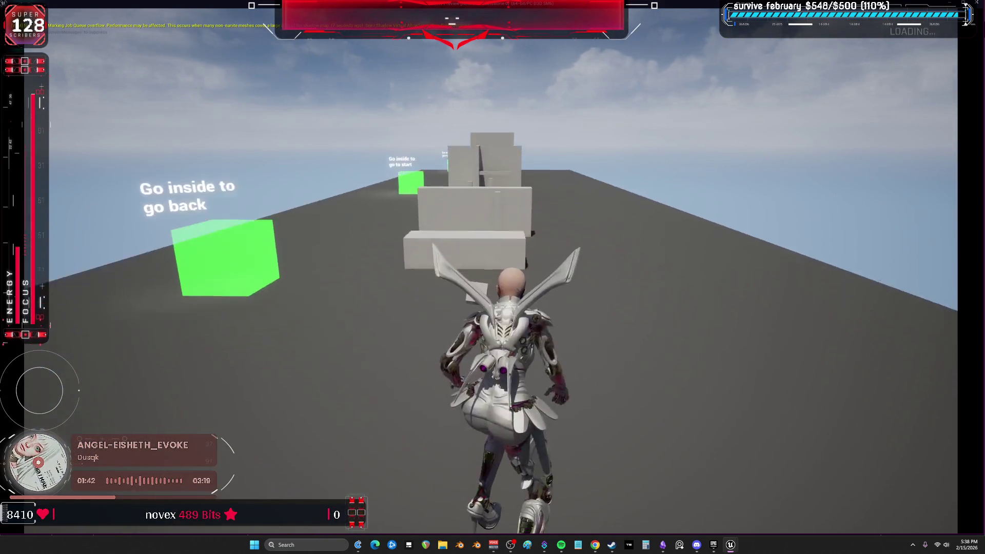
key("w")
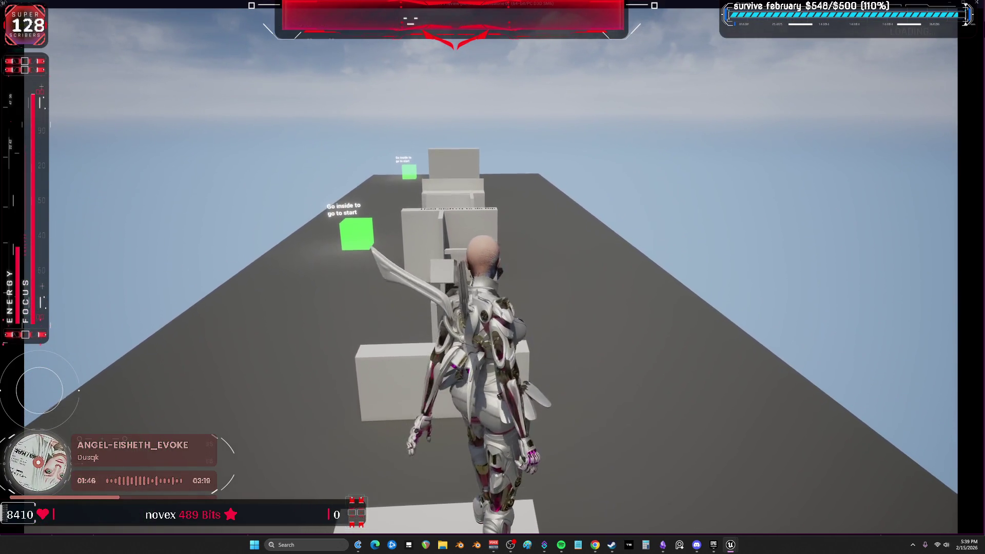
key("w")
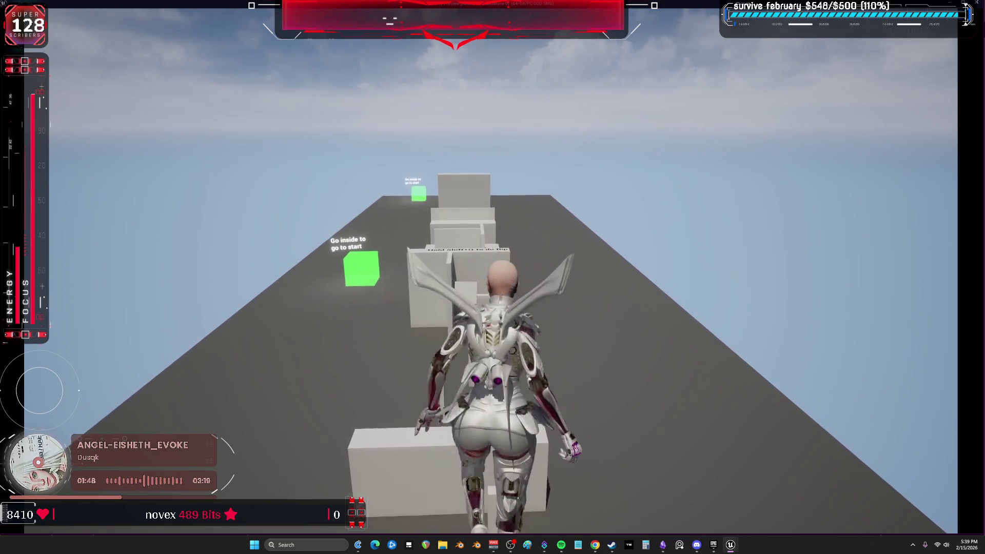
key("w")
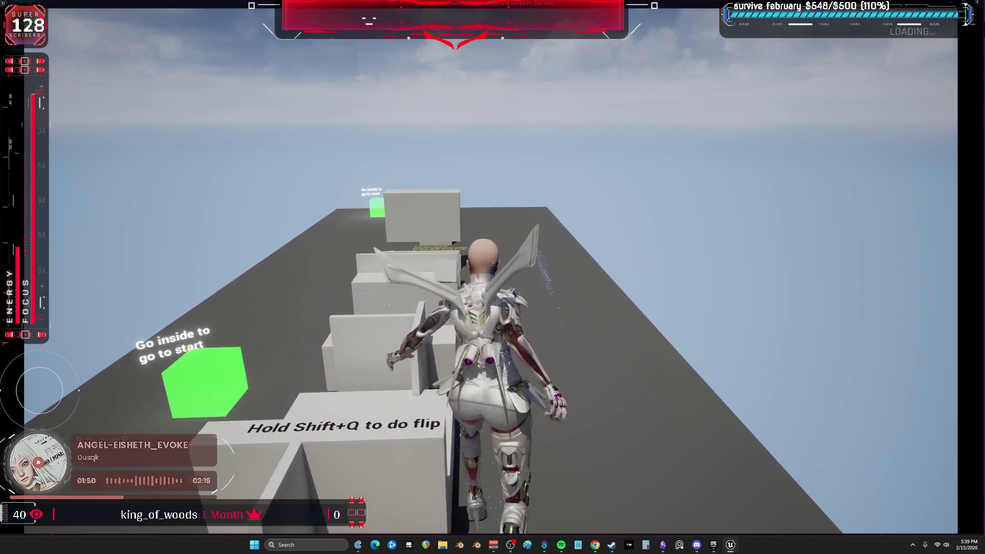
key("w")
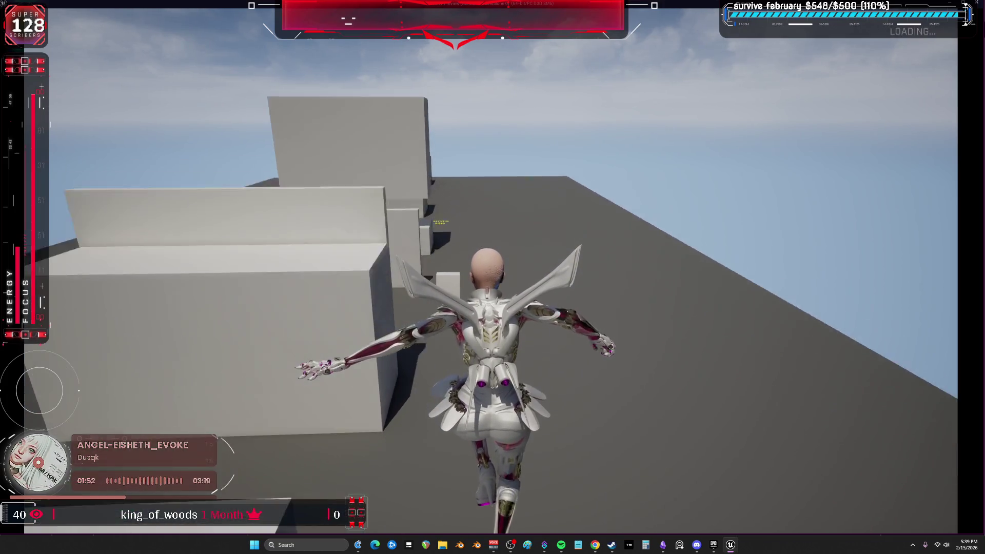
key("w")
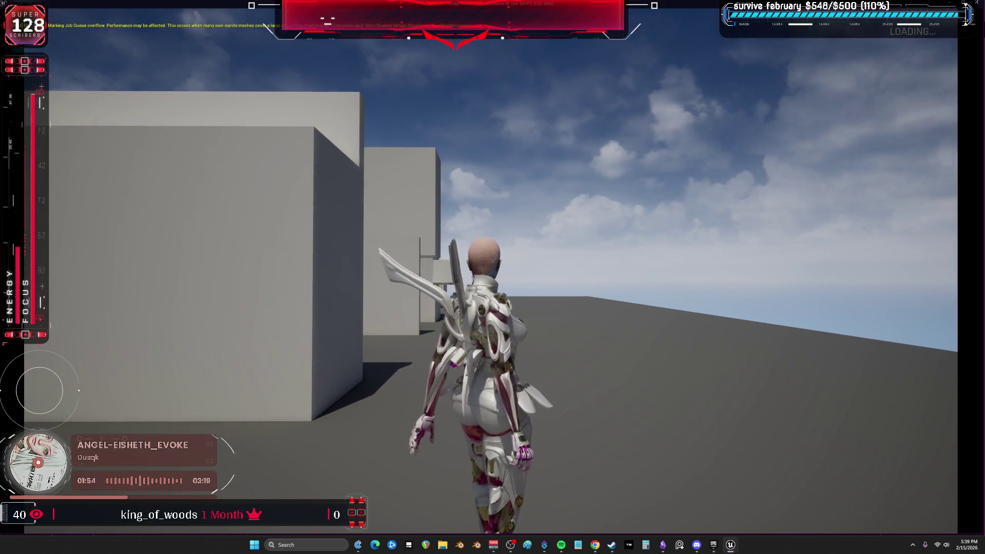
key("q")
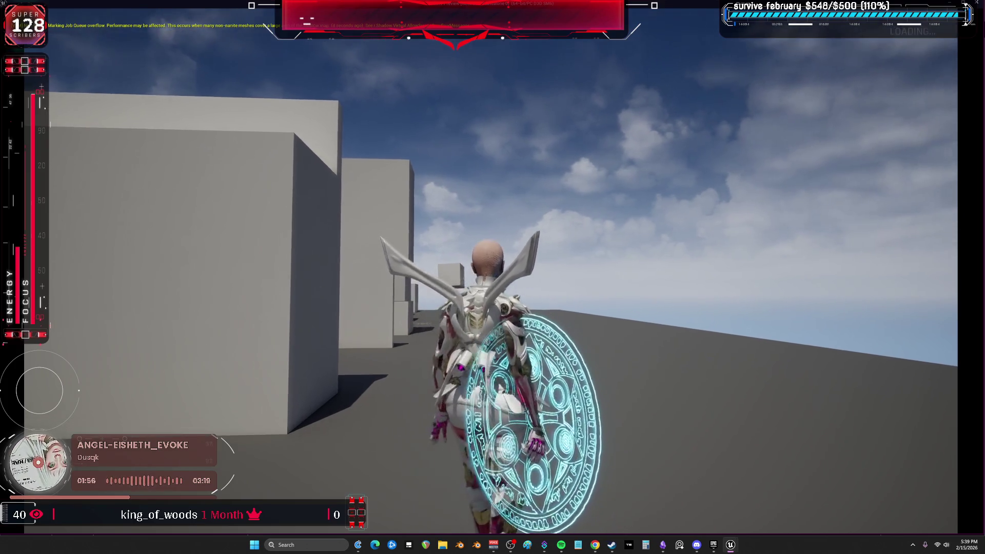
key("a")
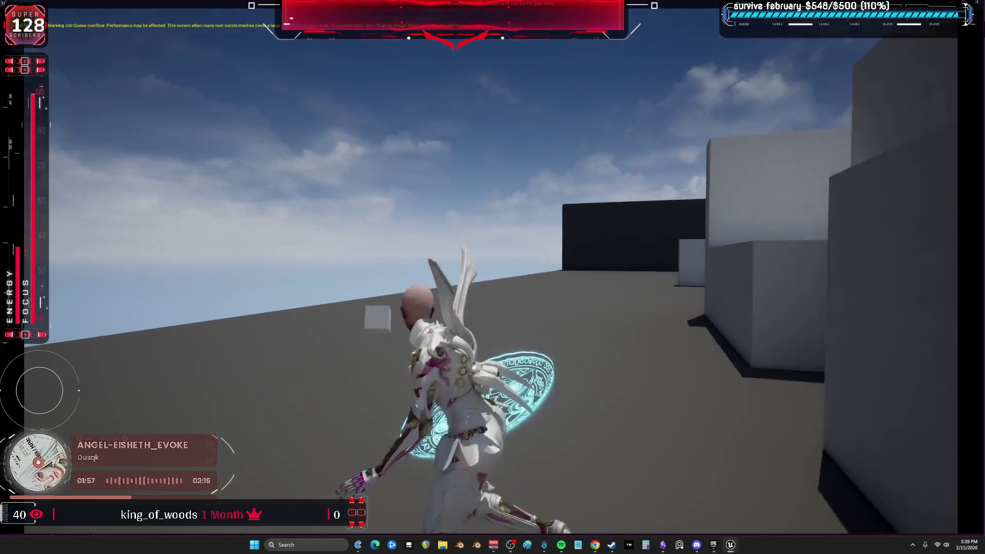
key("space")
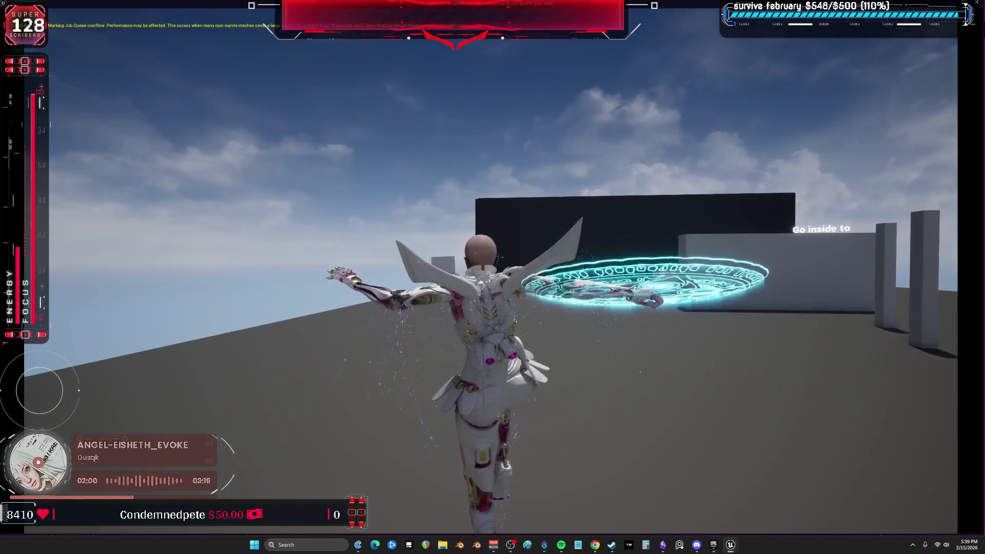
key("s")
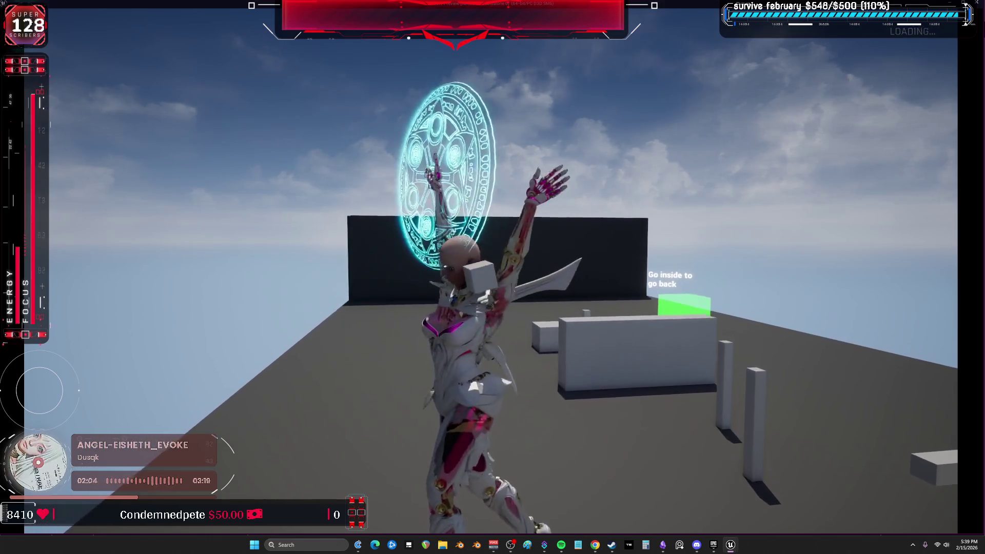
key("e")
key("space")
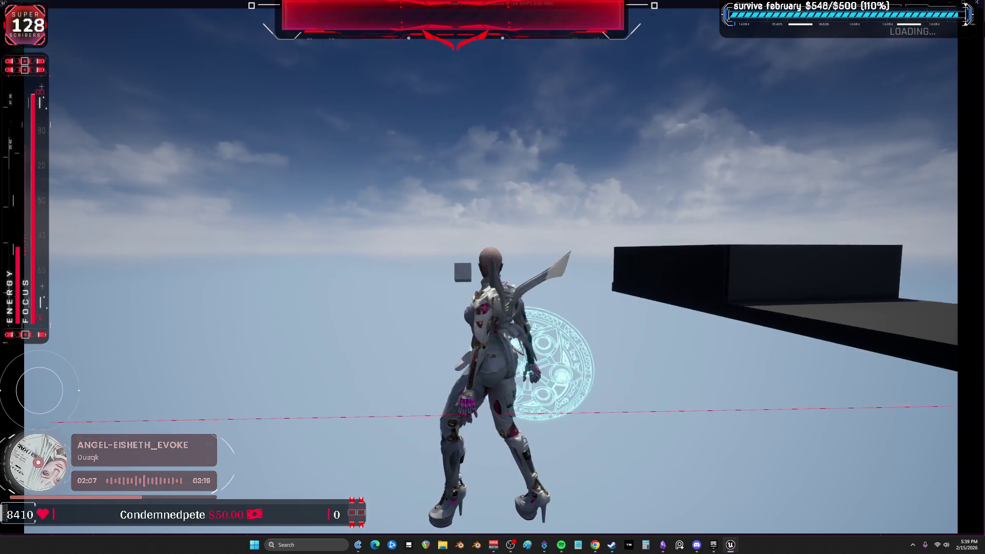
key("Escape")
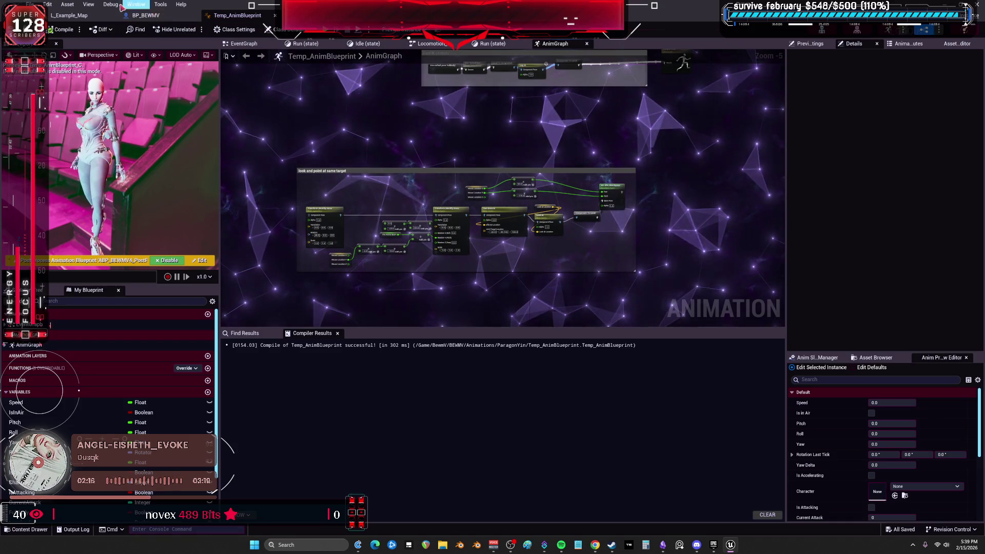
- Save all changed assets and check the Obsidian to-do list
left_click(30, 5)
left_click(57, 62)
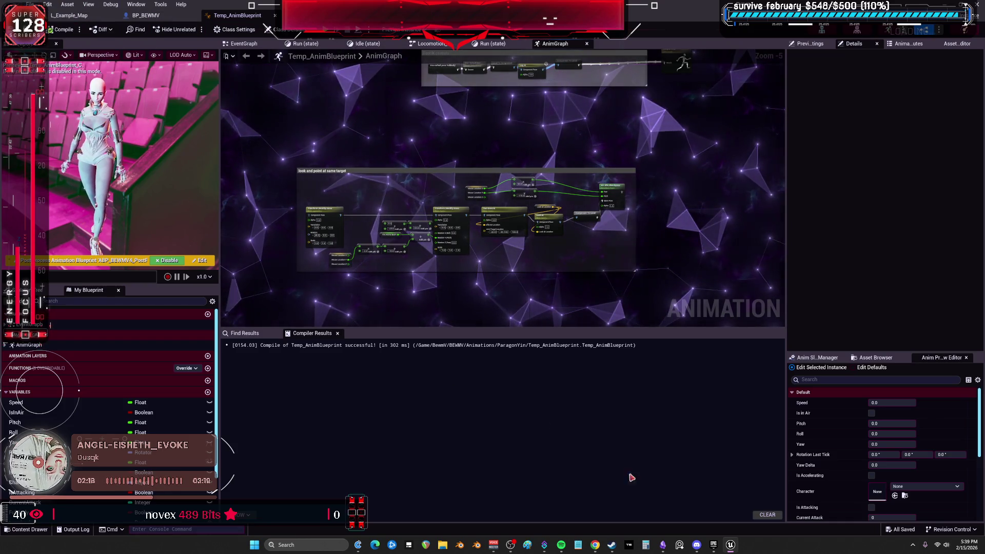
left_click(663, 547)
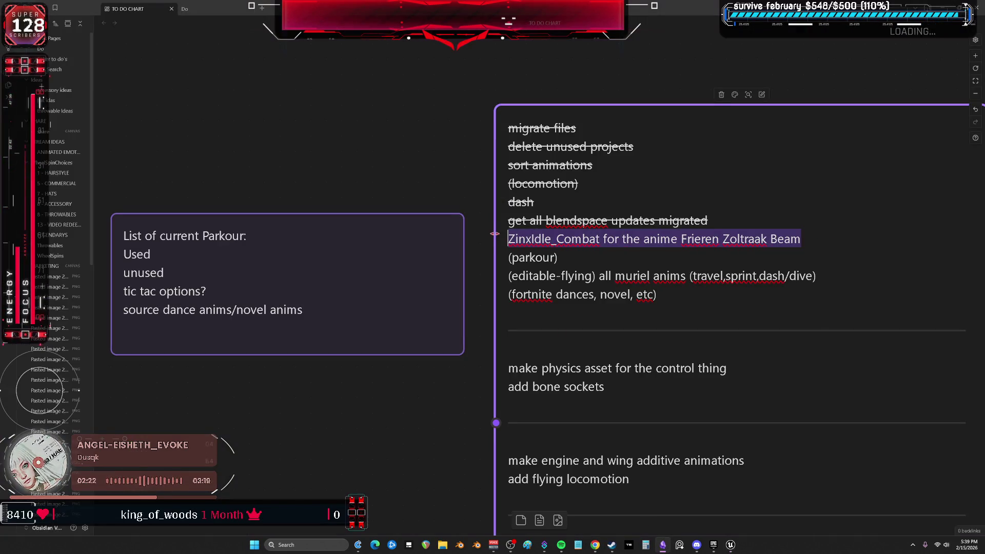
- Leave the animation blueprint editor for the level editor's Content Browser
left_click(731, 546)
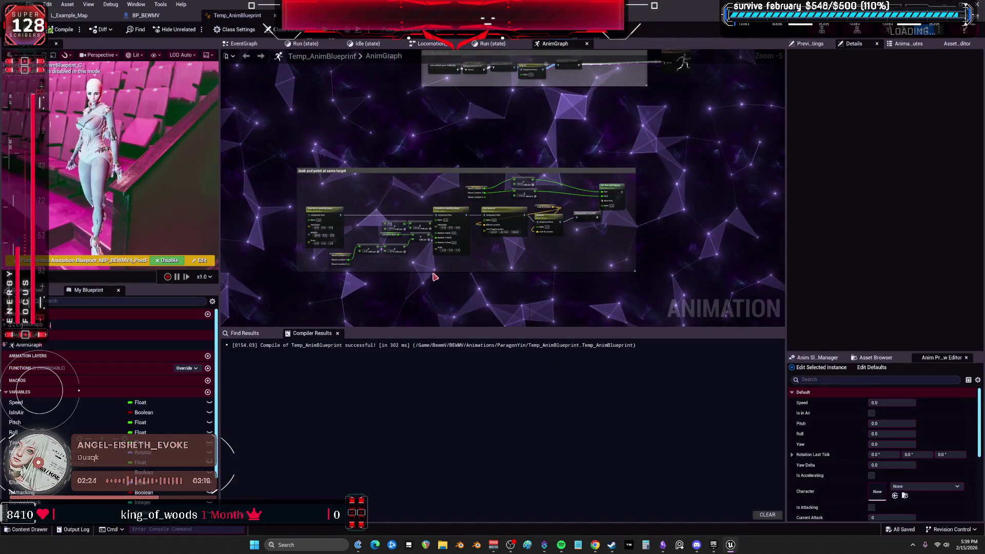
left_click(142, 16)
left_click(90, 17)
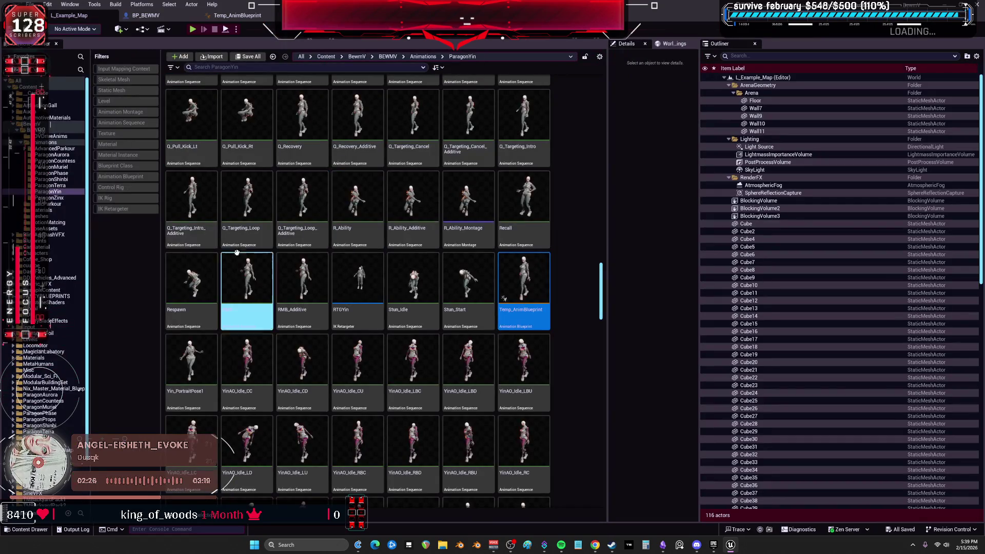
- Browse the ParagonZinx idle combat animations and open ZinxIdle_Combat_AO_CBL for preview
left_click(51, 198)
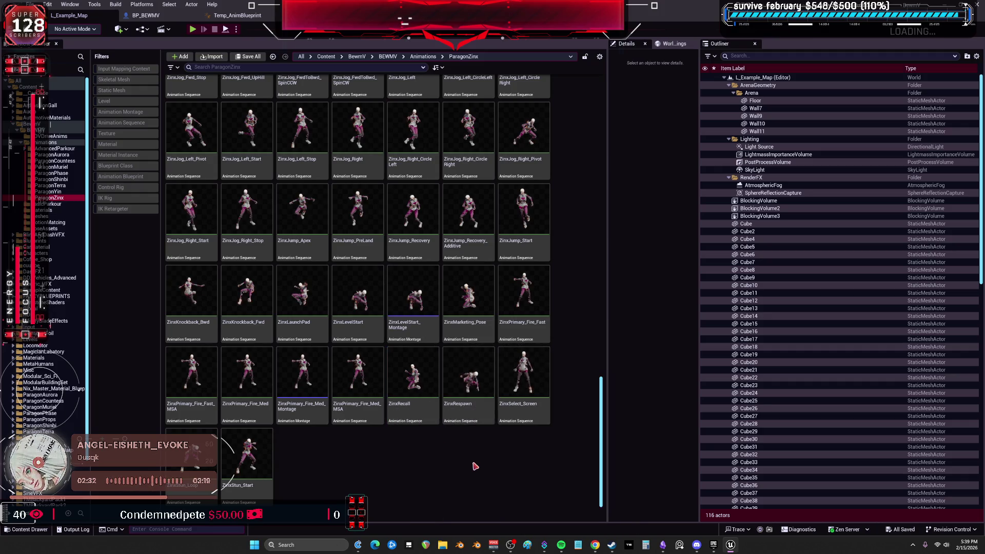
scroll(469, 477, "up", 10)
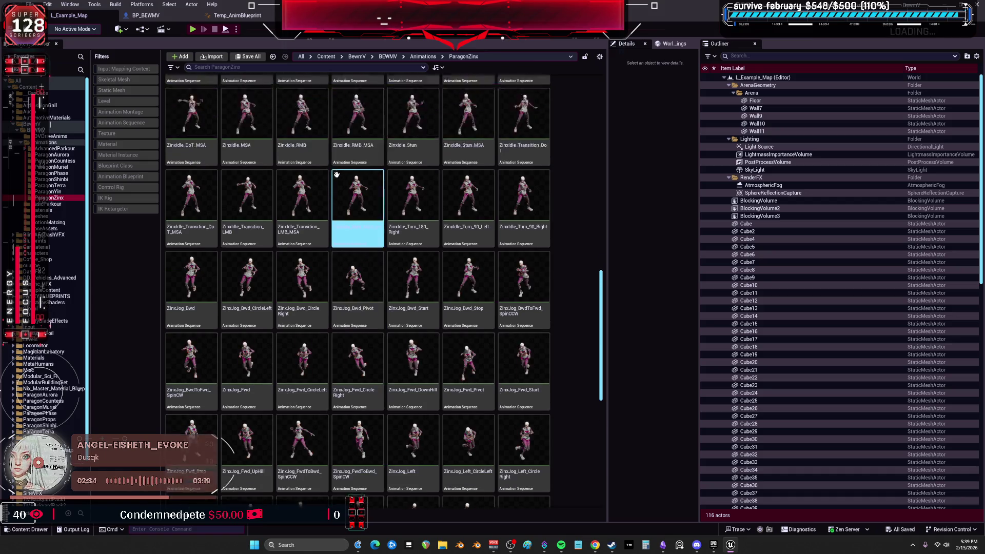
scroll(335, 175, "up", 5)
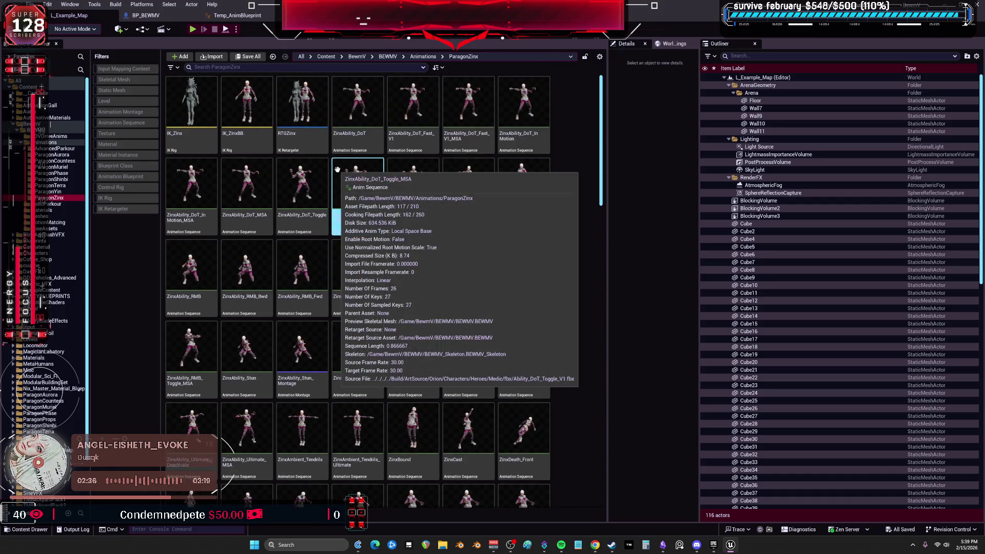
left_click_drag(603, 147, 603, 467)
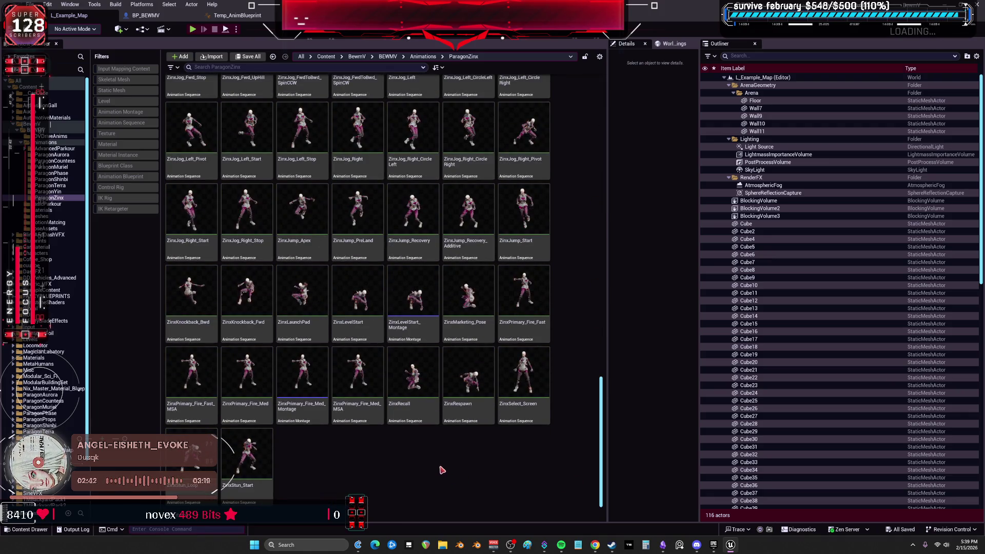
scroll(472, 283, "up", 5)
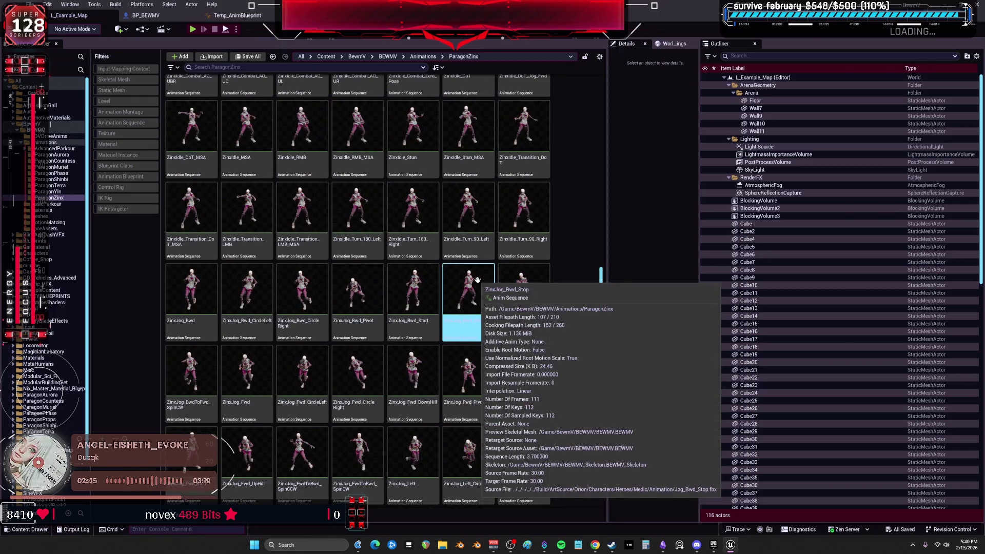
scroll(477, 280, "up", 3)
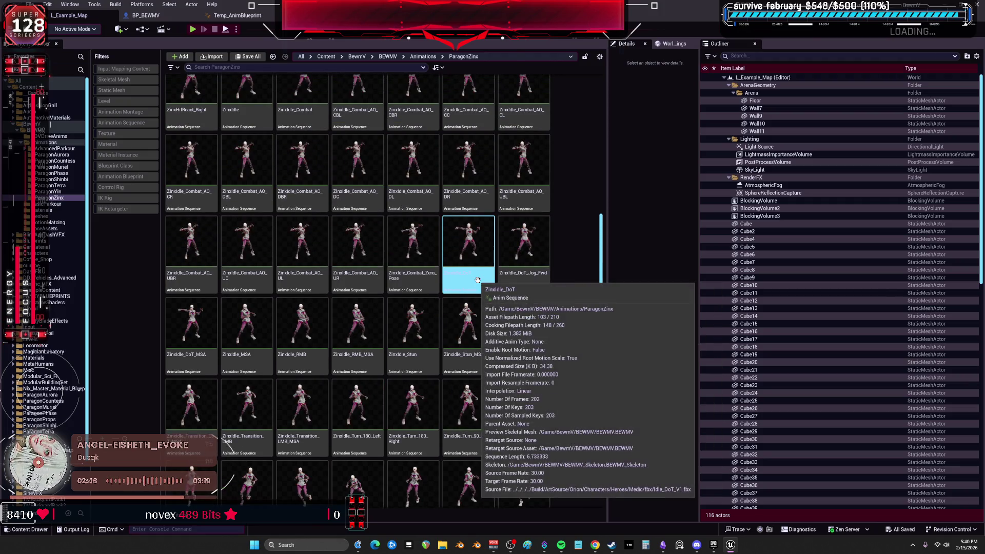
left_click(358, 277)
scroll(287, 225, "up", 2)
left_click(354, 188)
left_click(398, 184)
double_click(357, 187)
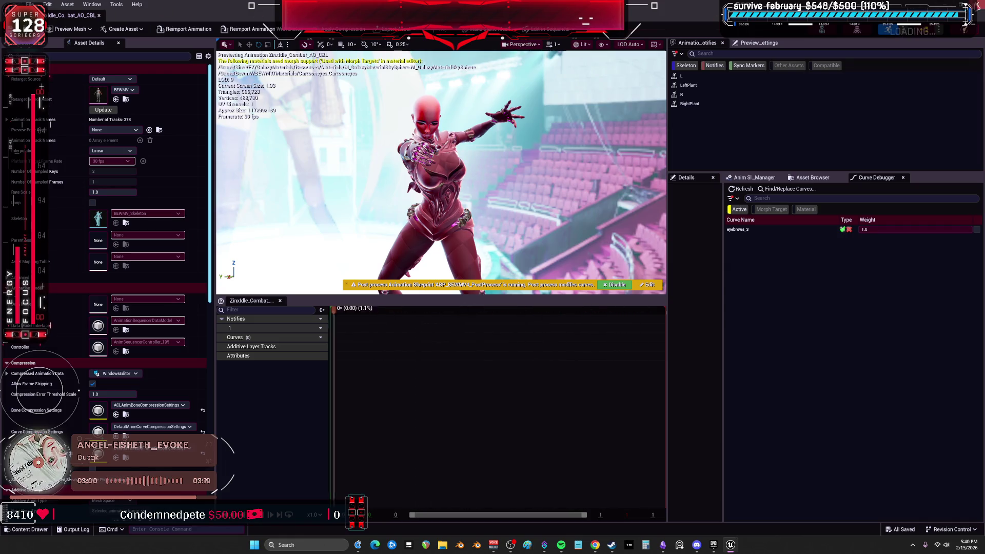
- Preview the ZinxIdle_Combat_AO_CBR animation, then close its editor tab
key("alt+Tab")
right_click(357, 190)
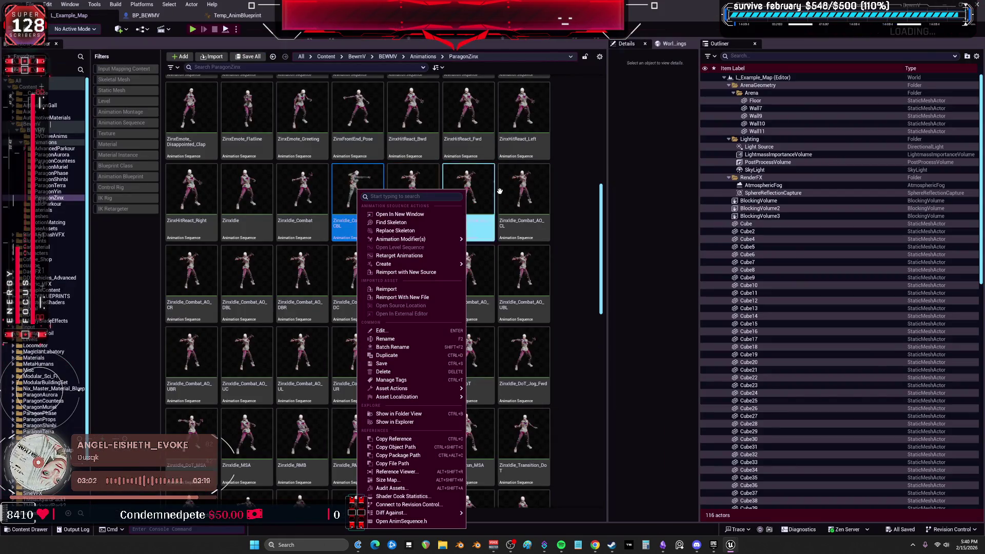
right_click(578, 203)
mouse_move(610, 336)
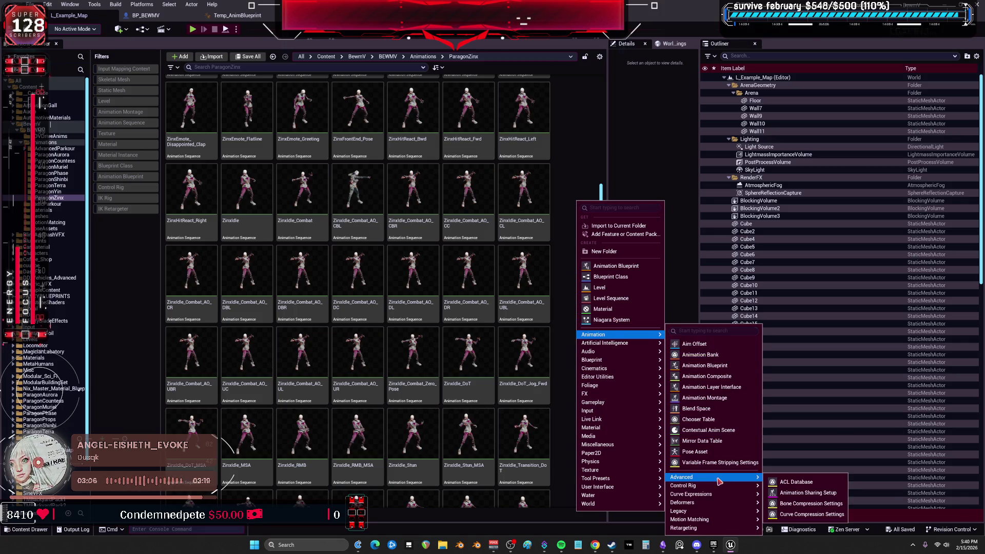
double_click(411, 189)
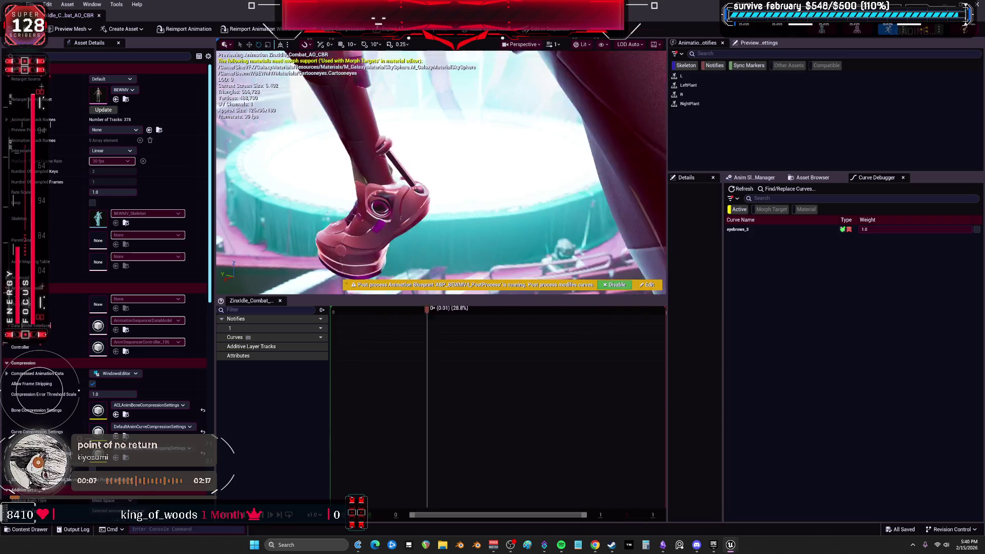
left_click(99, 16)
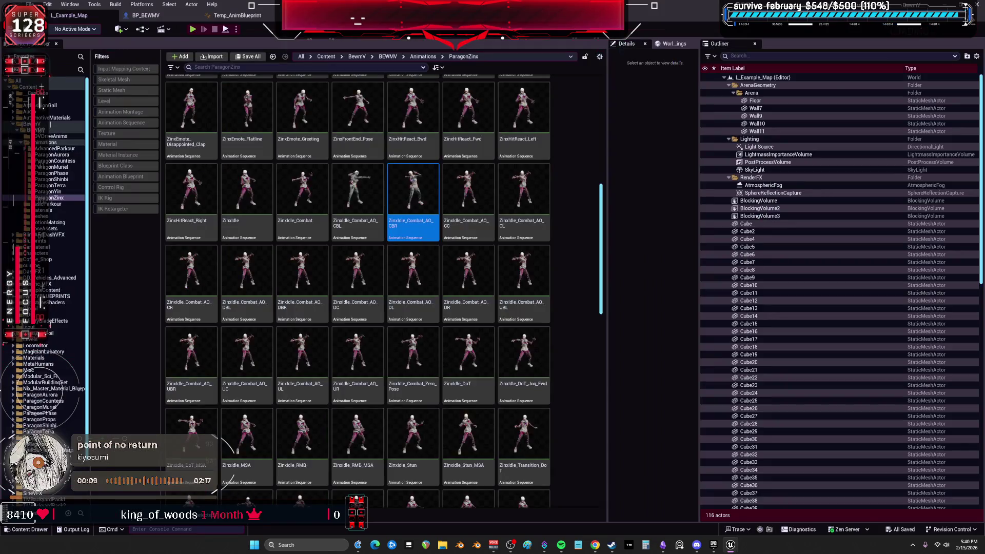
- Scroll through the ParagonZinx animations folder and select every asset in it
scroll(209, 178, "up", 3)
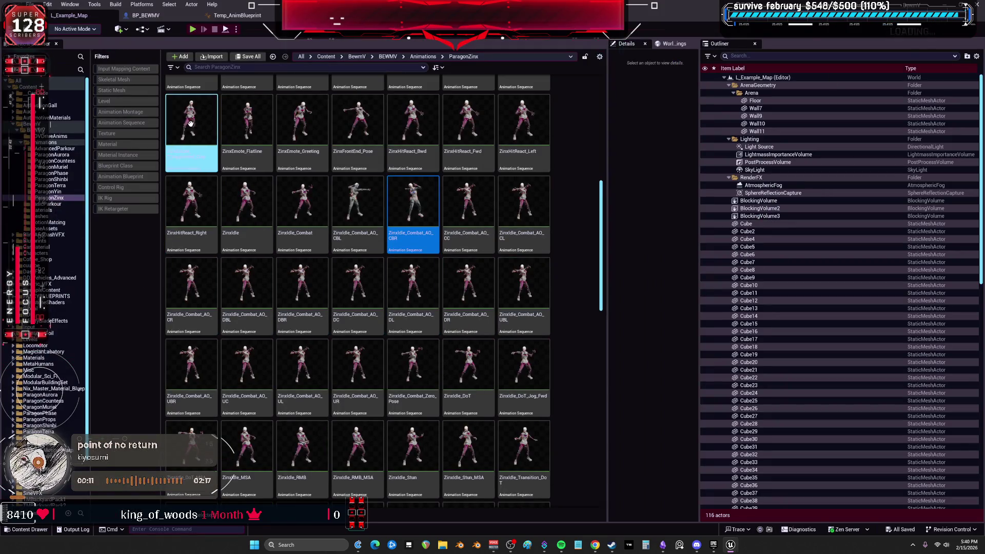
left_click_drag(601, 191, 607, 78)
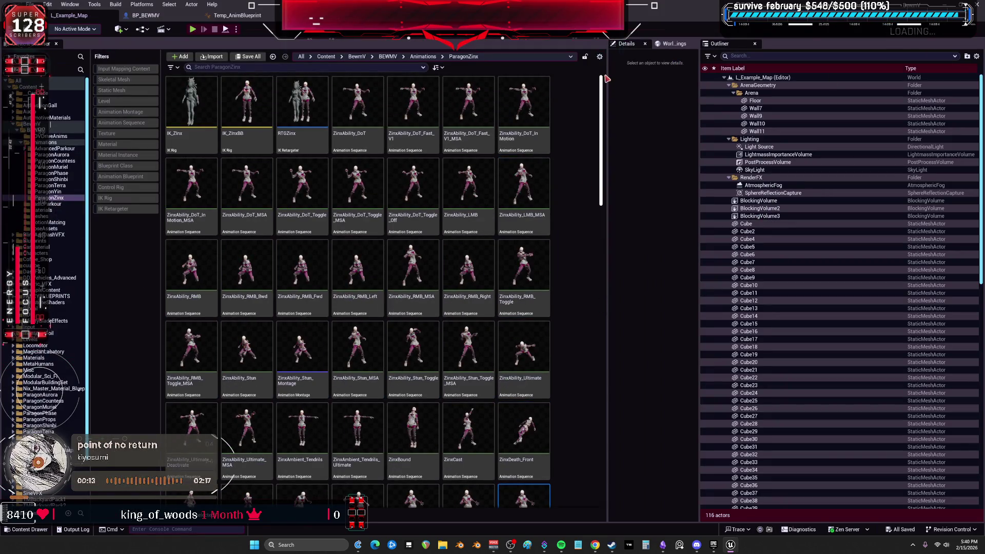
left_click_drag(605, 134, 605, 434)
left_click(246, 462, "shift")
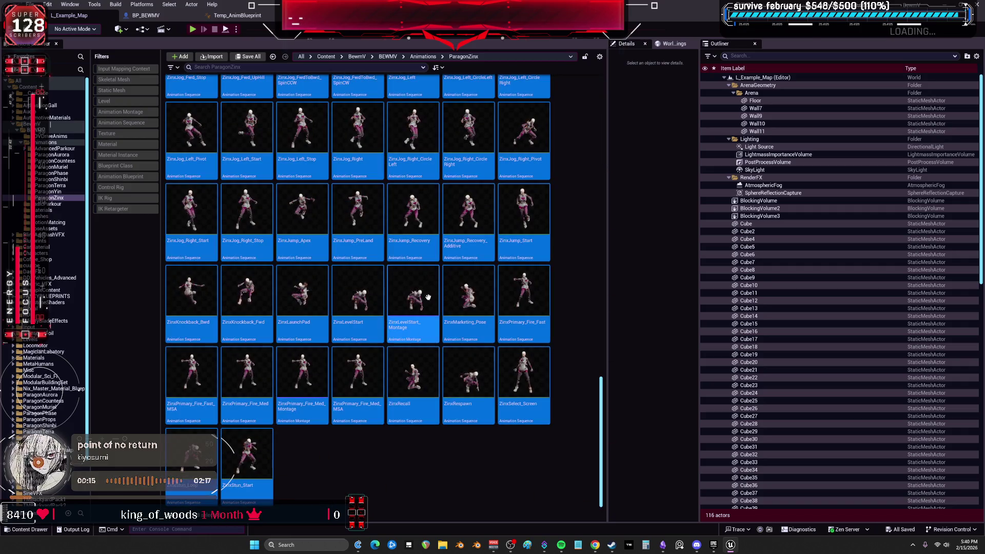
- Delete the selected Zinx assets, forcing deletion despite their references
key("Delete")
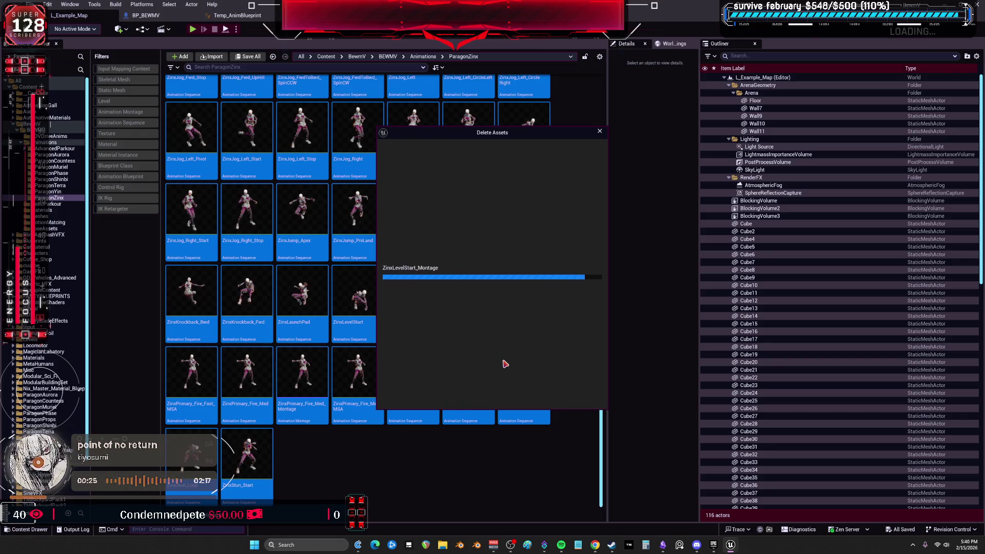
left_click(456, 397)
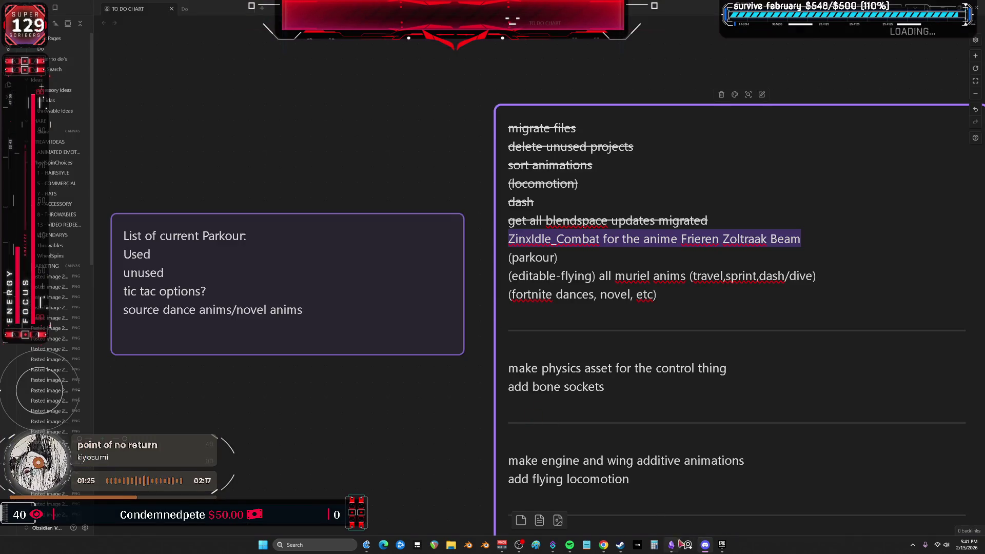
- Close the current Unreal project and launch the V project from the Launcher Library
left_click(721, 545)
double_click(531, 389)
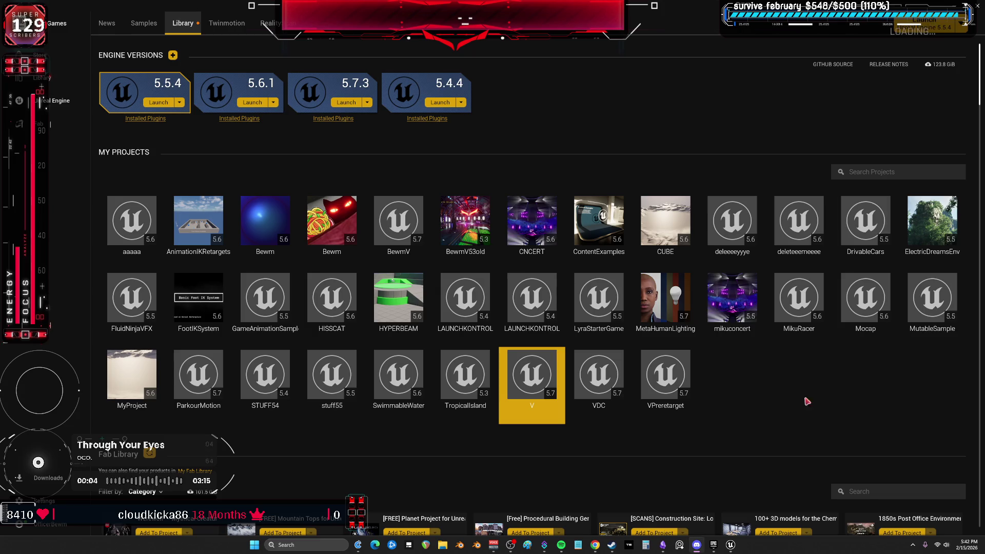
left_click(730, 545)
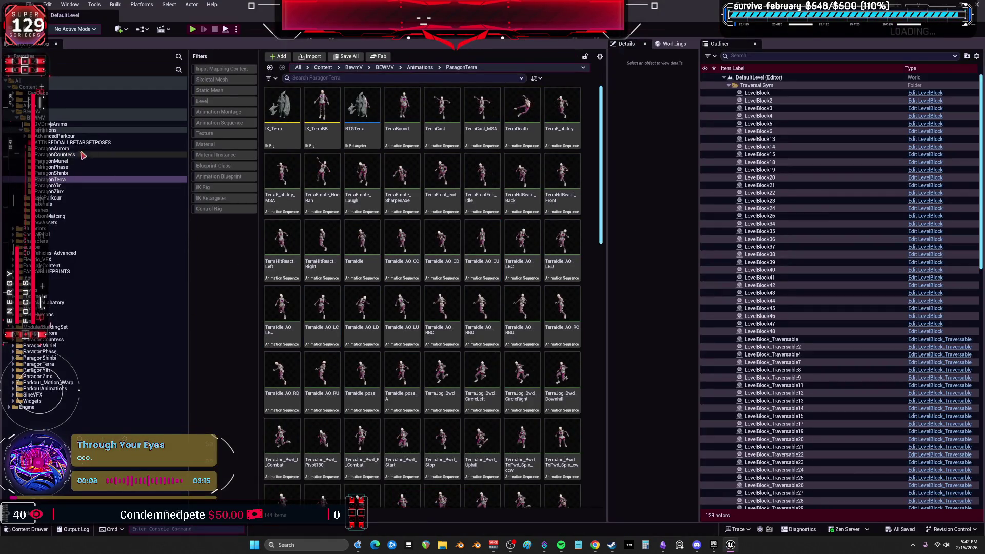
- Open the ParagonZinx animations folder in the V project's Content Browser
left_click(51, 191)
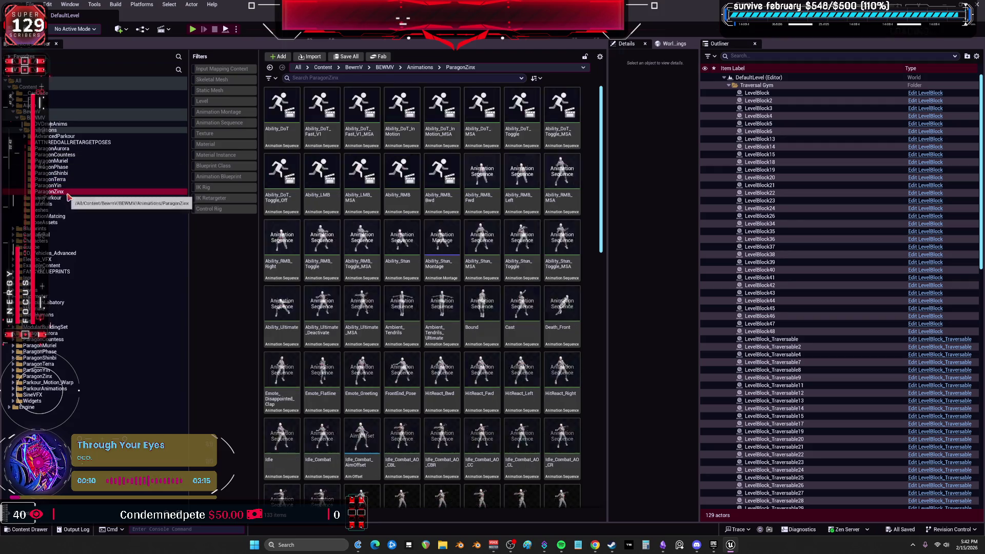
left_click(281, 111)
left_click_drag(605, 147, 602, 493)
- Select all 133 Zinx assets, including RTGZinx, and press Delete
left_click(450, 499)
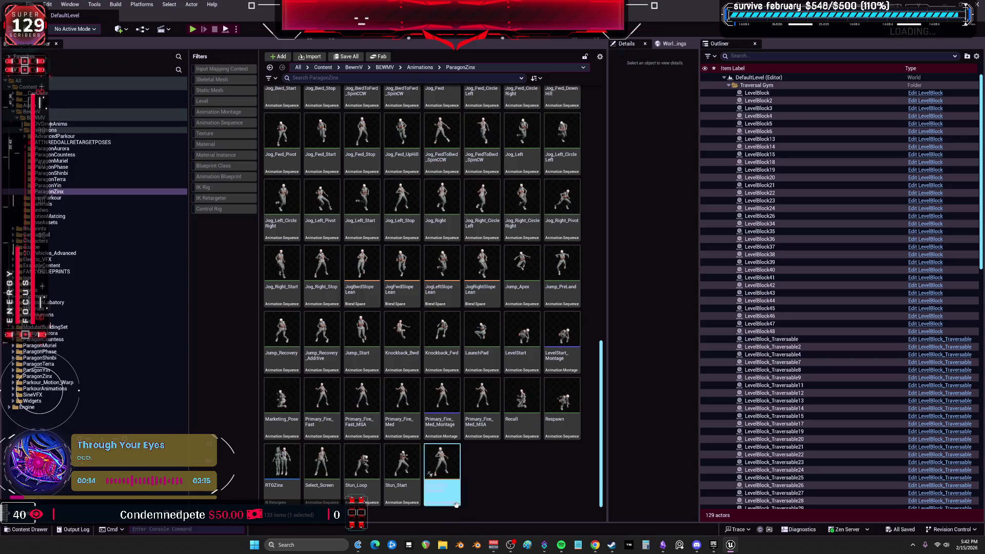
key("ctrl+a")
left_click(282, 465, "ctrl")
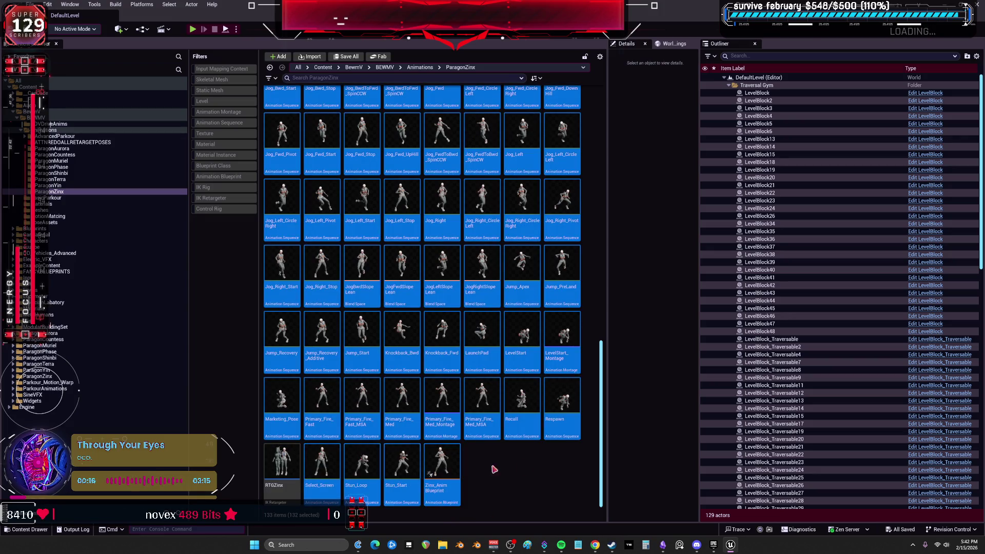
left_click(280, 467, "ctrl")
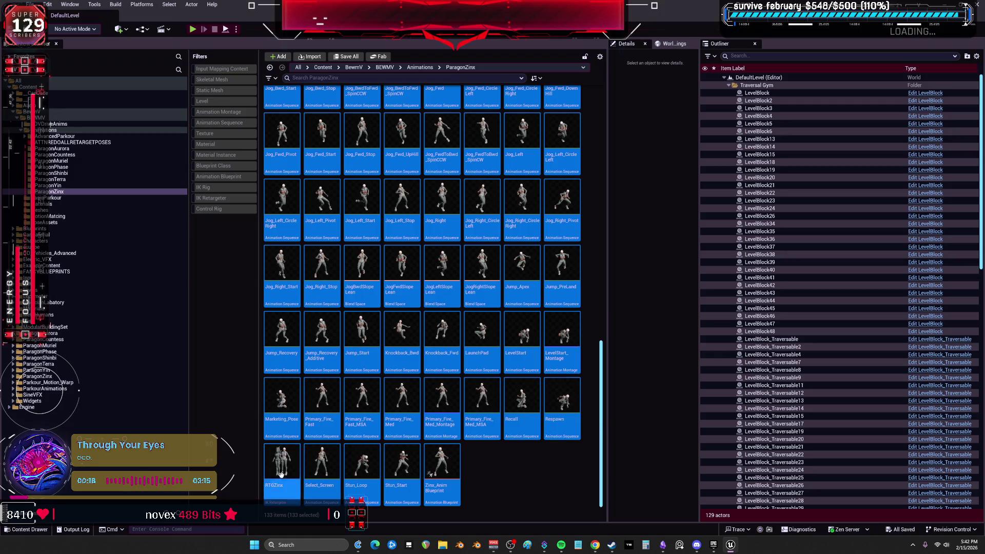
left_click_drag(602, 453, 595, 213)
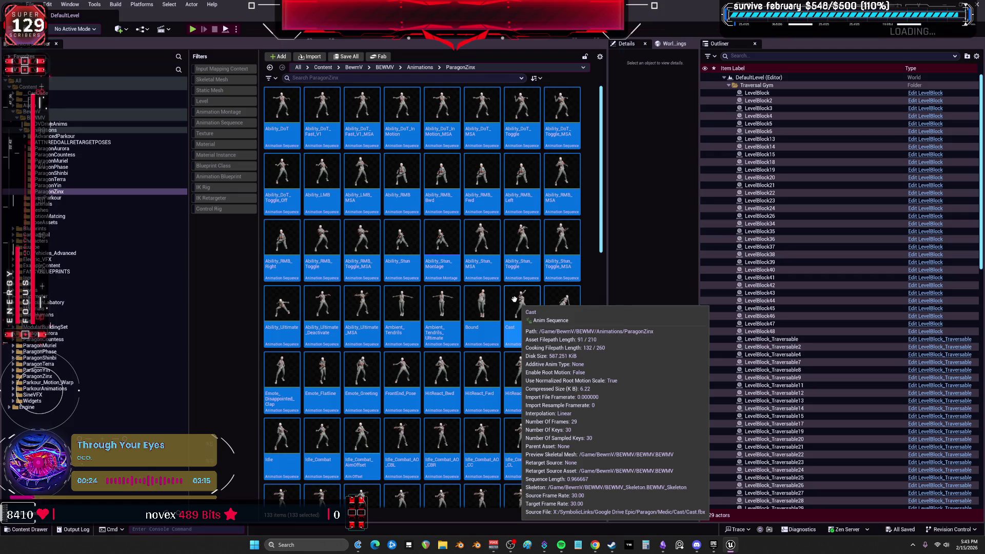
key("Delete")
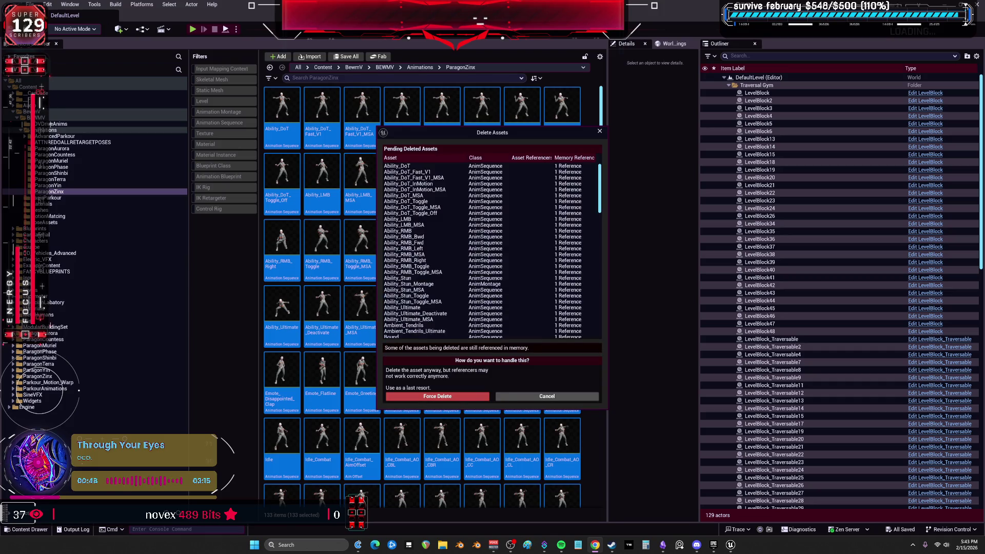
- Force delete all 133 Zinx assets despite their remaining references
left_click(442, 397)
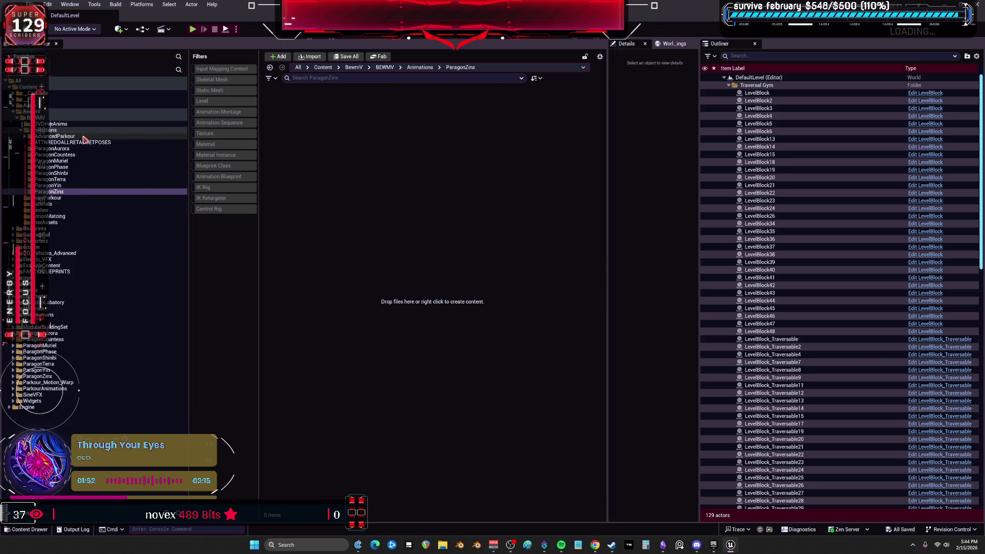
- Open the Content Browser's create menu and dismiss it without adding anything
right_click(396, 144)
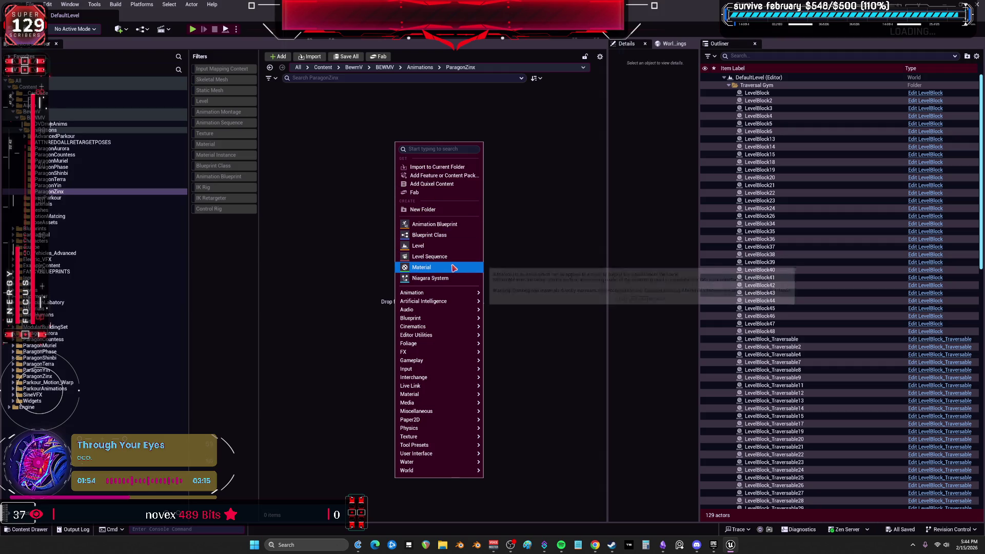
mouse_move(463, 396)
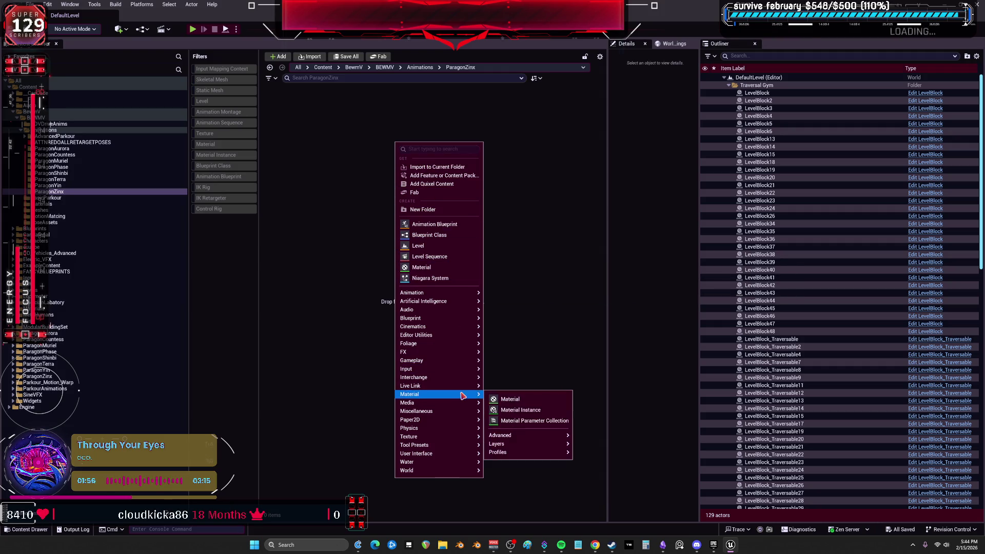
mouse_move(462, 293)
mouse_move(545, 479)
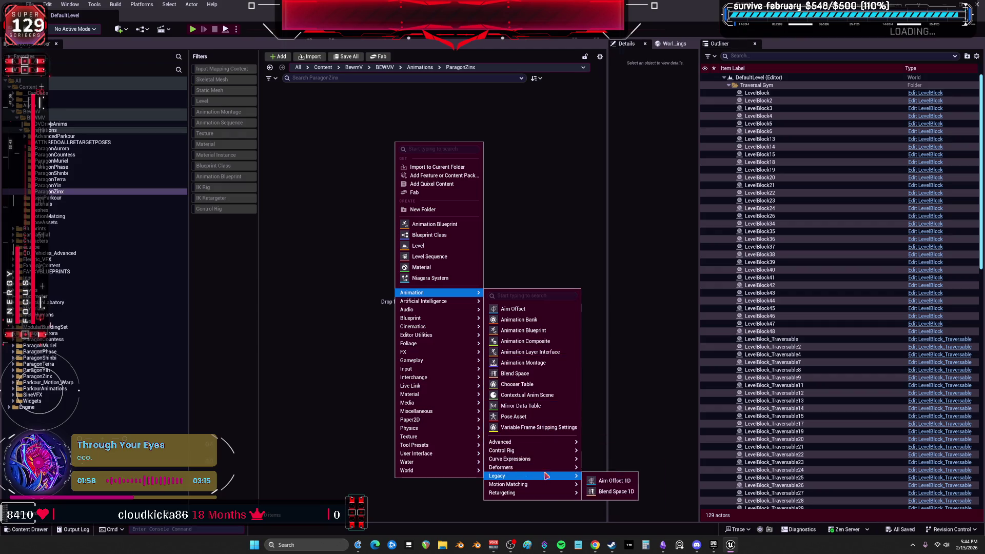
mouse_move(577, 459)
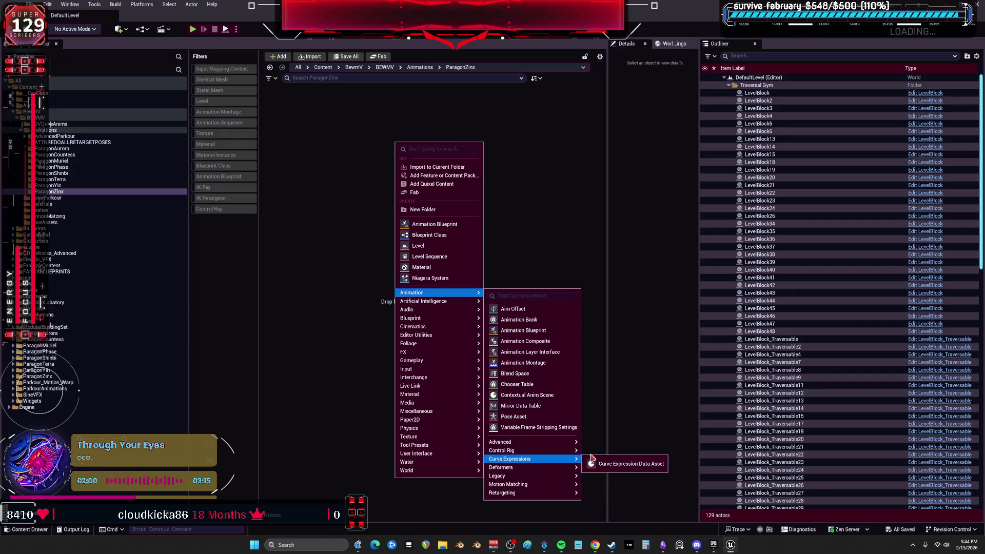
left_click(319, 341)
- Filter the ParagonZinx root folder to show only skeletal mesh assets
left_click(38, 376)
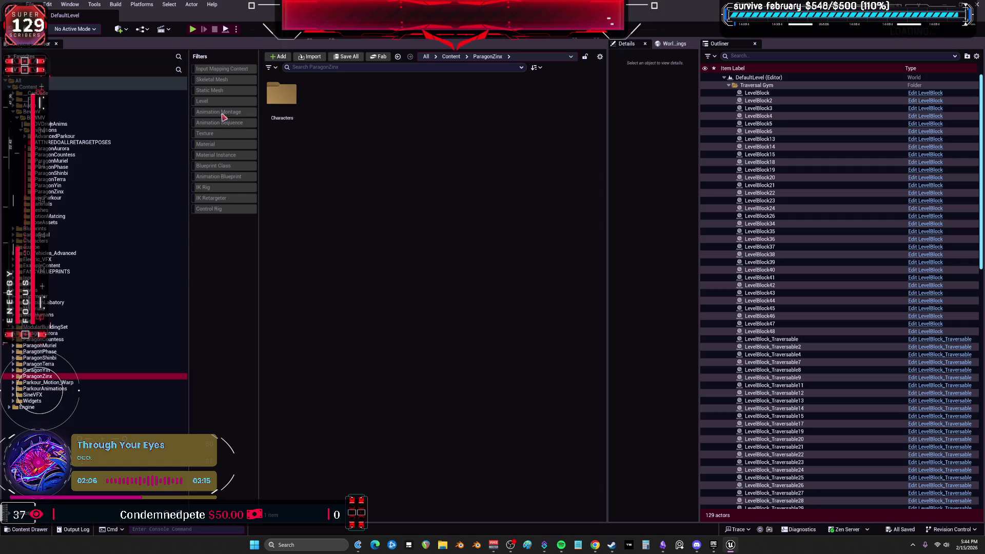
left_click(226, 80)
left_click(274, 93)
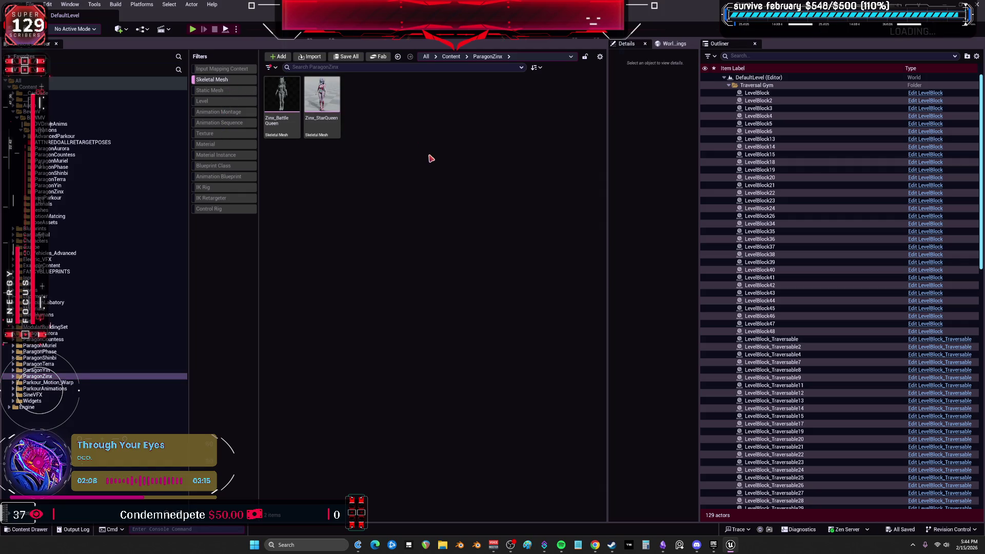
left_click(282, 94)
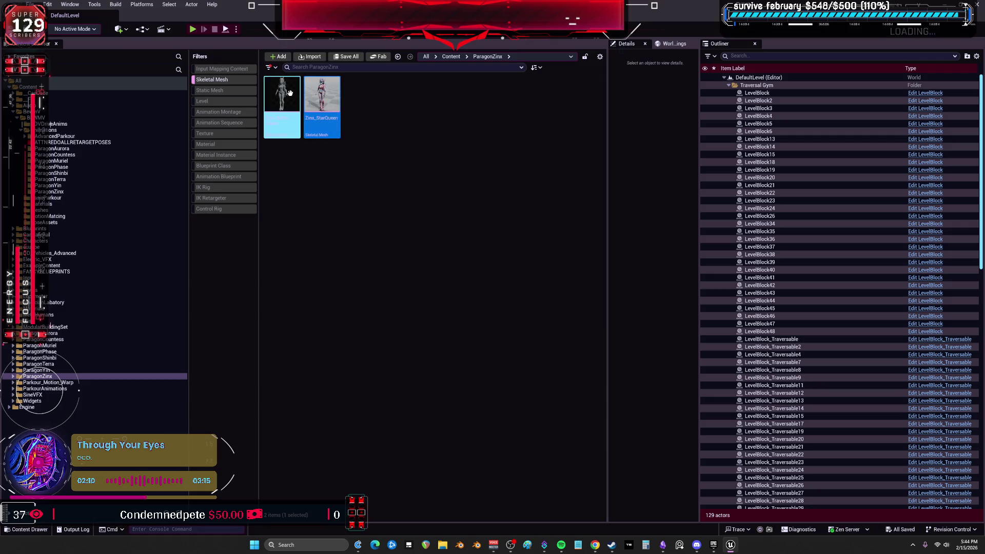
right_click(285, 91)
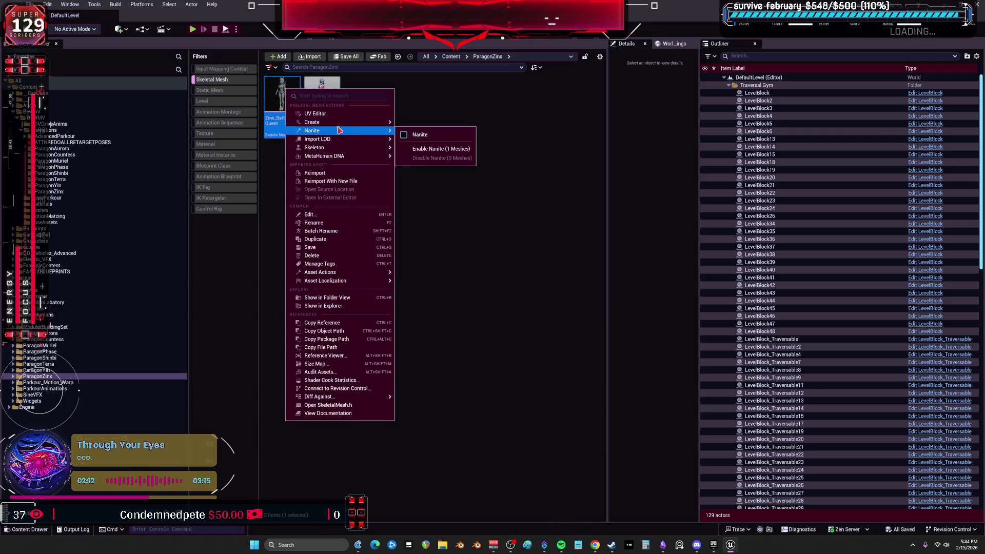
mouse_move(328, 139)
mouse_move(379, 122)
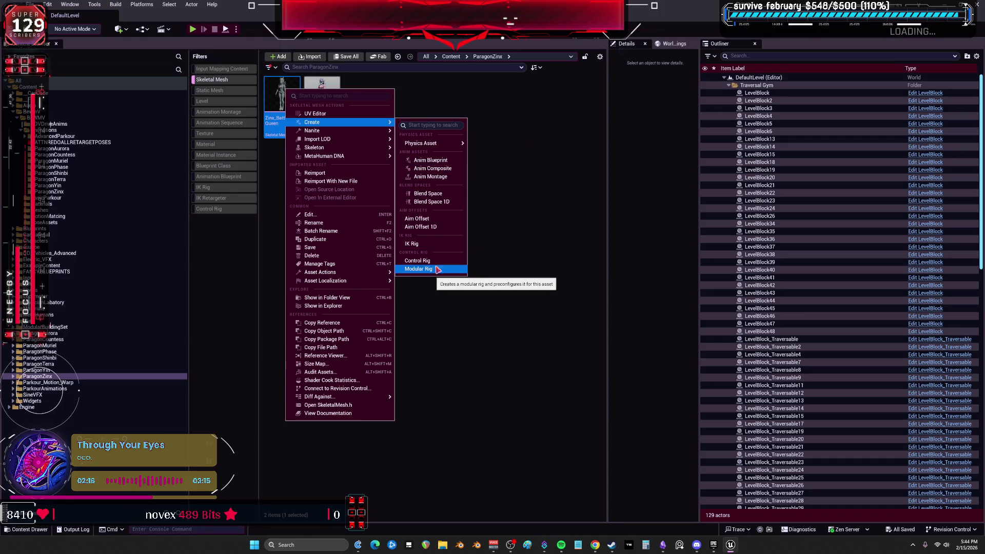
- Create a Control Rig from the Zinx_StarQueen skeletal mesh
left_click(322, 103)
right_click(323, 103)
mouse_move(395, 137)
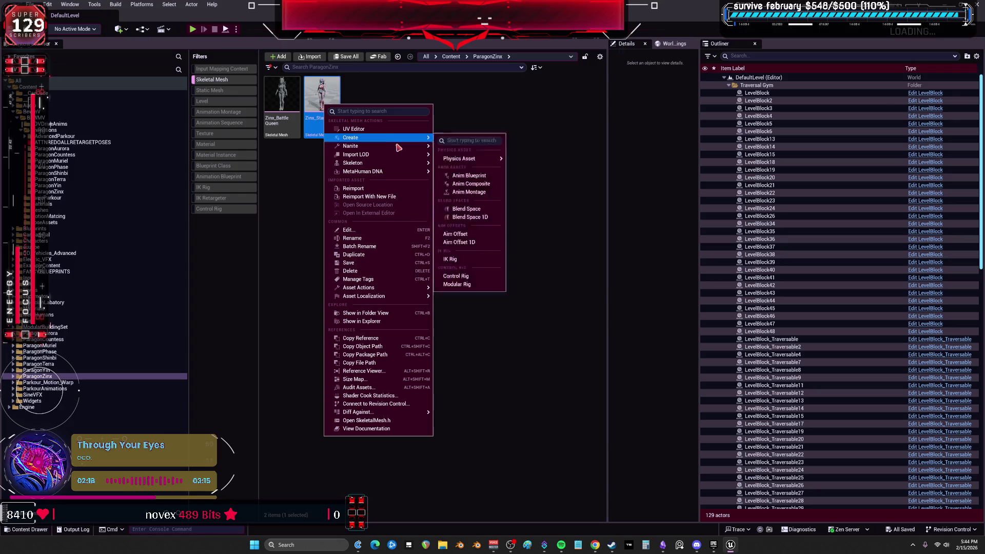
left_click(464, 279)
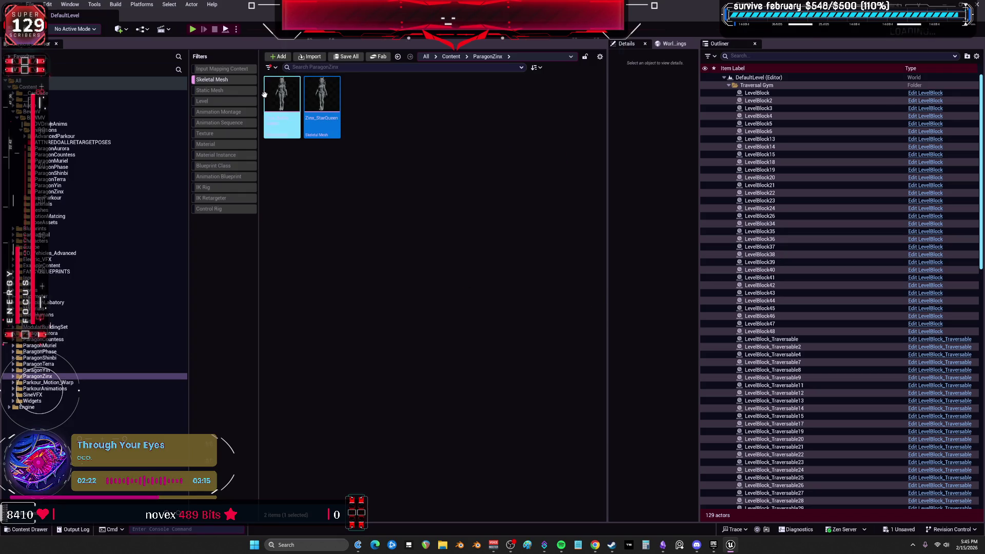
- Clear the skeletal mesh filter and select the ParagonZinx Characters folder
left_click(236, 81)
left_click(14, 377)
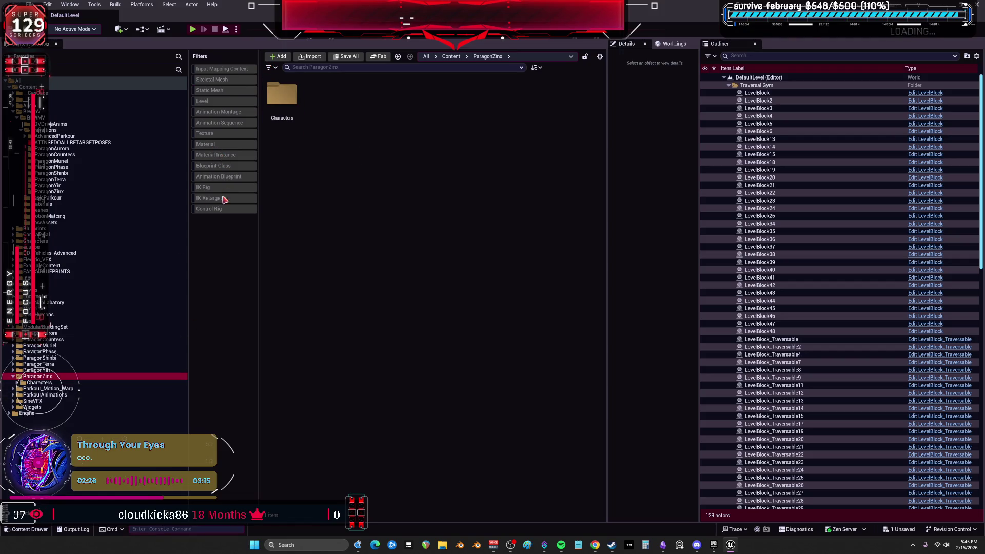
left_click(279, 97)
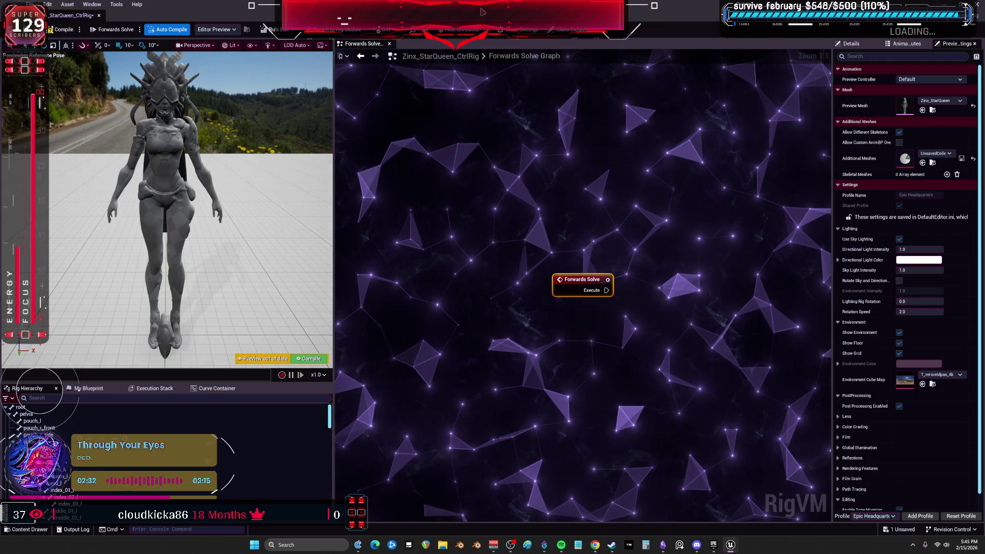
- Filter the folder to Animation Blueprints and open Zinx_AnimBlueprint full screen
key("super+Down")
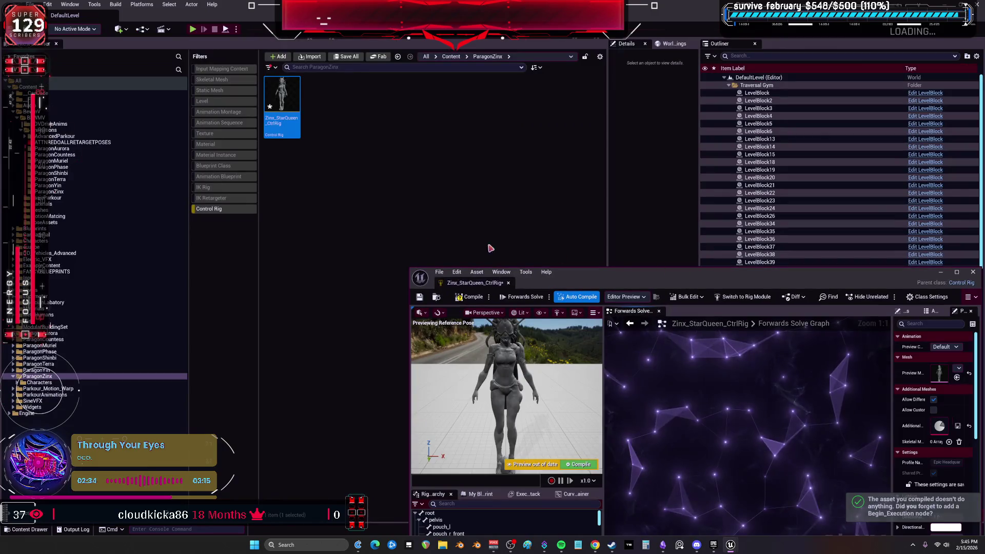
left_click(220, 176)
left_click(276, 111)
double_click(276, 111)
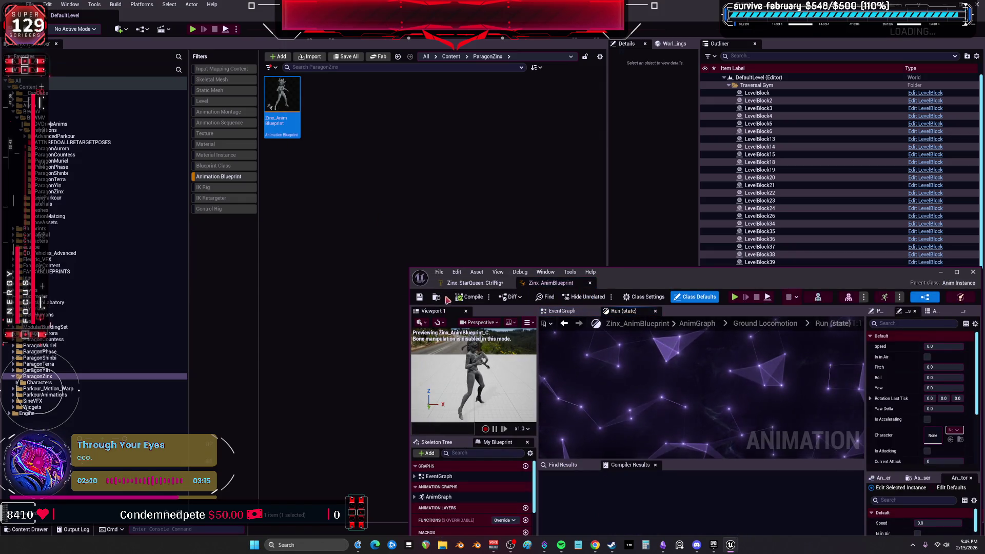
double_click(632, 283)
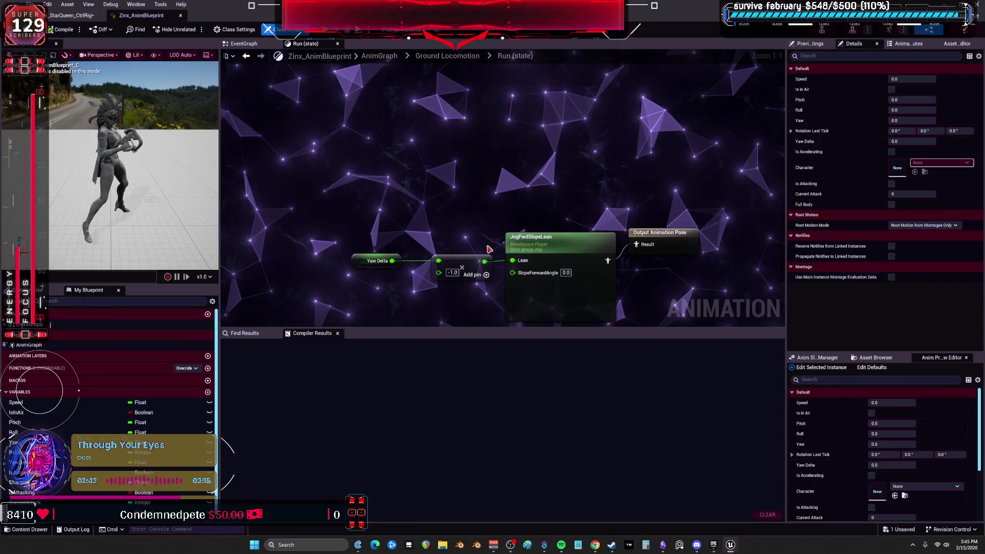
- Back in the StarQueen Control Rig, filter to Skeletal Meshes and select Zinx_StarQueen
left_click(88, 15)
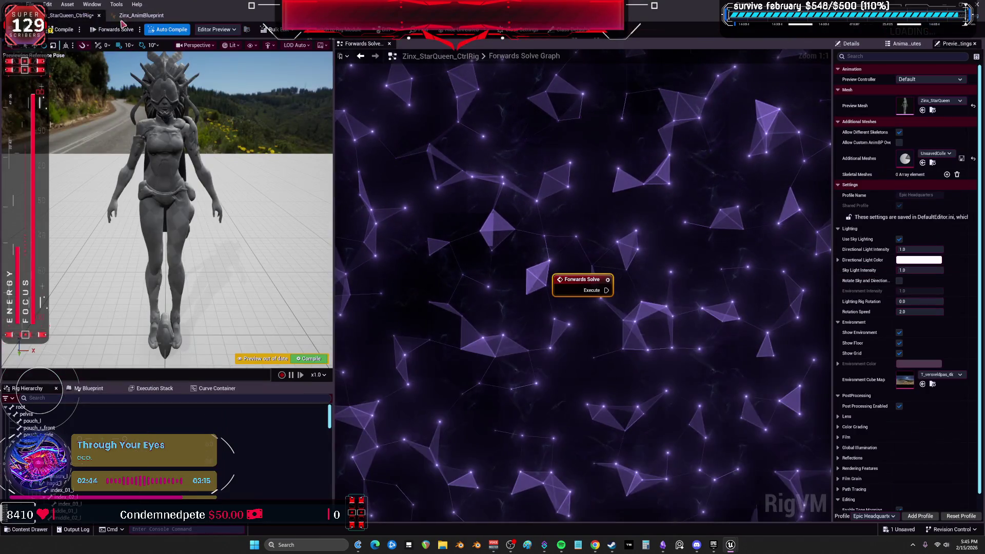
double_click(623, 15)
left_click(220, 177)
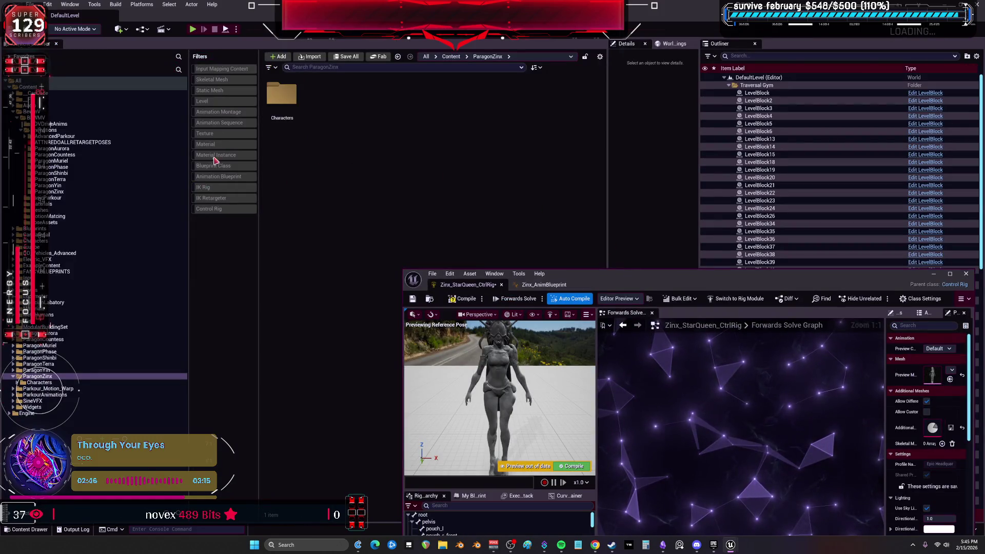
left_click(228, 81)
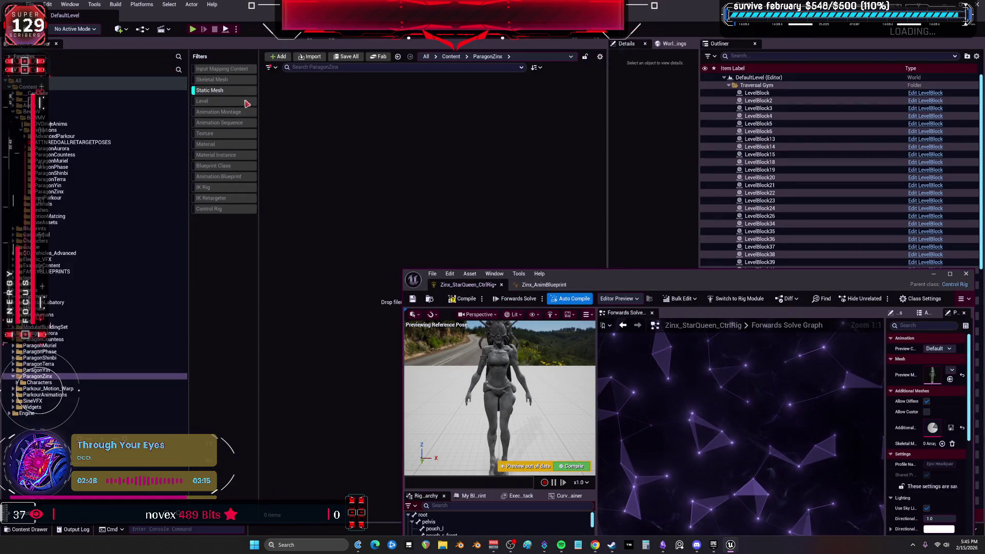
left_click(329, 107)
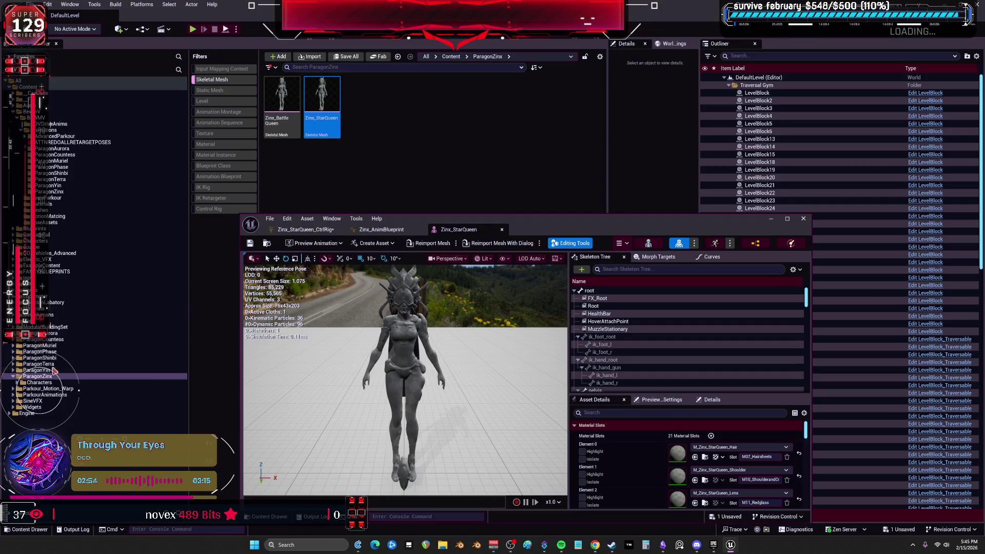
- Create a new 'zinxanimpostprocess' Anim Blueprint from the Zinx_StarQueen mesh
right_click(325, 103)
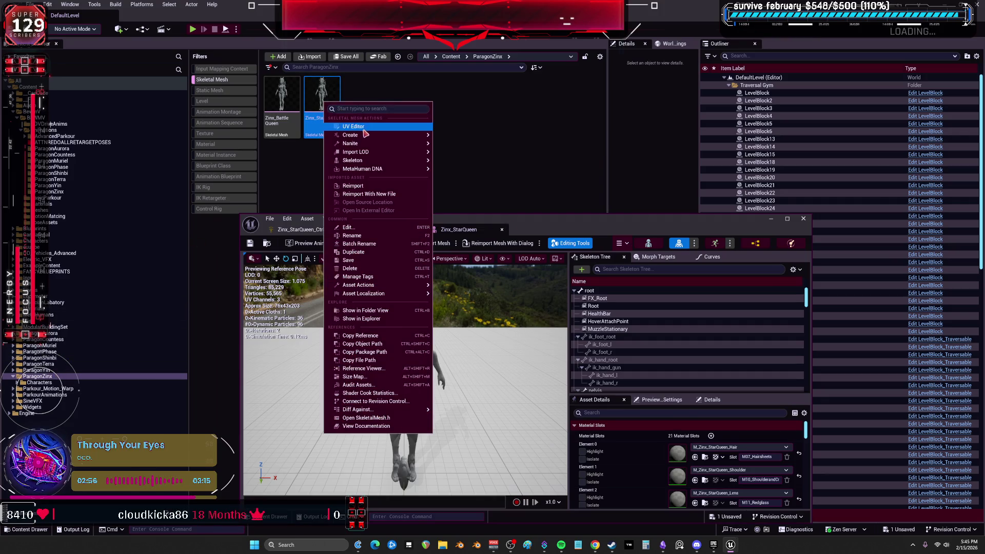
mouse_move(363, 136)
left_click(469, 174)
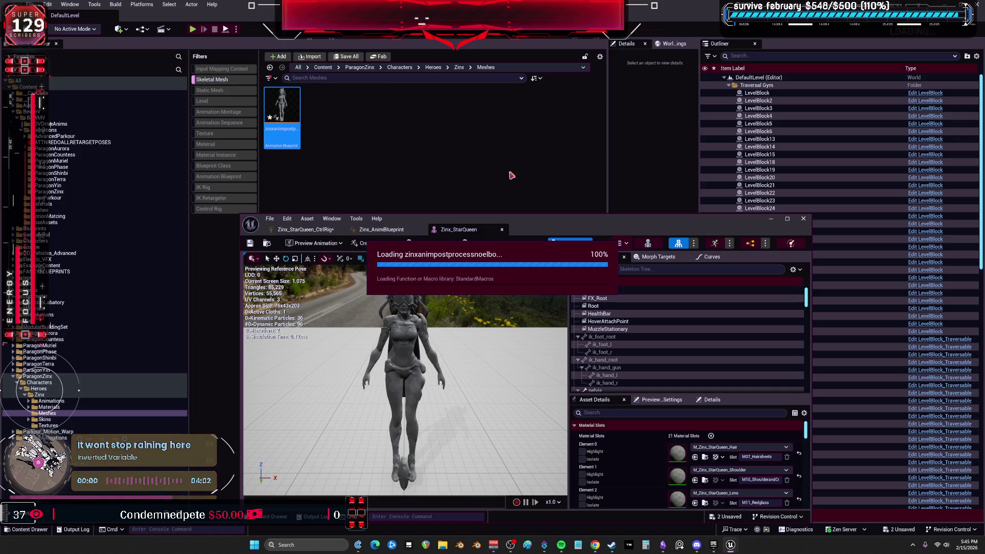
- Add an Input Pose node to the AnimGraph left of Output Pose
mouse_move(641, 229)
left_mouse_down()
mouse_move(401, 50)
mouse_move(401, 2)
left_mouse_up()
right_click(349, 195)
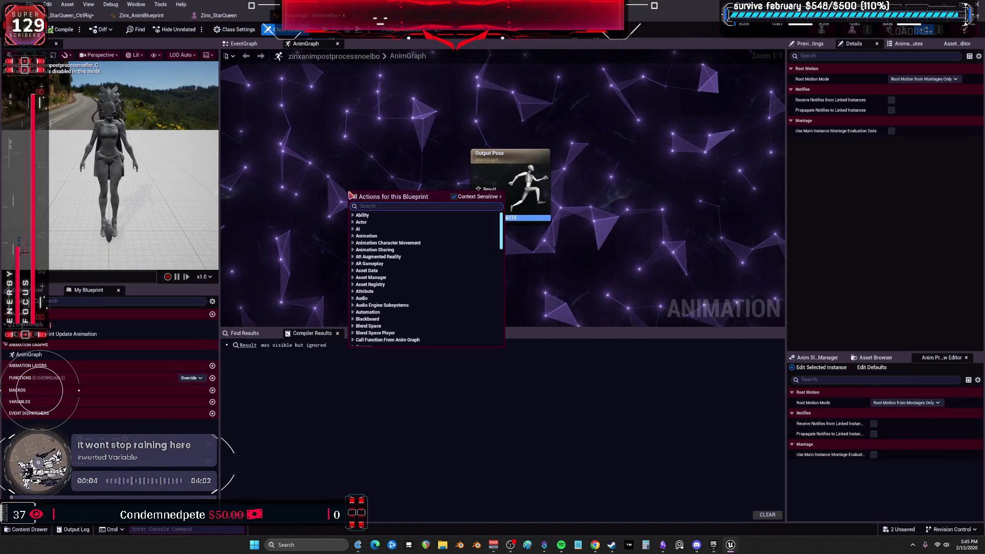
type("input pose")
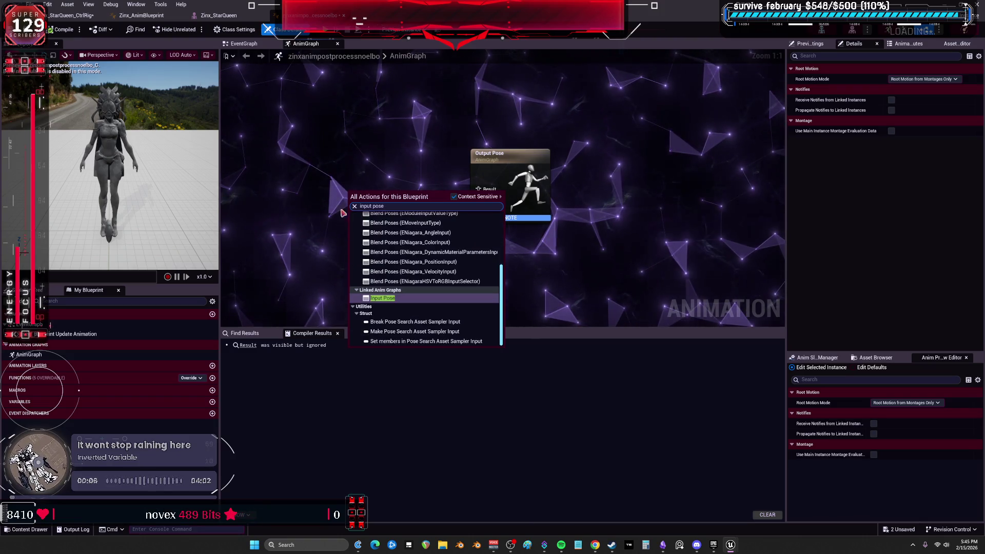
key("Return")
left_click_drag(388, 211, 330, 188)
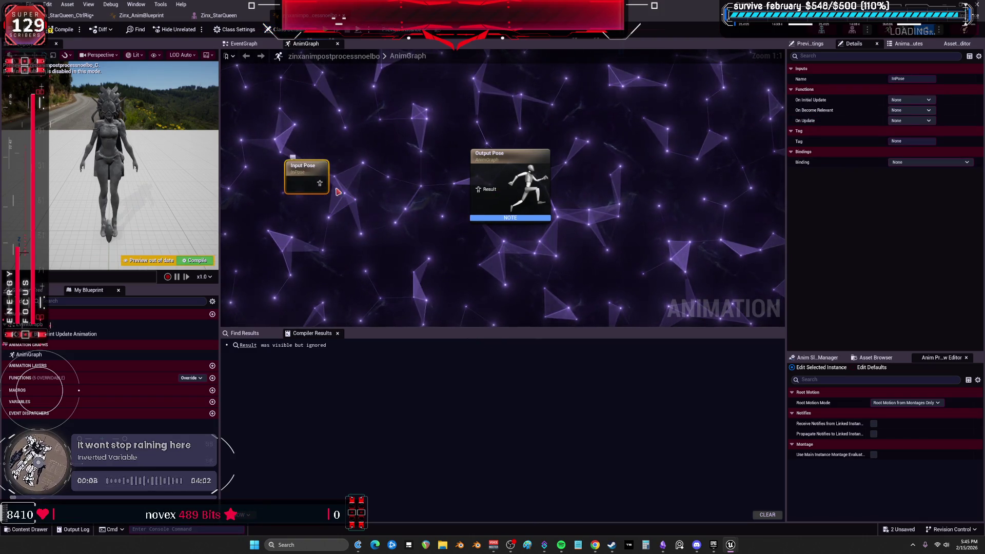
- Add a Control Rig node, wire it into Output Pose, then compile and save
right_click(347, 190)
type("control rig")
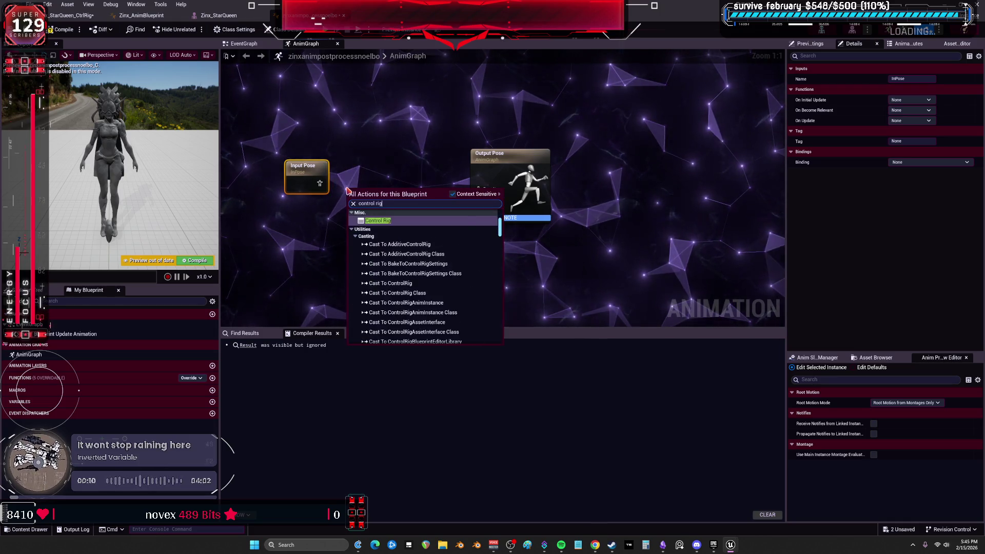
key("Return")
mouse_move(383, 201)
left_mouse_down()
mouse_move(432, 183)
mouse_move(479, 194)
left_mouse_up()
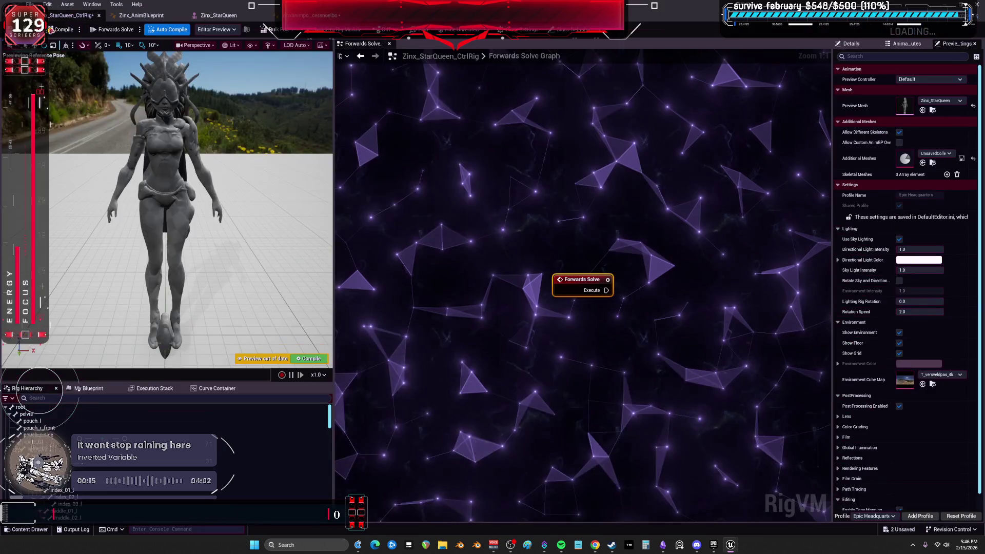
left_click(77, 16)
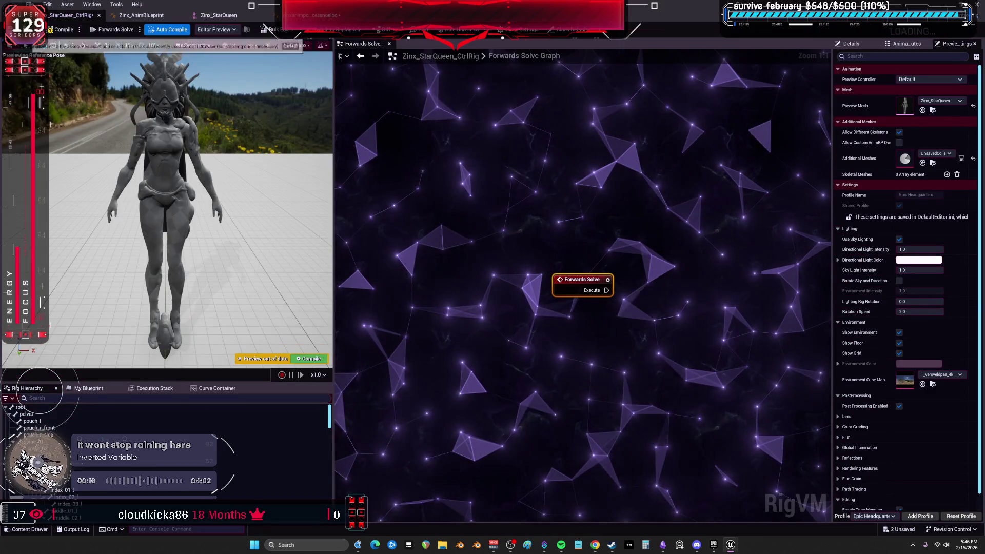
left_click(308, 16)
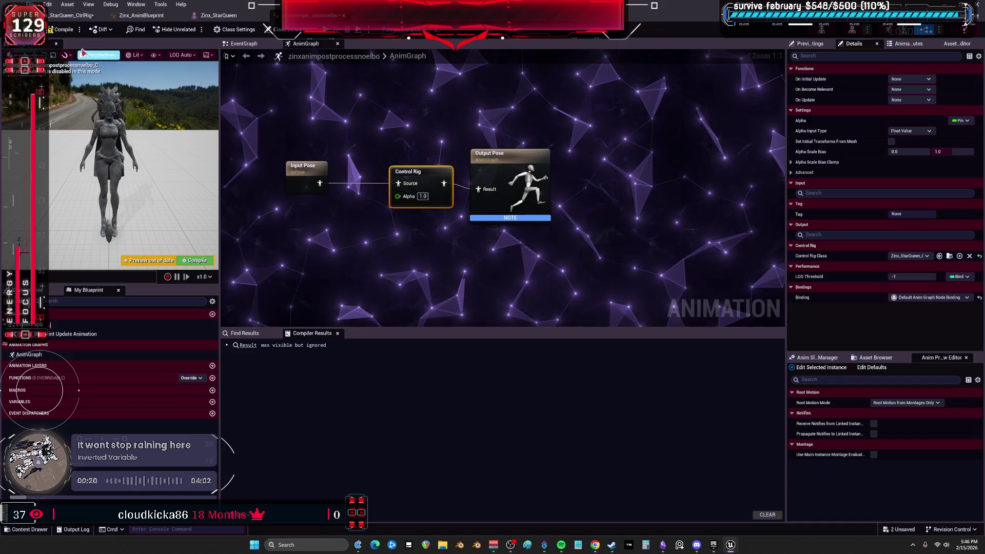
left_click(61, 29)
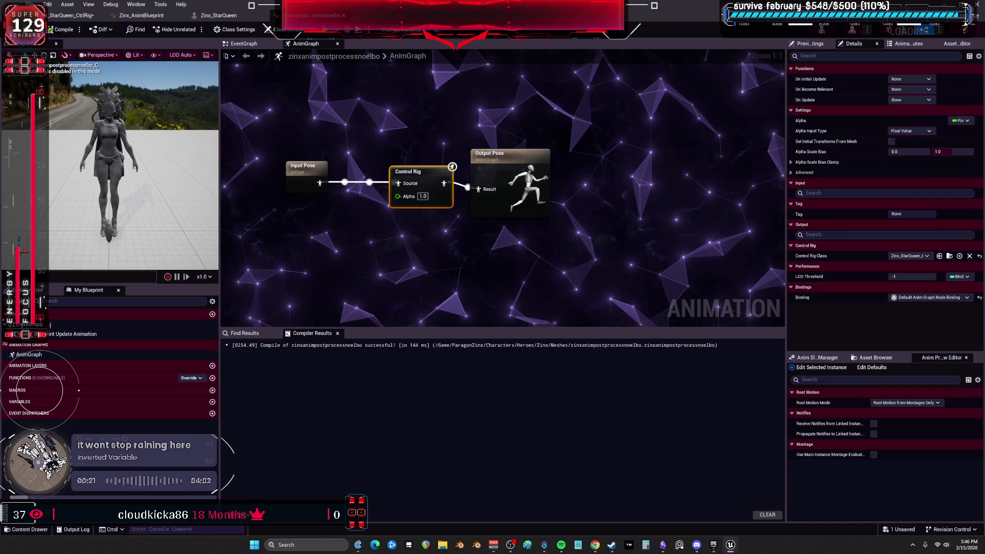
left_click(208, 17)
type("post")
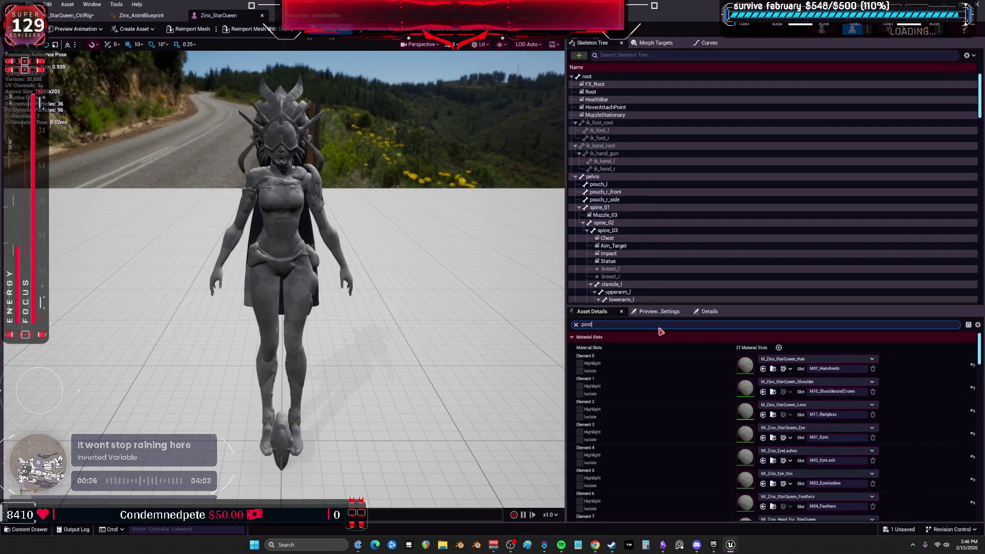
- Set Post Process Anim Blueprint to zinxanimpostprocessnoelbo, save the mesh, and close both editors
left_click(750, 348)
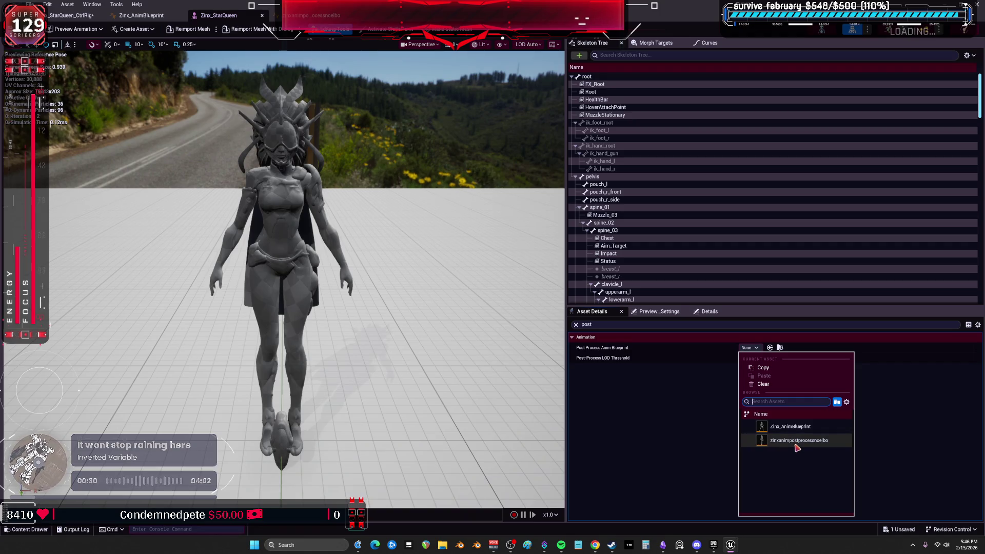
left_click(797, 443)
key("ctrl+s")
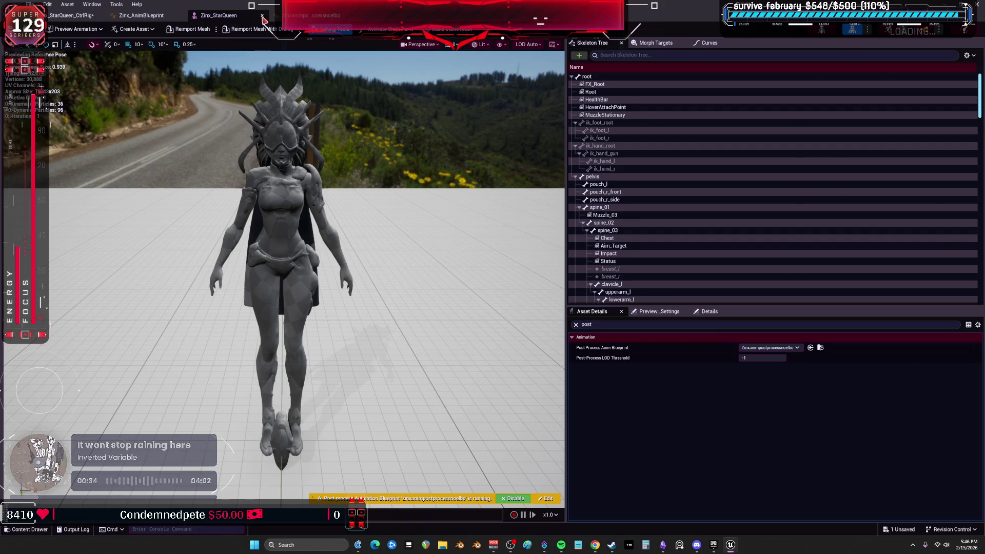
left_click(263, 19)
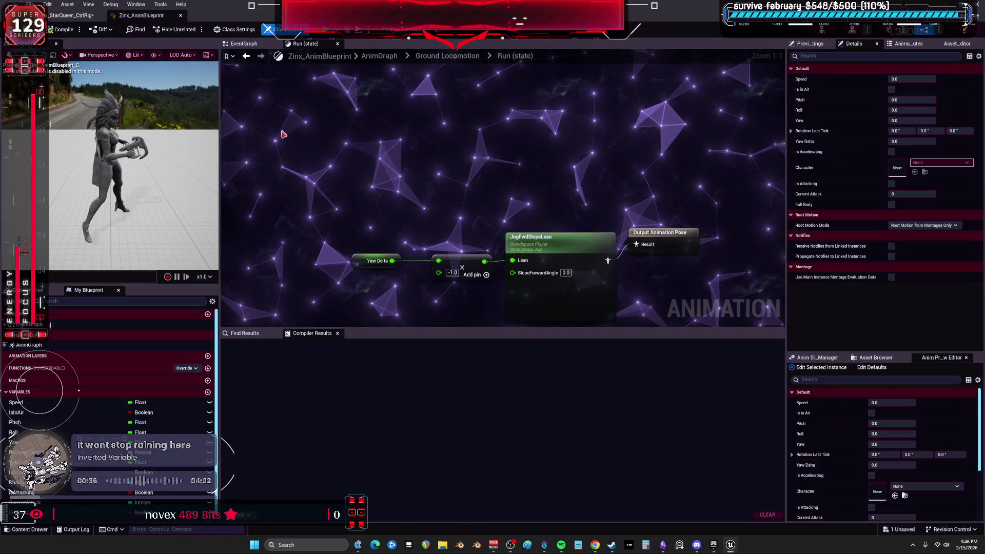
left_click(181, 15)
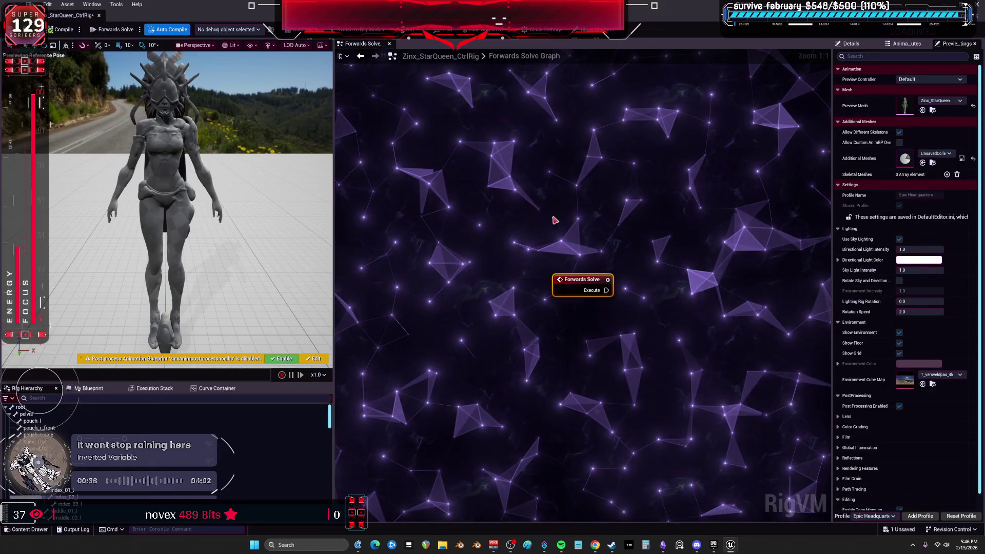
- Filter the ParagonMuriel folder to Control Rig assets
key("super+Down")
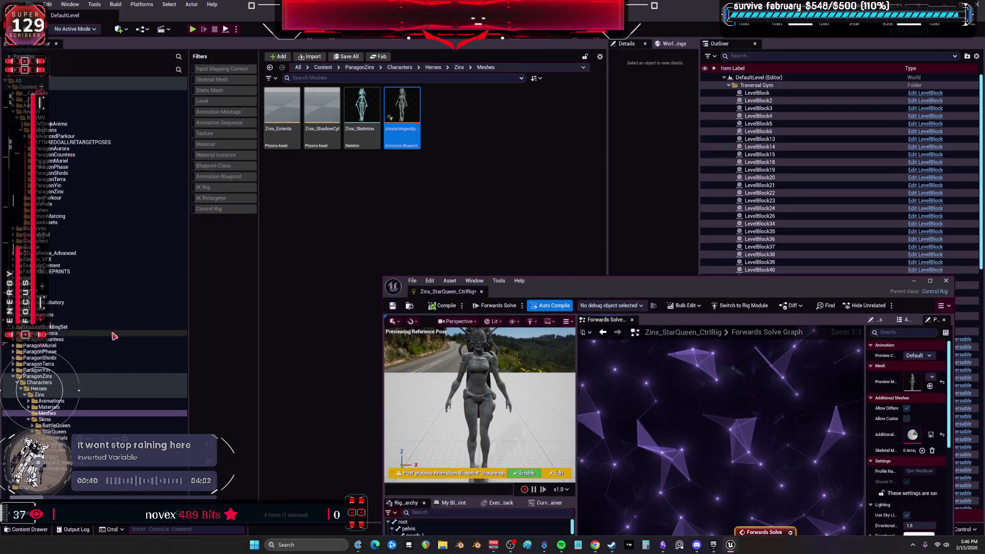
left_click(46, 345)
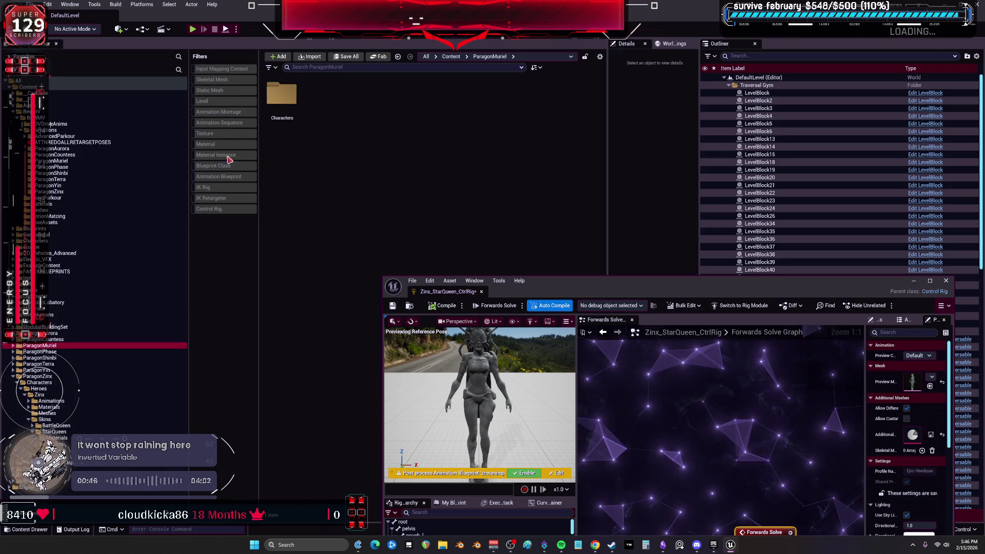
left_click(217, 210)
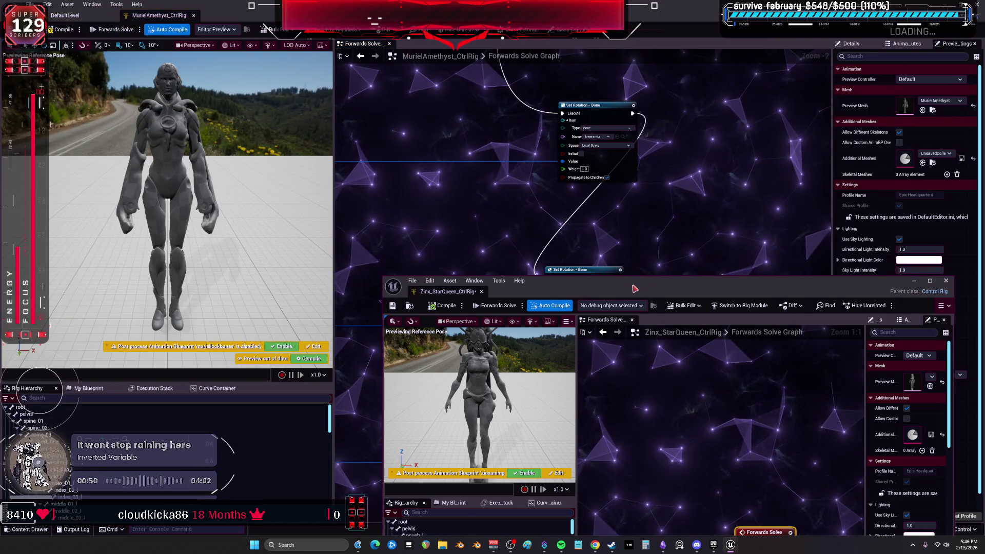
scroll(628, 208, "up", 4)
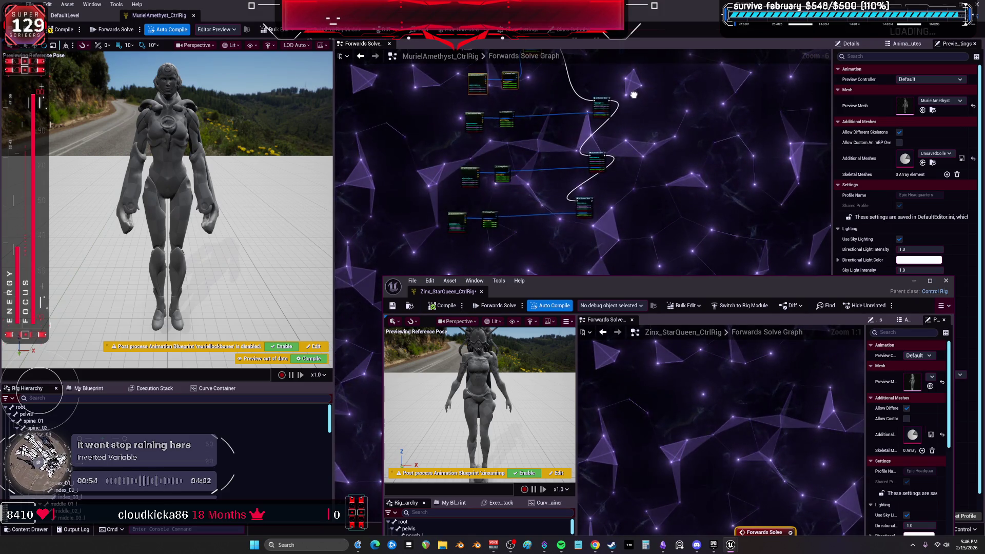
- Paste Muriel's rotation-fix nodes into Zinx_StarQueen_CtrlRig and move Forwards Solve clear
left_click_drag(639, 239, 449, 120)
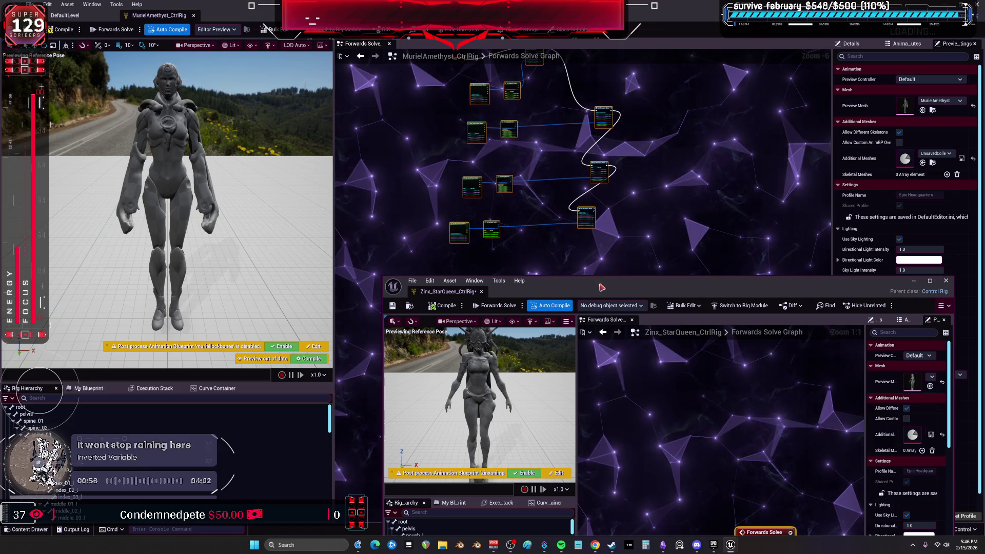
double_click(667, 280)
key("ctrl+v")
mouse_move(391, 211)
left_mouse_down()
mouse_move(466, 309)
mouse_move(471, 170)
mouse_move(545, 123)
left_mouse_up()
mouse_move(545, 123)
left_mouse_down()
mouse_move(384, 299)
mouse_move(555, 275)
mouse_move(511, 138)
left_mouse_up()
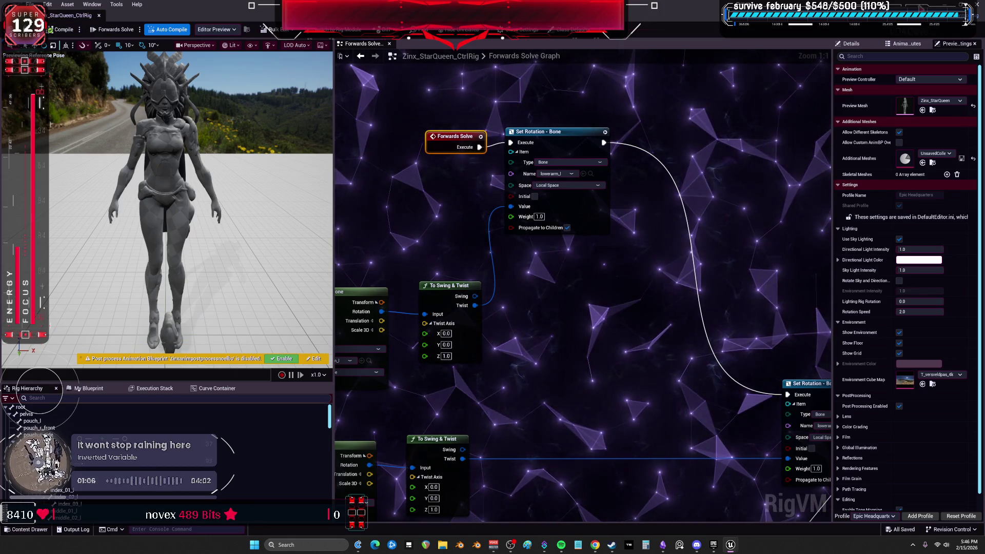
key("alt+Tab")
- Close the Muriel rig and create an IK Rig from Zinx_StarQueen in ParagonZinx
key("ctrl+w")
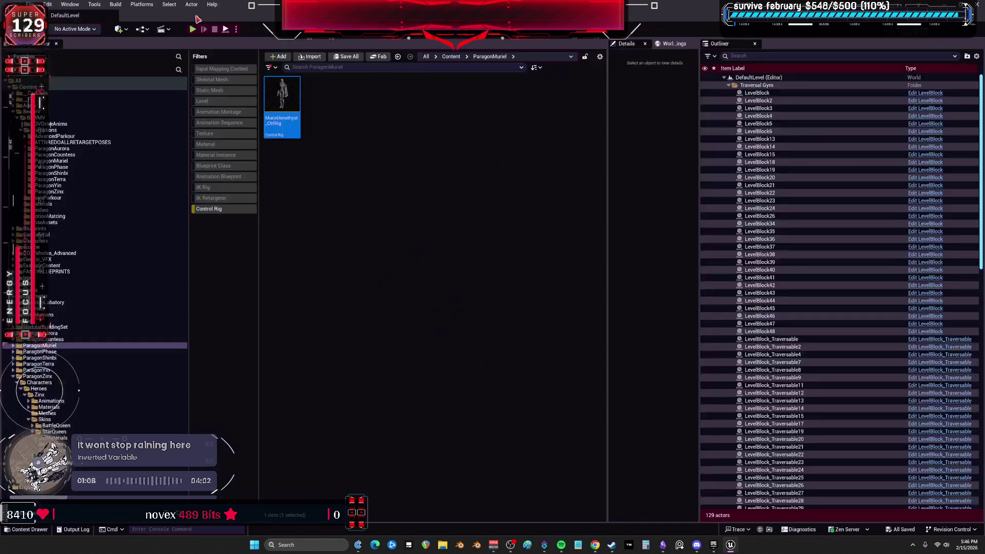
left_click(232, 212)
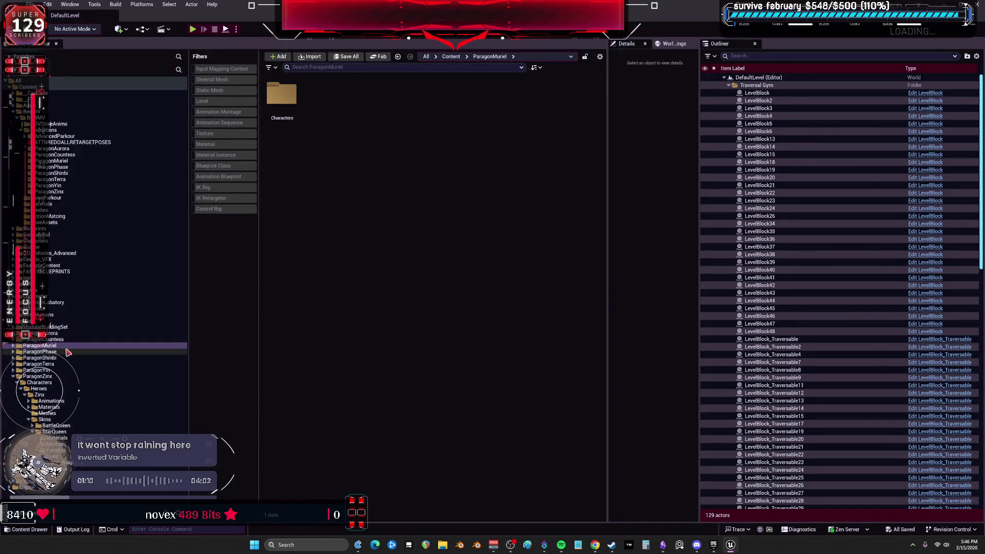
left_click(49, 376)
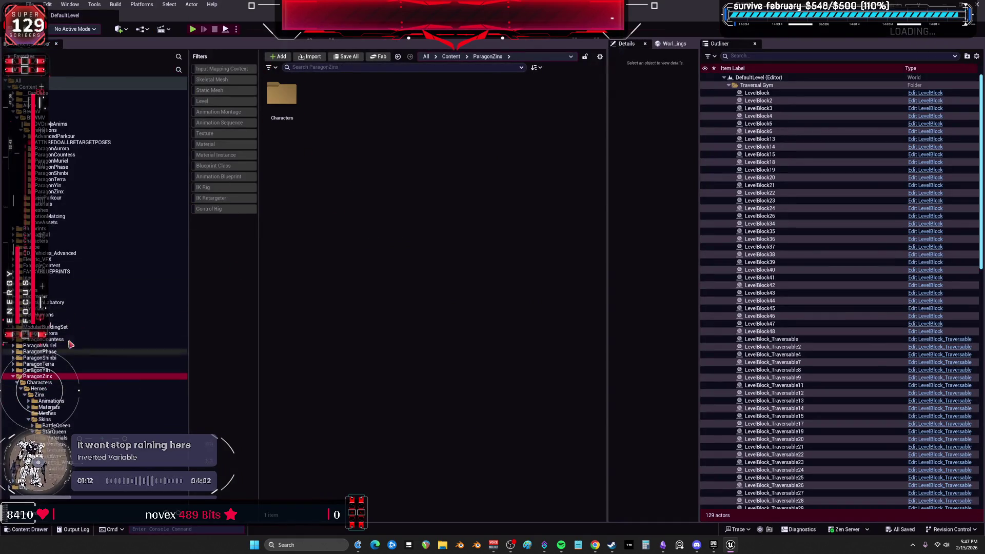
left_click(228, 80)
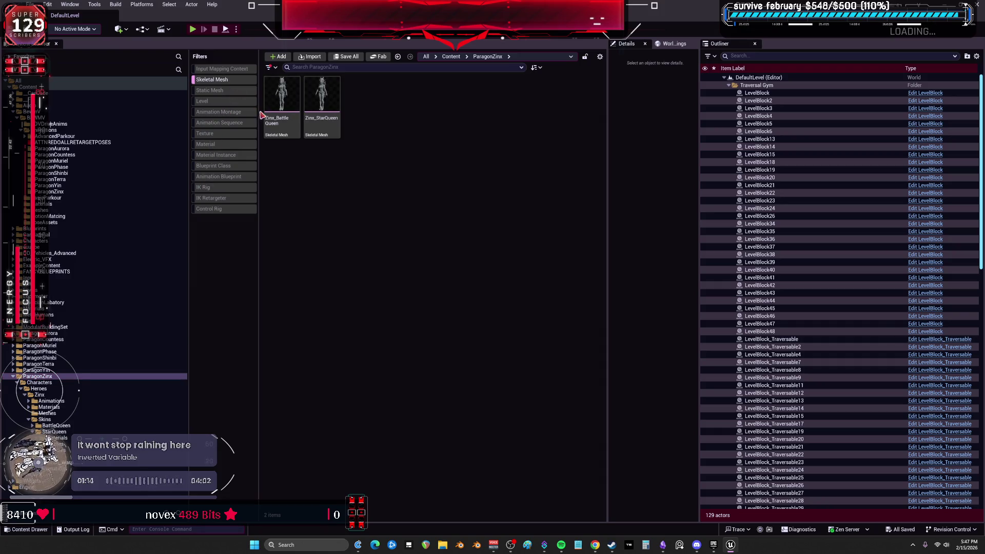
right_click(323, 96)
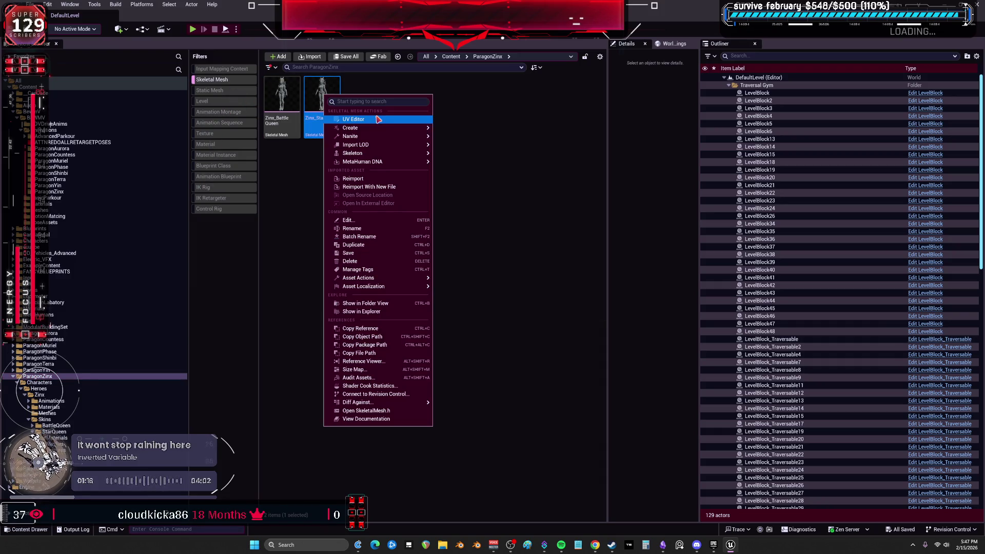
mouse_move(360, 127)
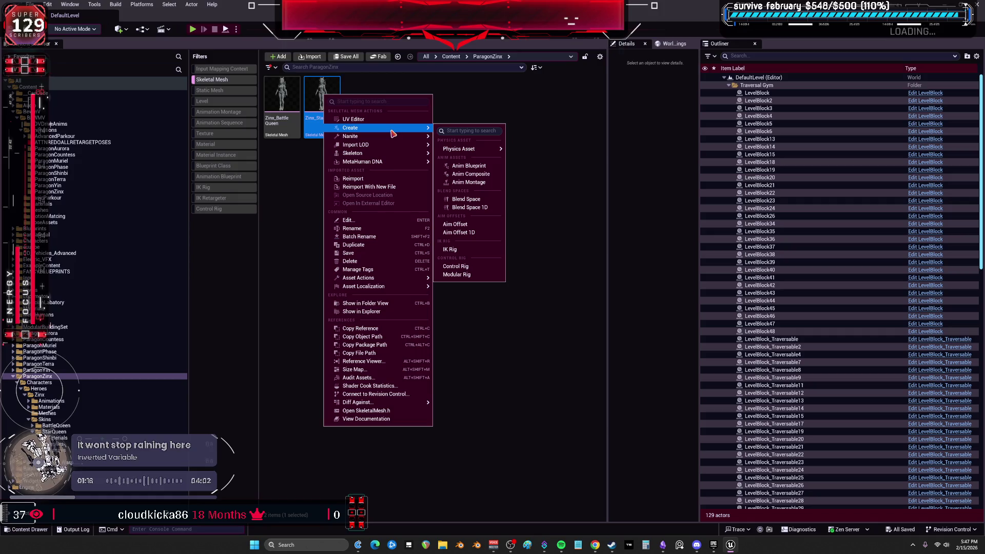
left_click(466, 251)
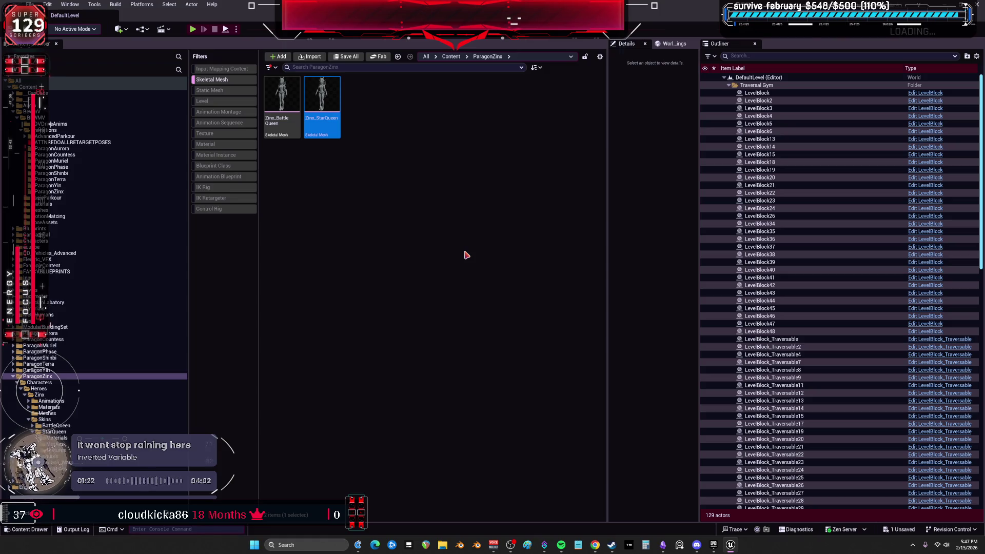
- Open IK_Zinx_StarQueen and auto-create its retarget chains and Full Body IK solver
left_click(212, 80)
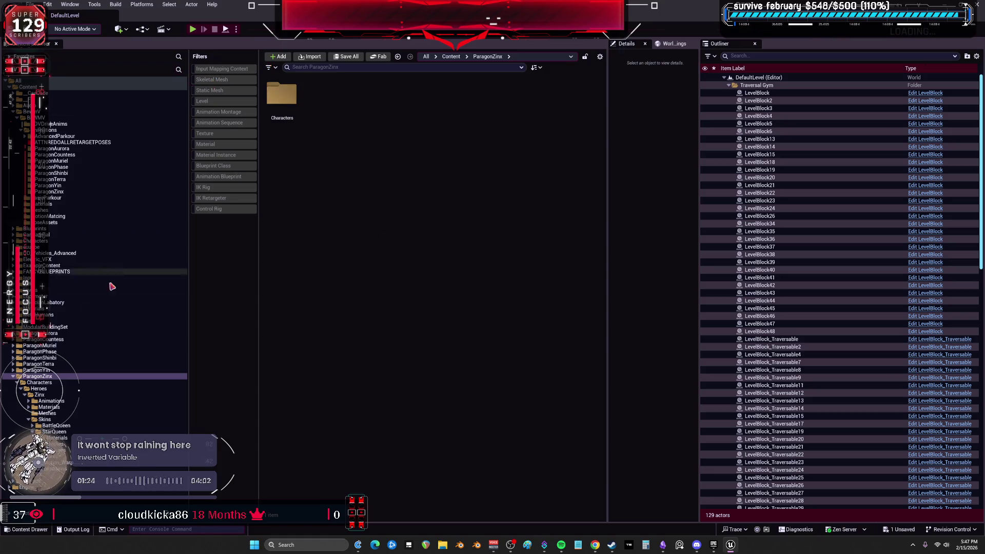
left_click(240, 191)
double_click(281, 95)
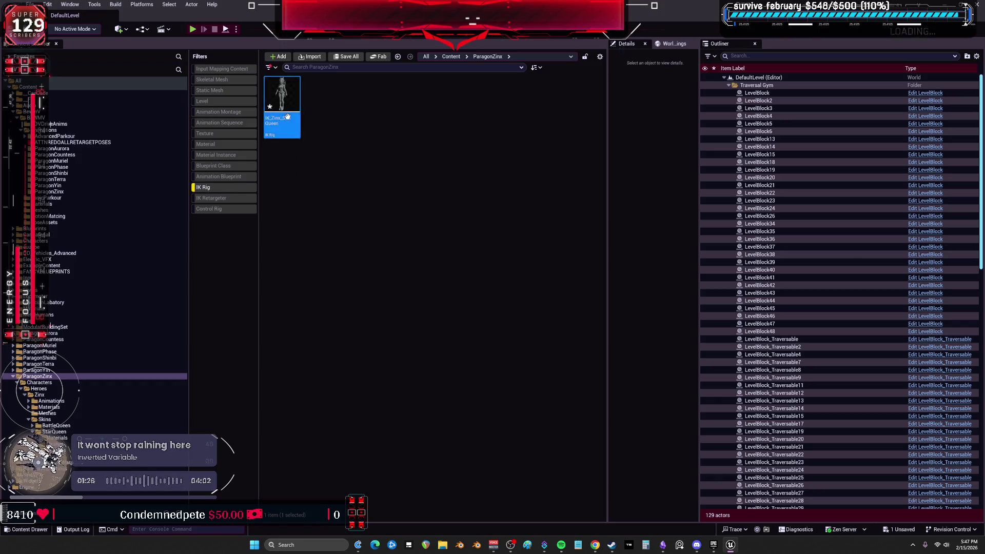
left_click(186, 28)
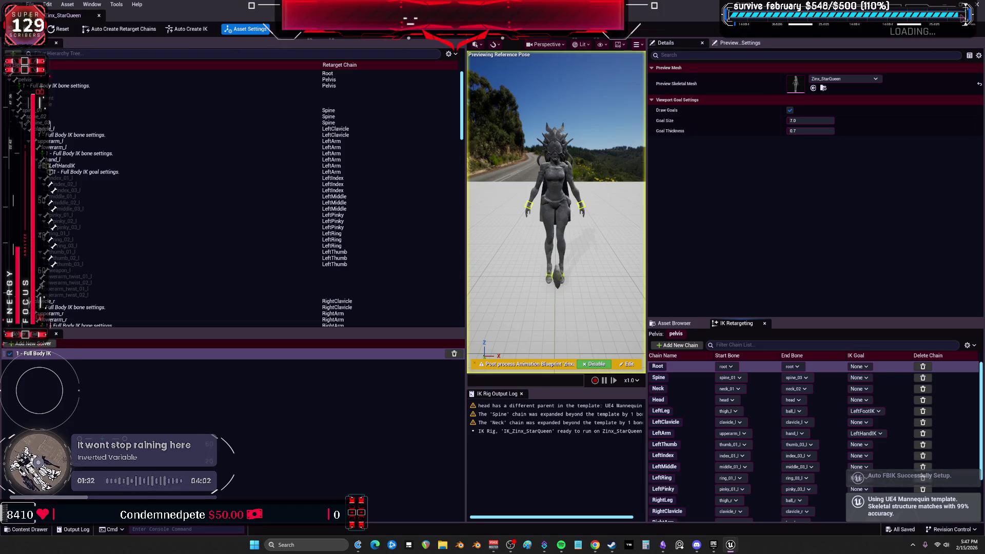
key("alt+Tab")
double_click(284, 118)
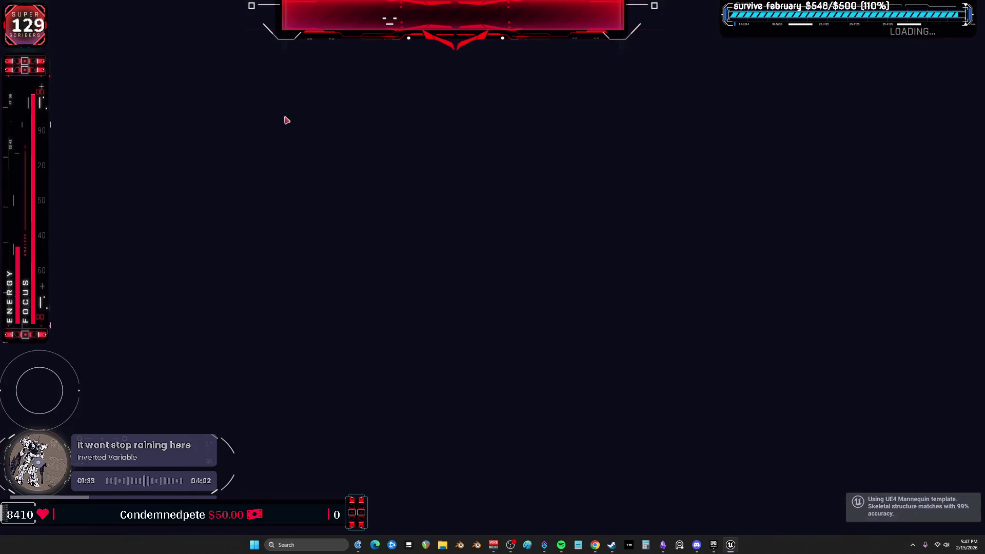
scroll(723, 464, "down", 3)
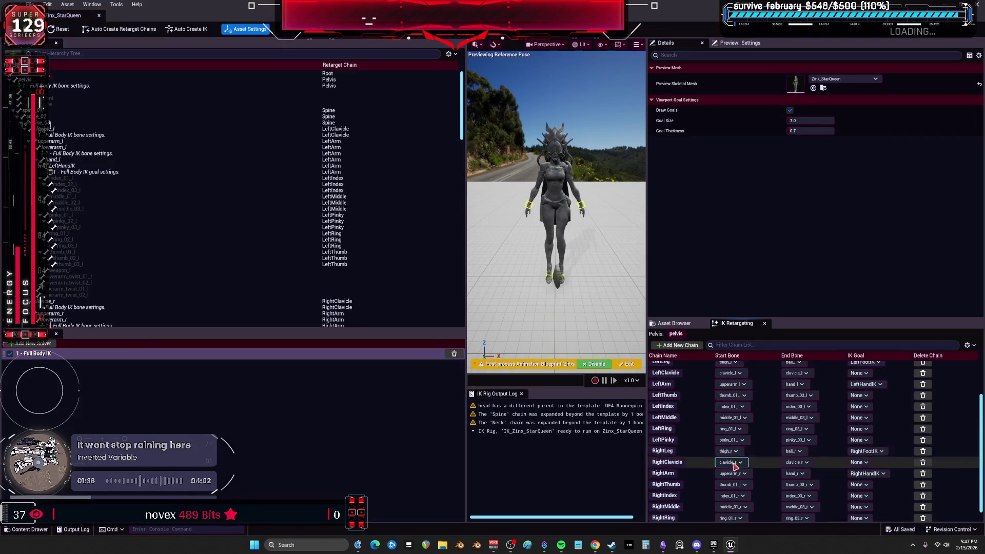
scroll(706, 486, "up", 3)
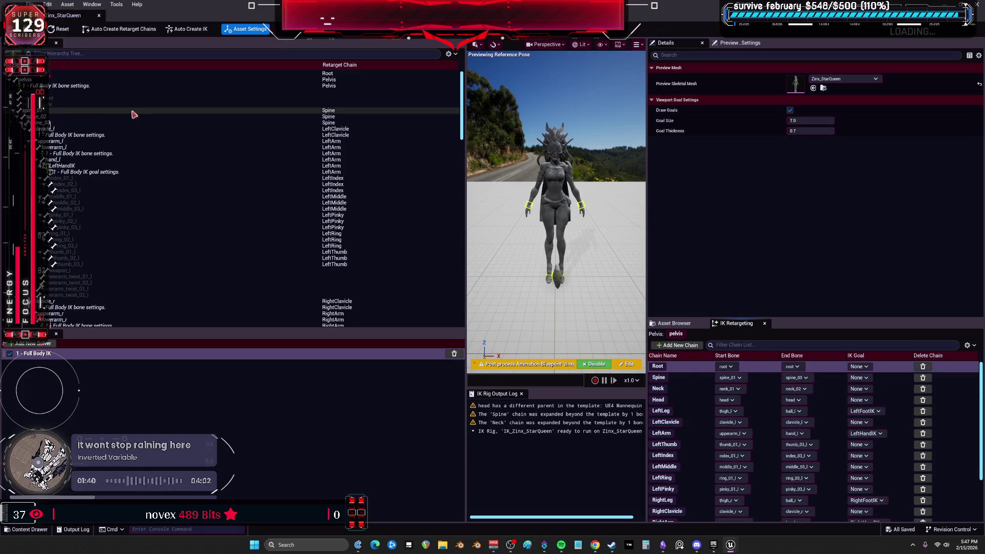
- Close the IK Rig editor and look for IK Retargeters in the Zinx folder
left_click(98, 17)
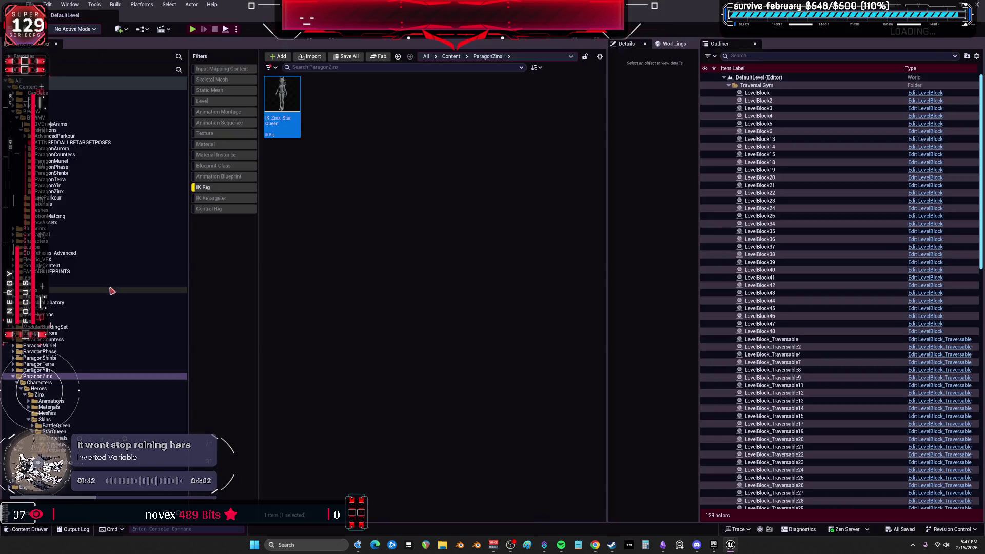
left_click(221, 187)
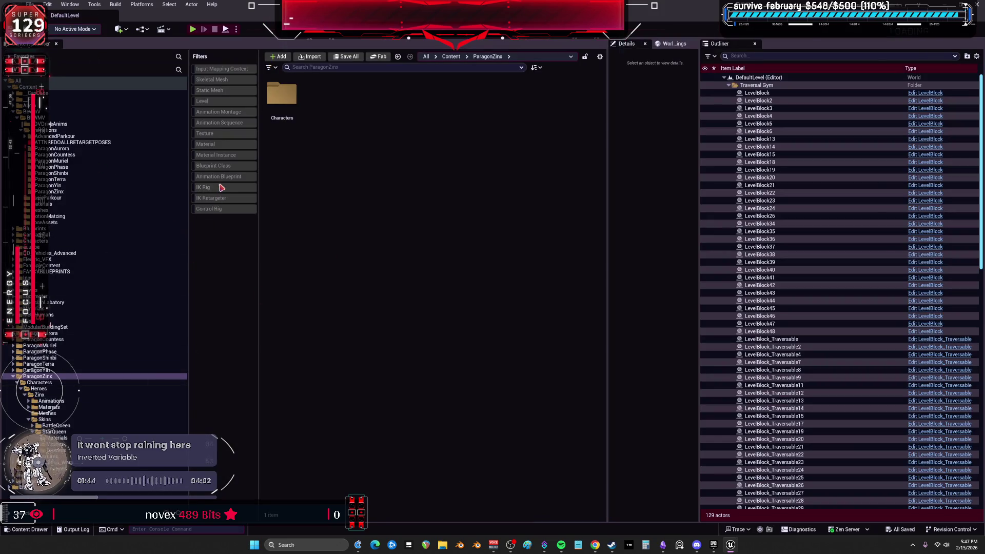
left_click(207, 198)
left_click(225, 199)
right_click(405, 167)
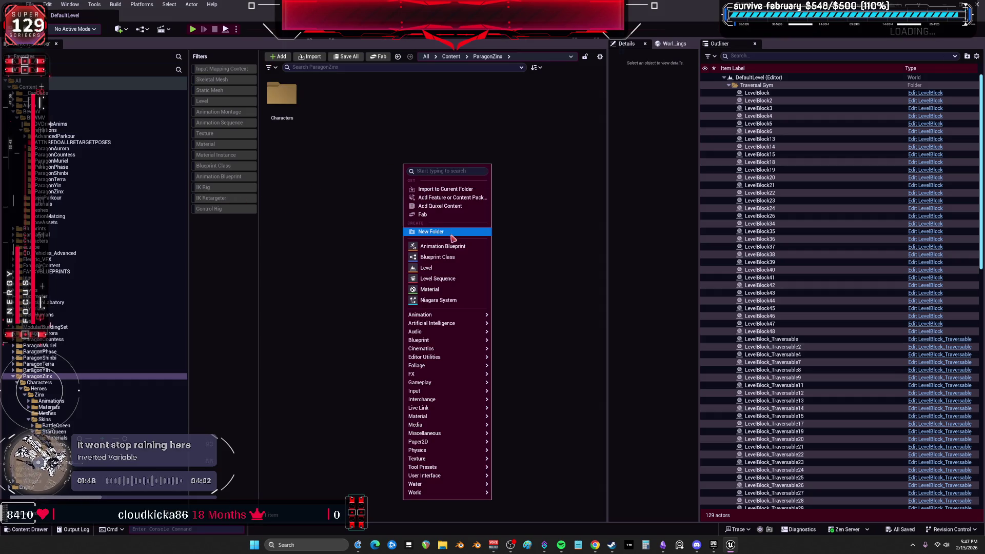
right_click(499, 149)
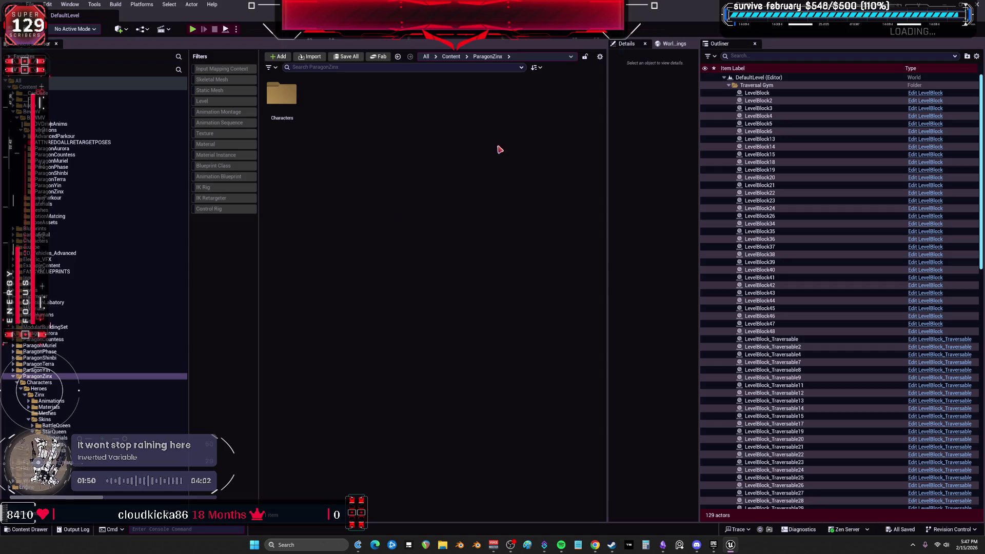
left_click(404, 282)
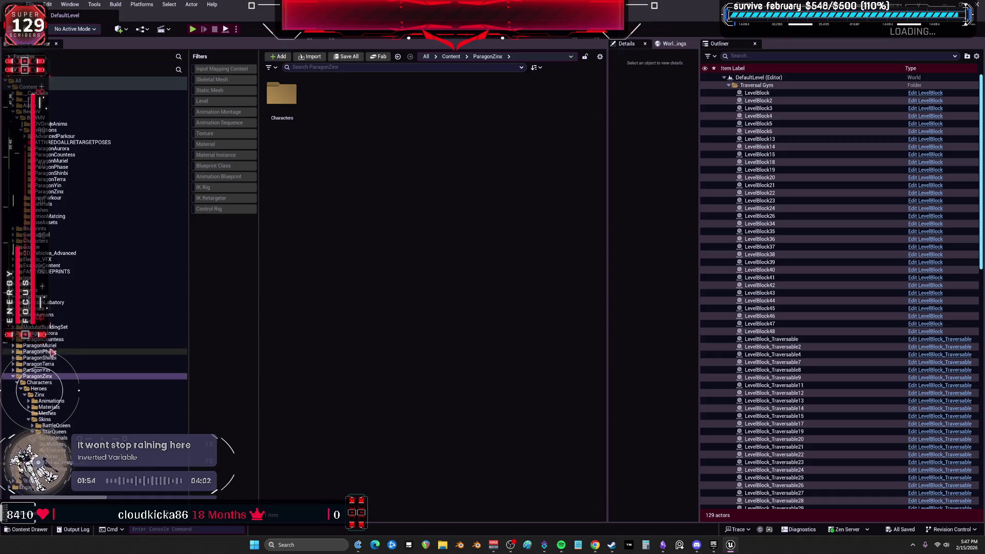
- In BewmV, duplicate RTGMuriel and rename the copy as a Zinx retargeter
left_click(46, 112)
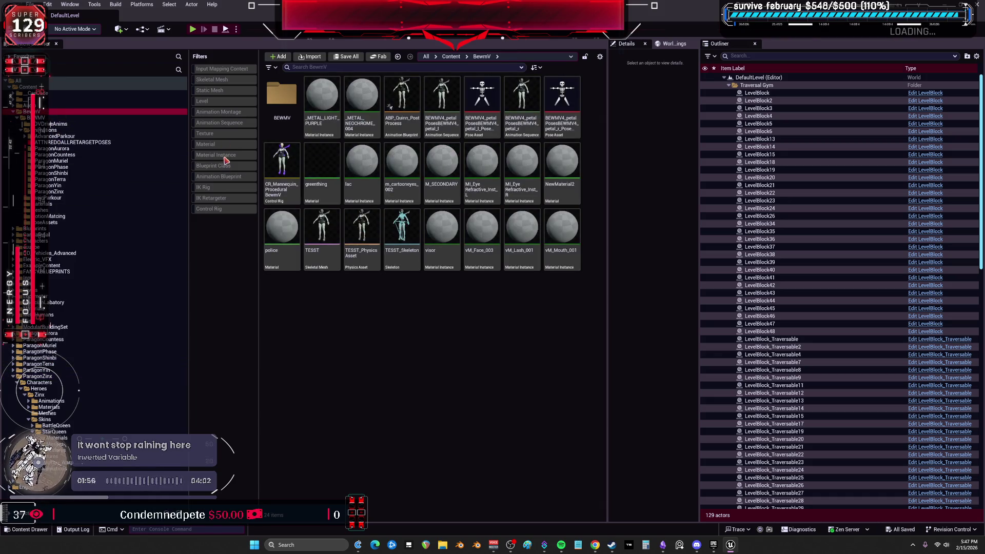
left_click(215, 199)
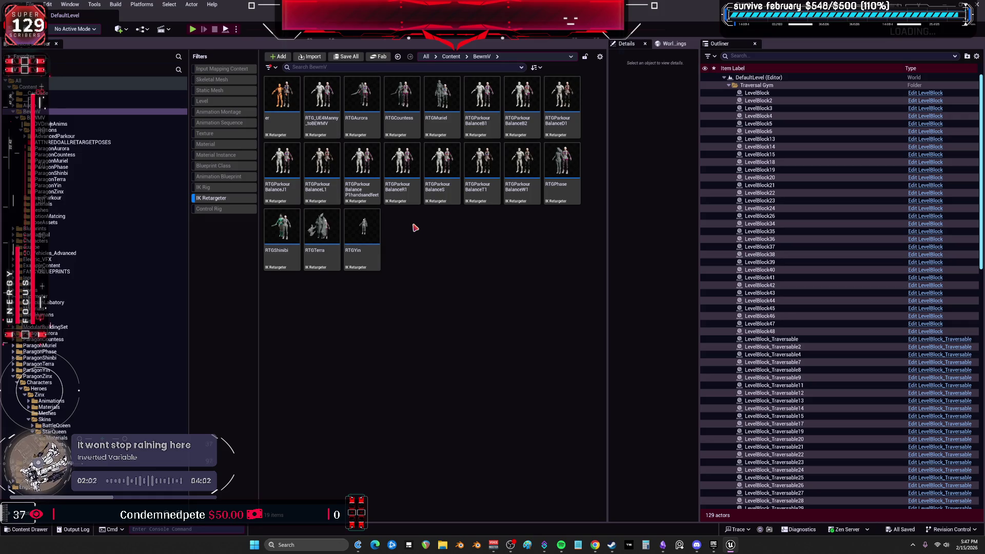
left_click_drag(442, 100, 446, 294)
type("R")
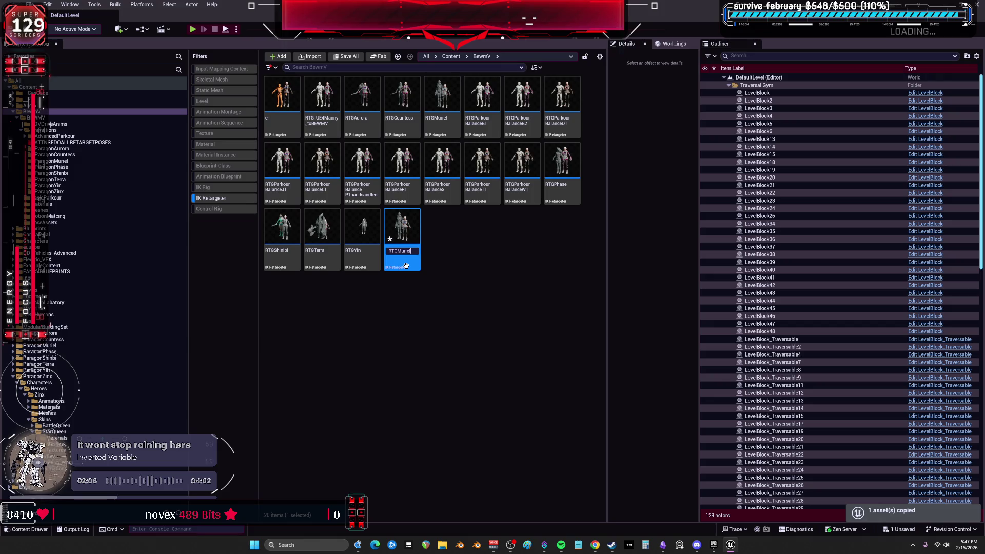
type("TGZ")
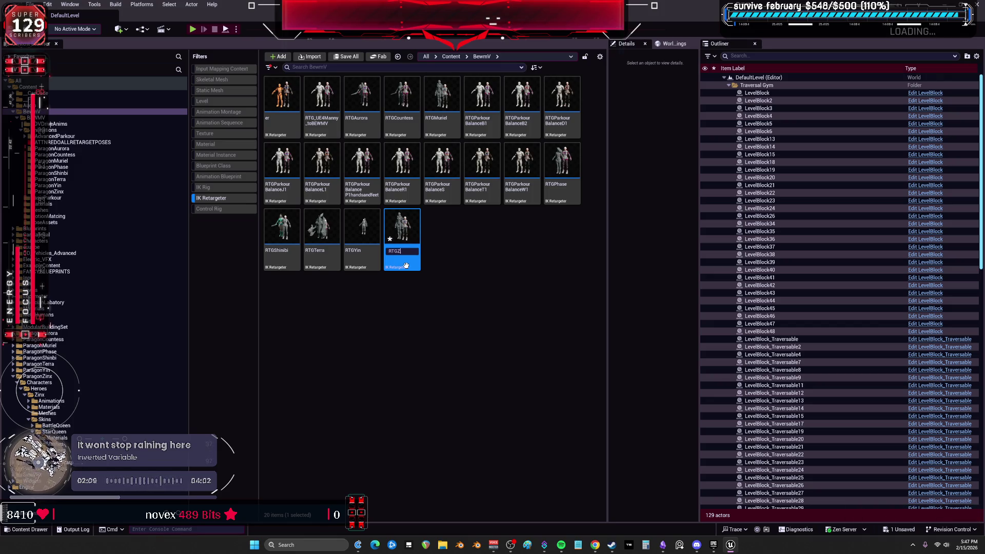
key("Return")
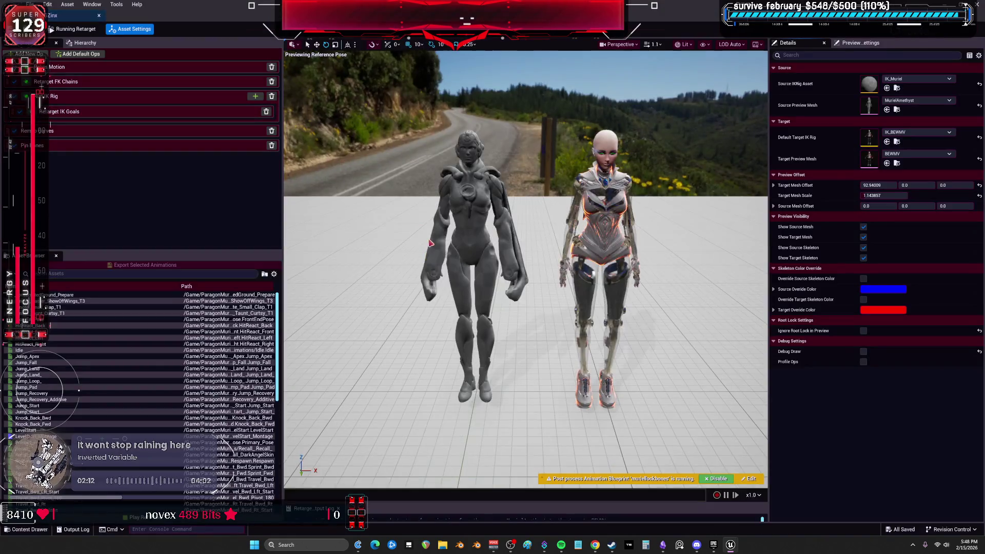
- Set the retargeter's source IK Rig to IK_Zinx_StarQueen for all ops
left_click(915, 80)
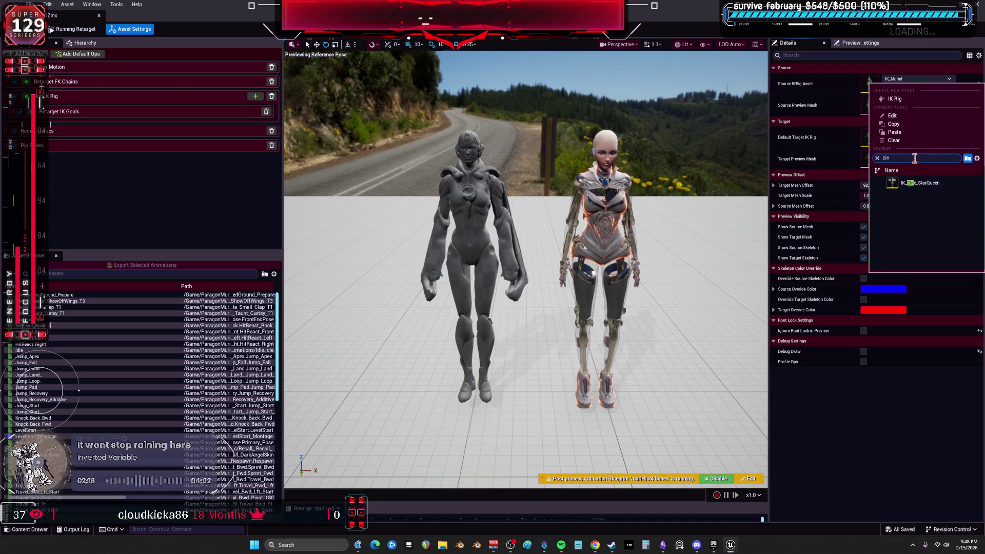
left_click(918, 187)
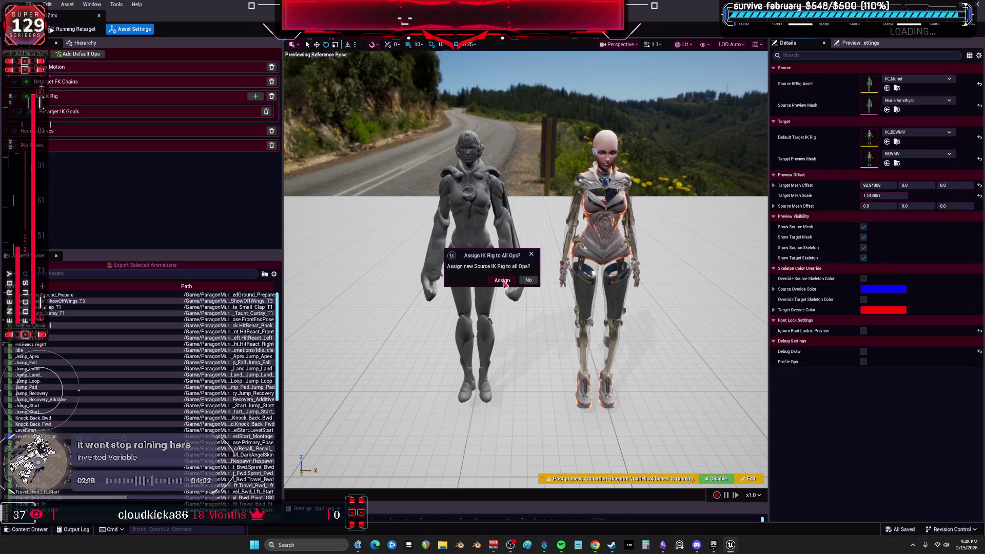
left_click(527, 281)
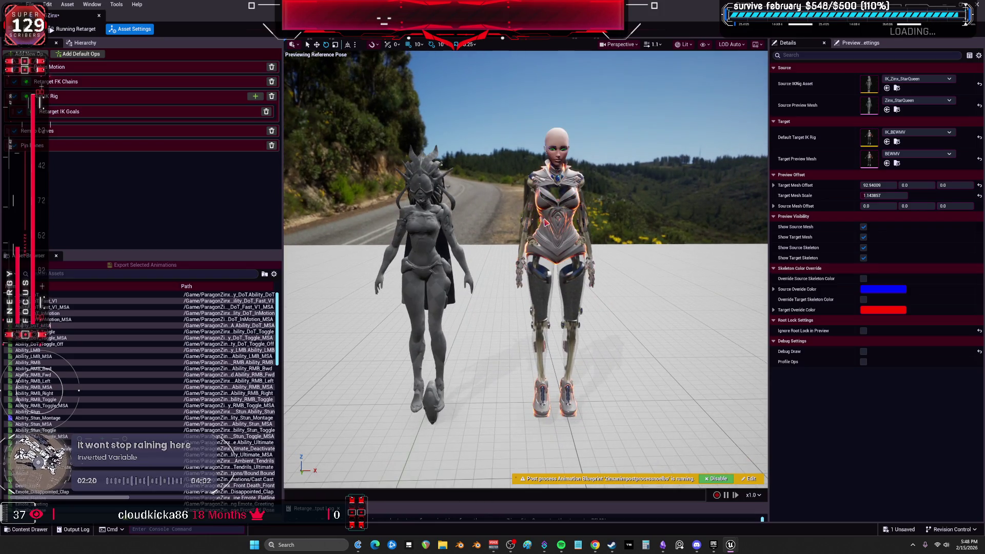
- Reset the target's retarget pose to its reference pose
left_click(82, 31)
left_click(86, 44)
left_click(96, 83)
left_click(95, 118)
left_click(266, 101)
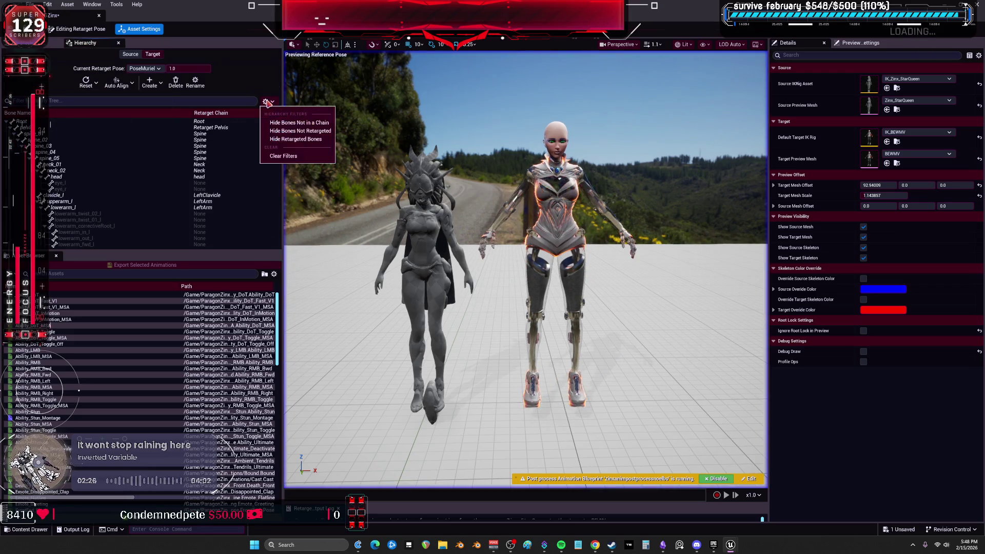
- Hide non-chain bones and auto-align the target pelvis to the source pose
left_click(314, 134)
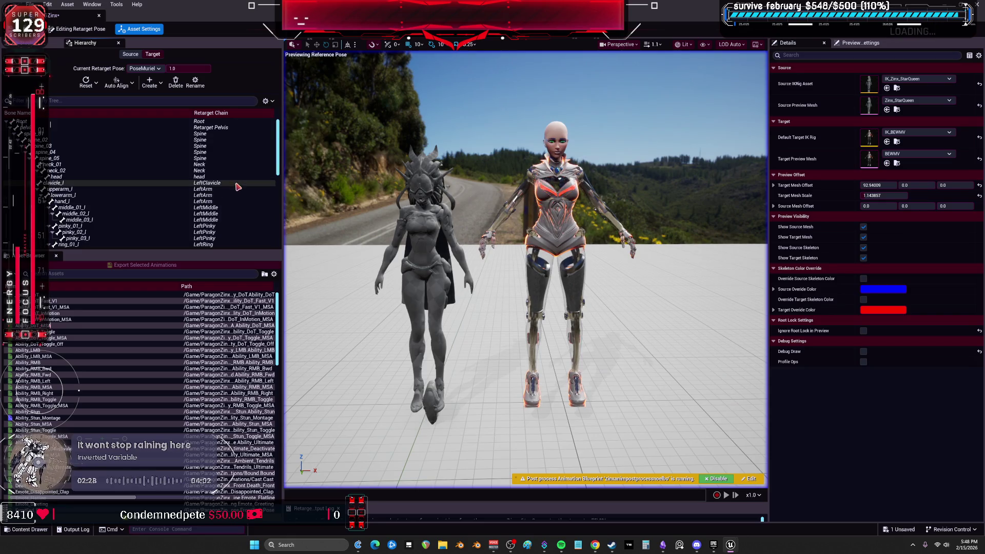
left_click_drag(330, 189, 330, 189)
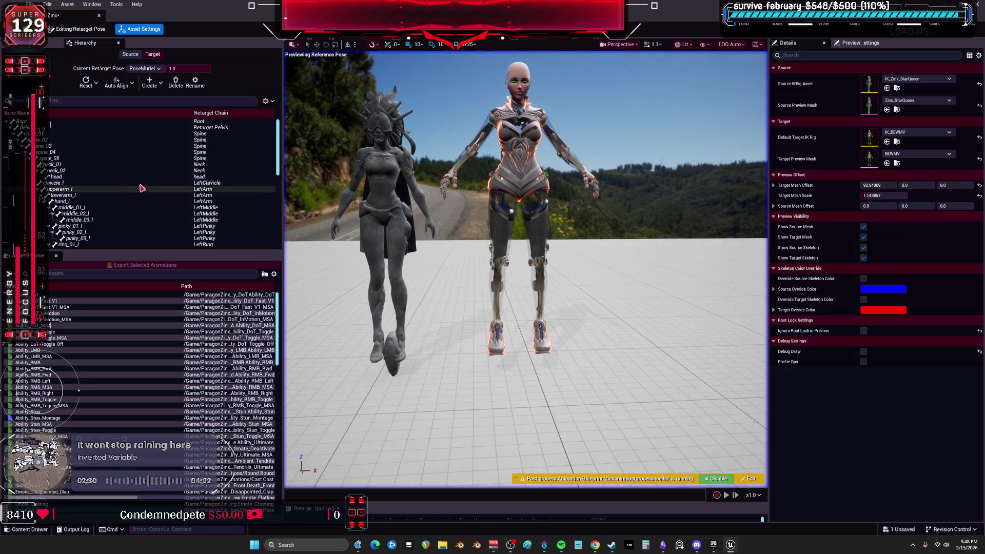
scroll(144, 184, "down", 2)
scroll(270, 160, "down", 10)
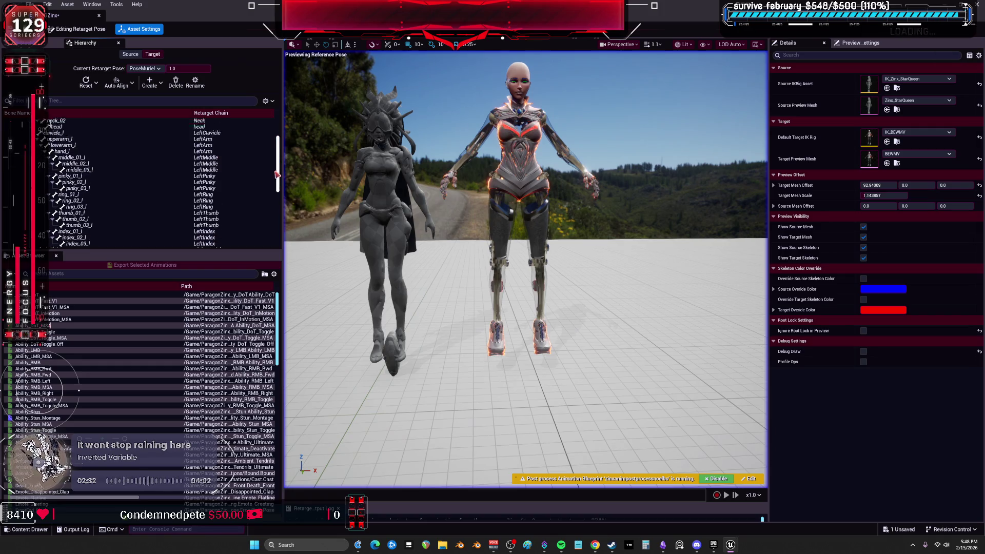
left_click(56, 202)
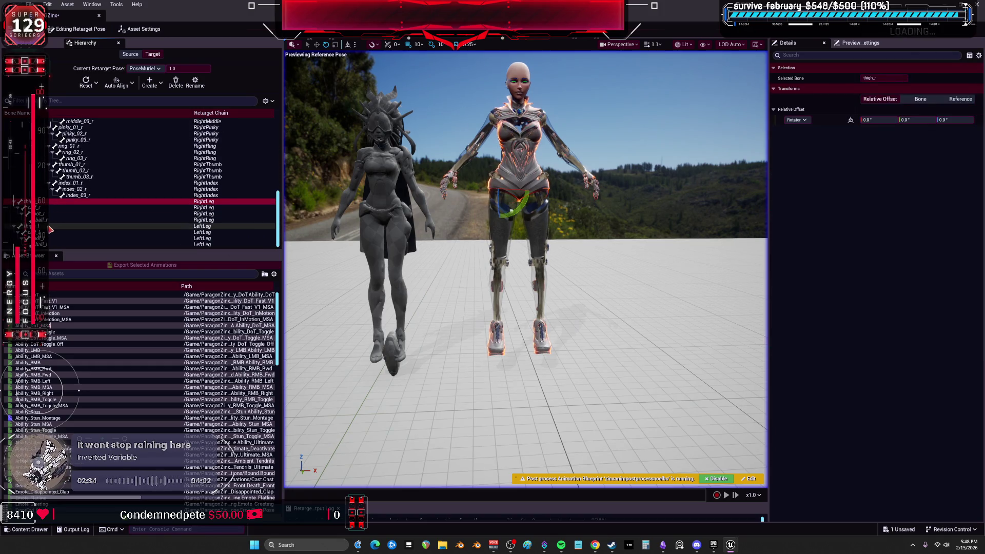
scroll(56, 221, "up", 10)
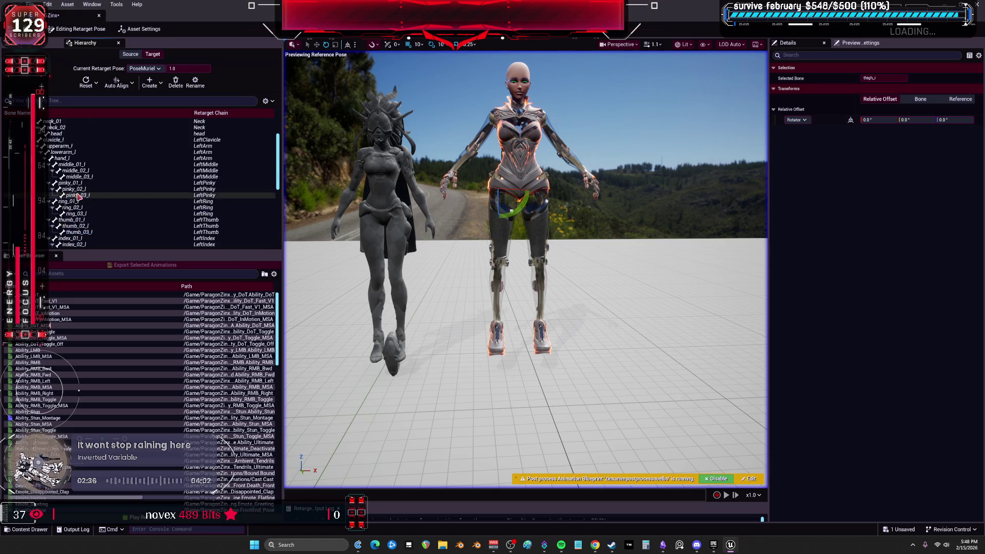
left_click(77, 127)
left_click(132, 86)
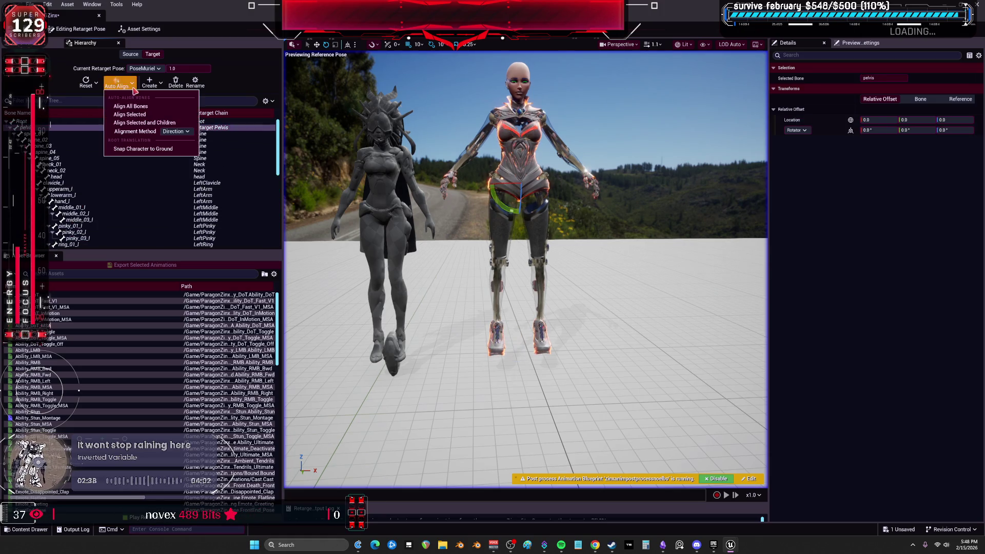
left_click(154, 117)
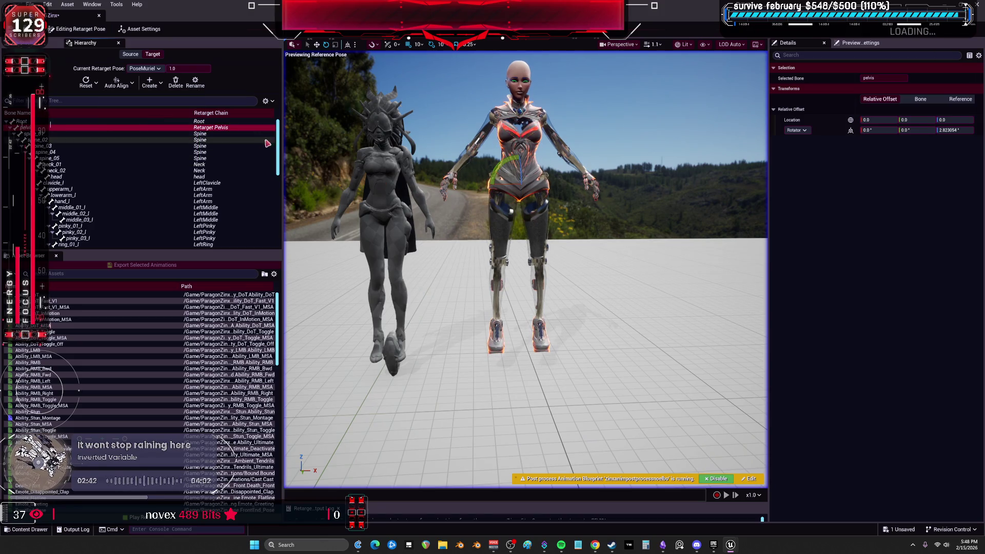
- Auto-align all the target's leg bones to the source pose
scroll(281, 146, "down", 5)
left_click(172, 201)
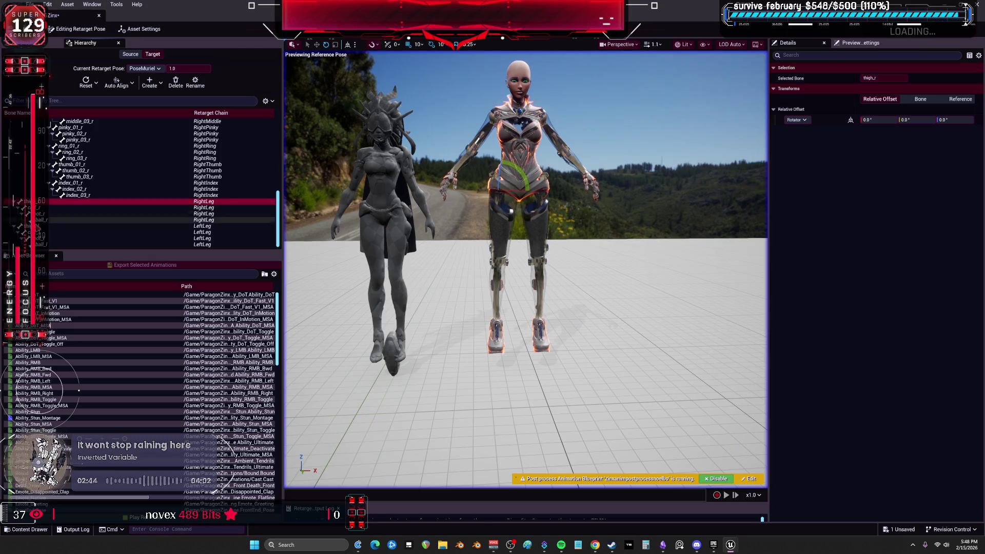
left_click(154, 245, "shift")
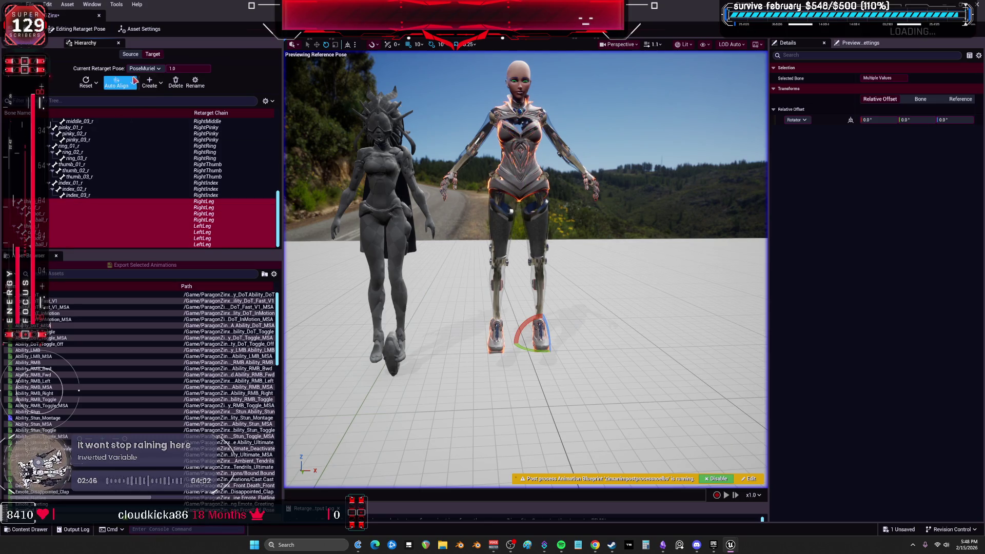
left_click(117, 82)
left_click(149, 115)
key("f")
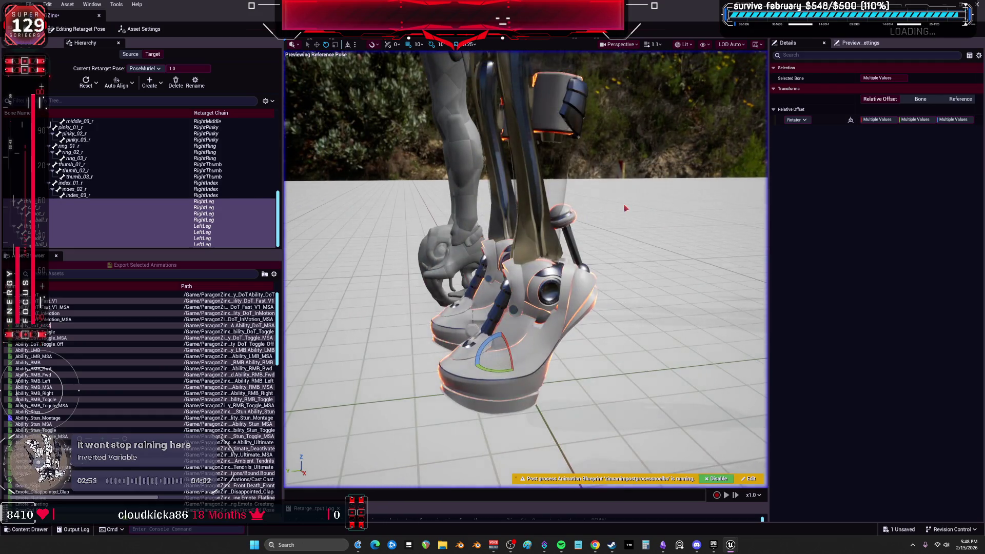
- Zero the roll and next rotation axes on both calf bones
scroll(373, 186, "down", 3)
left_click(51, 207)
left_click(51, 232, "ctrl")
left_click(874, 120)
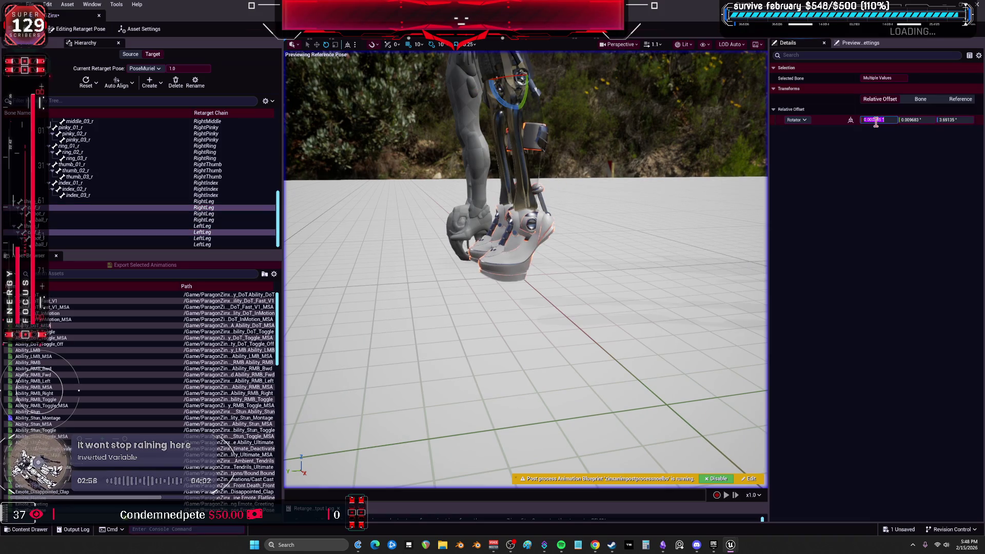
type("0")
key("Tab")
type("0")
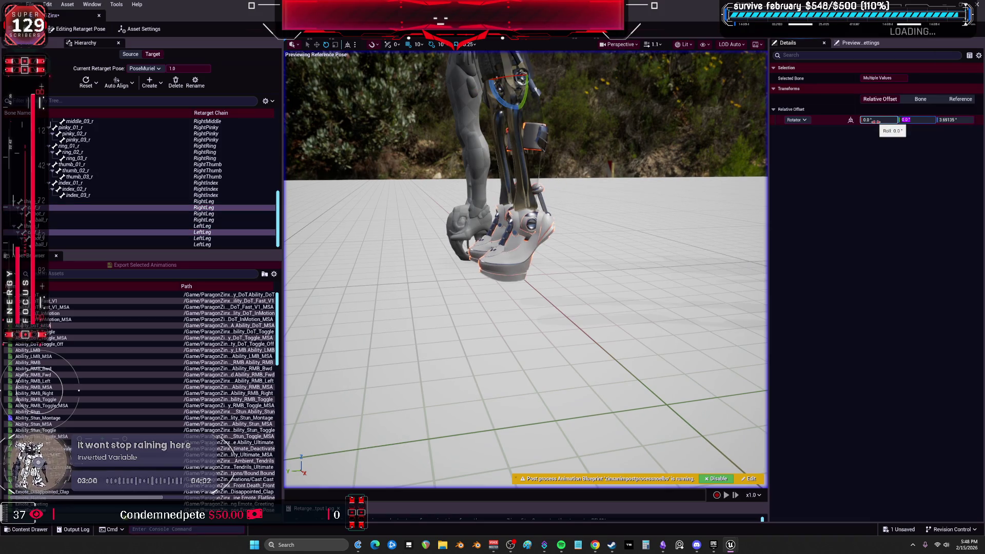
left_click(684, 272)
key("f")
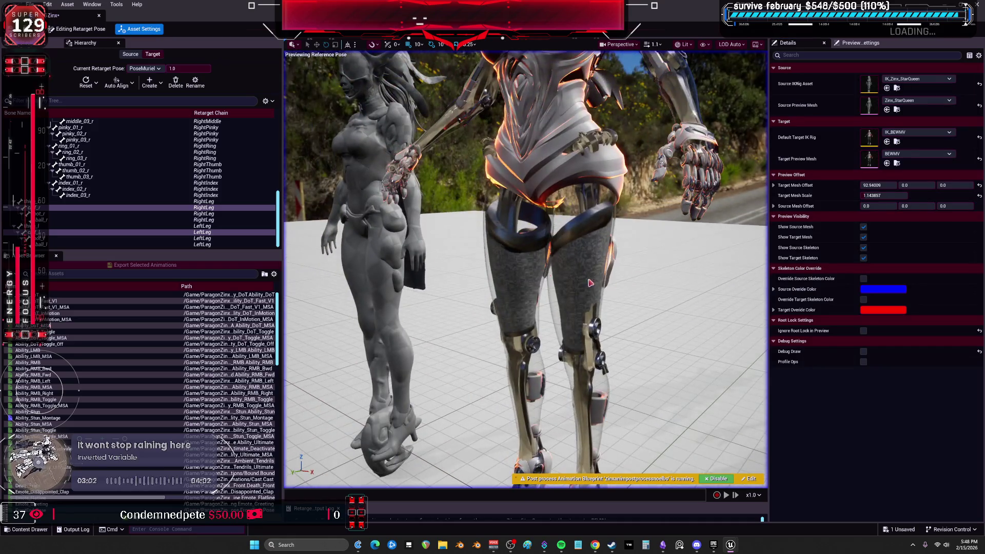
- Auto-align the right-hand finger bones to the source pose
scroll(62, 185, "up", 12)
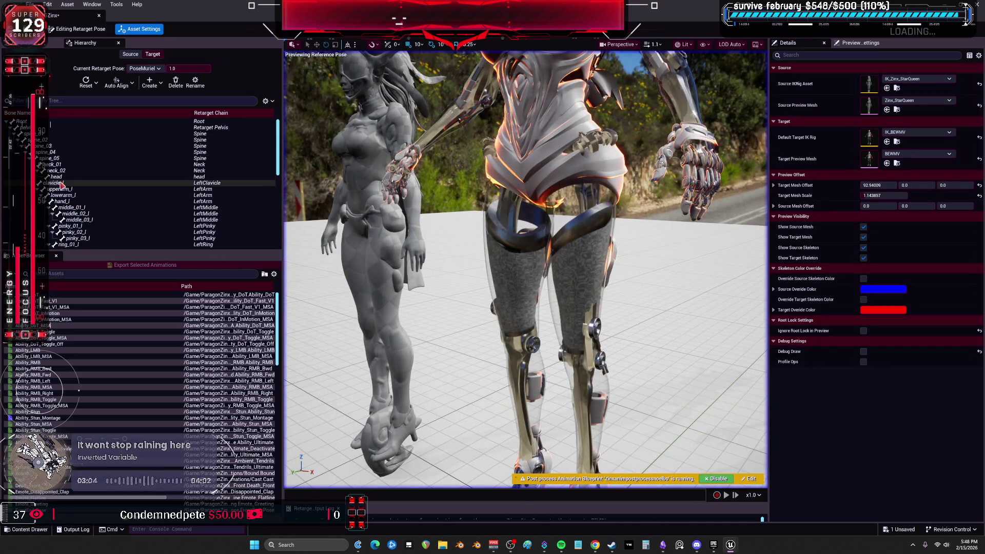
left_click(62, 184)
scroll(65, 205, "down", 8)
scroll(68, 226, "down", 4)
left_click(77, 201, "shift")
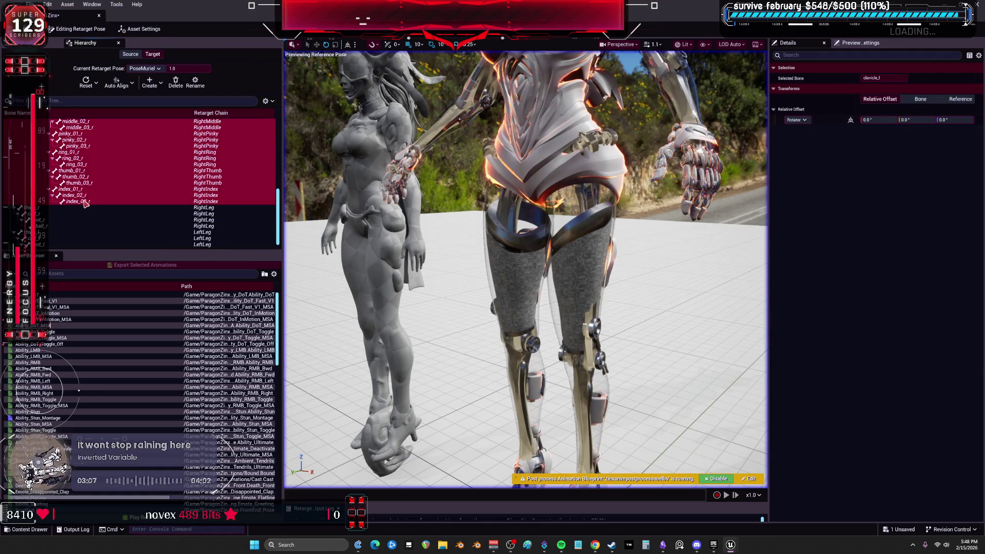
left_click(133, 85)
left_click(125, 114)
key("f")
key("f")
- Set both forearm bones' rotation axes to 0
scroll(95, 176, "up", 5)
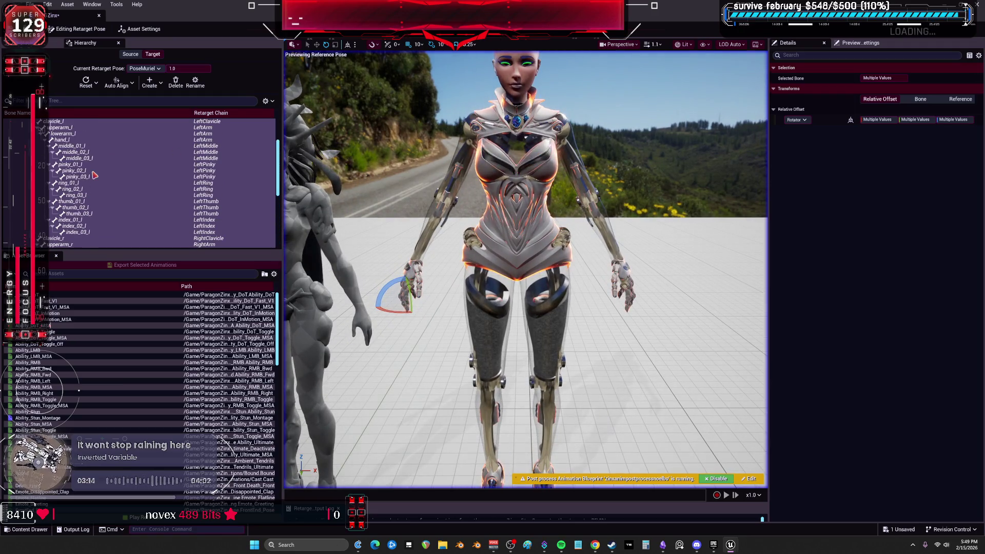
left_click(62, 134)
scroll(80, 190, "down", 2)
scroll(79, 190, "down", 4)
left_click(62, 177, "ctrl")
type("0")
key("Tab")
type("0")
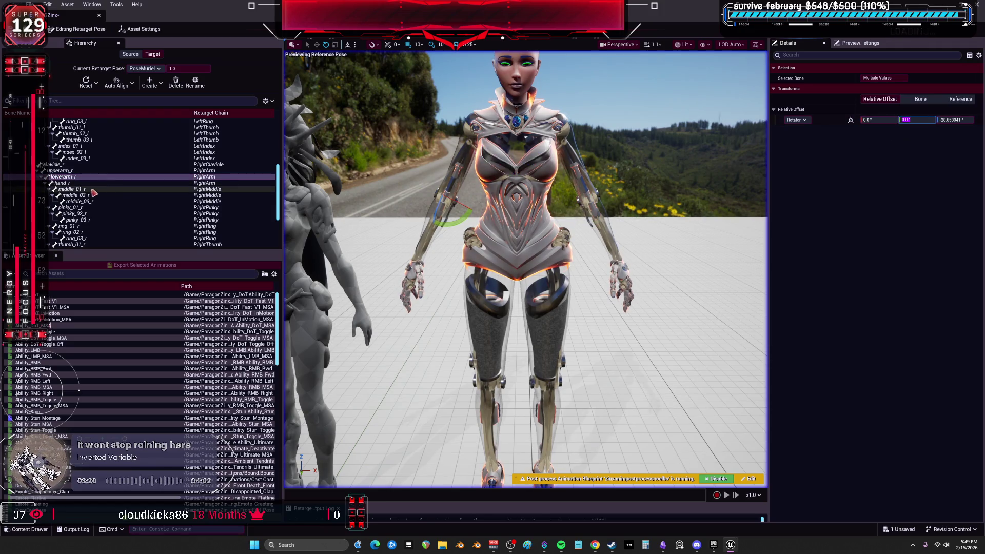
- Auto-align the left-hand finger bones (middle_01_l to index_03_l) and zero their rotation
left_click(94, 190)
scroll(93, 192, "down", 2)
left_click(93, 194, "shift")
scroll(89, 188, "up", 3)
left_click(88, 183, "ctrl")
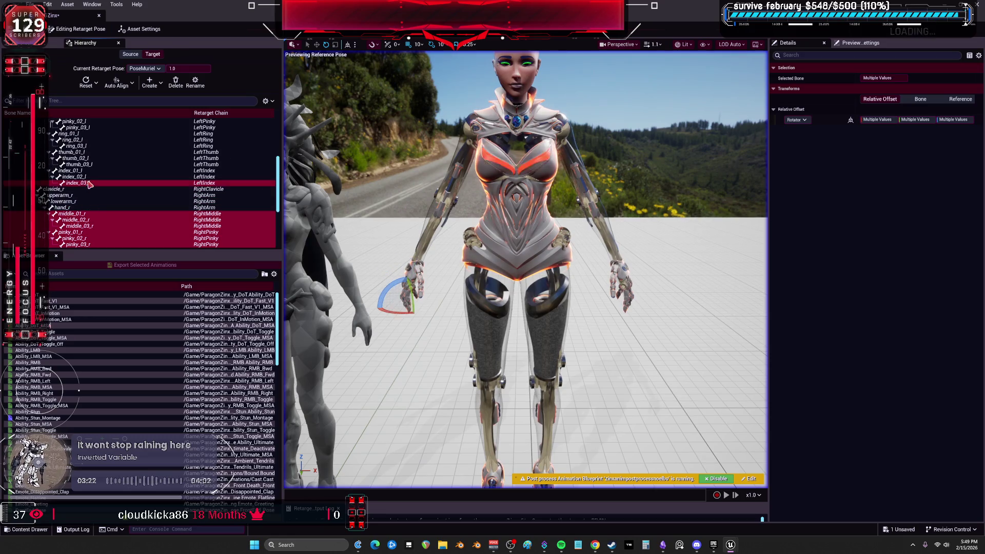
scroll(88, 183, "up", 5)
left_click(75, 159, "shift")
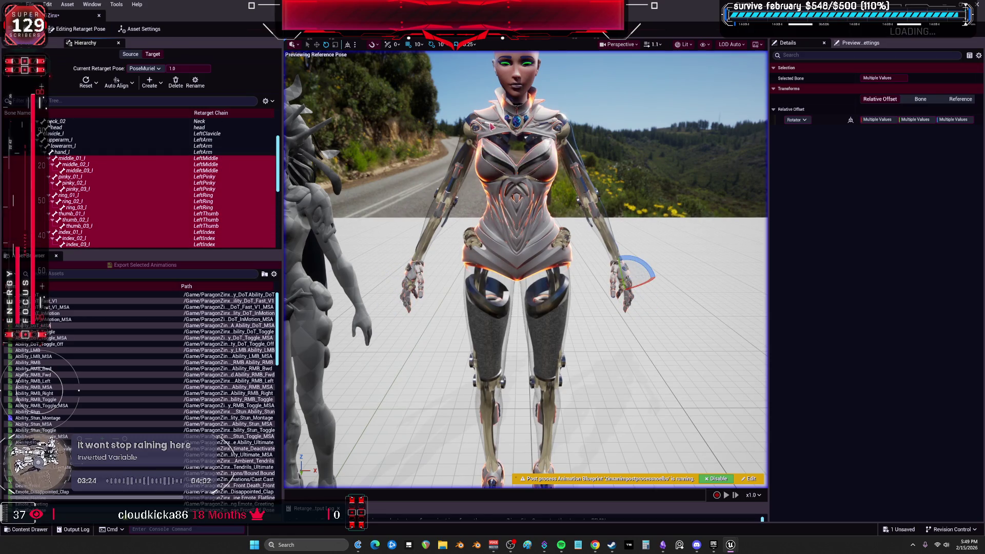
left_click(116, 82)
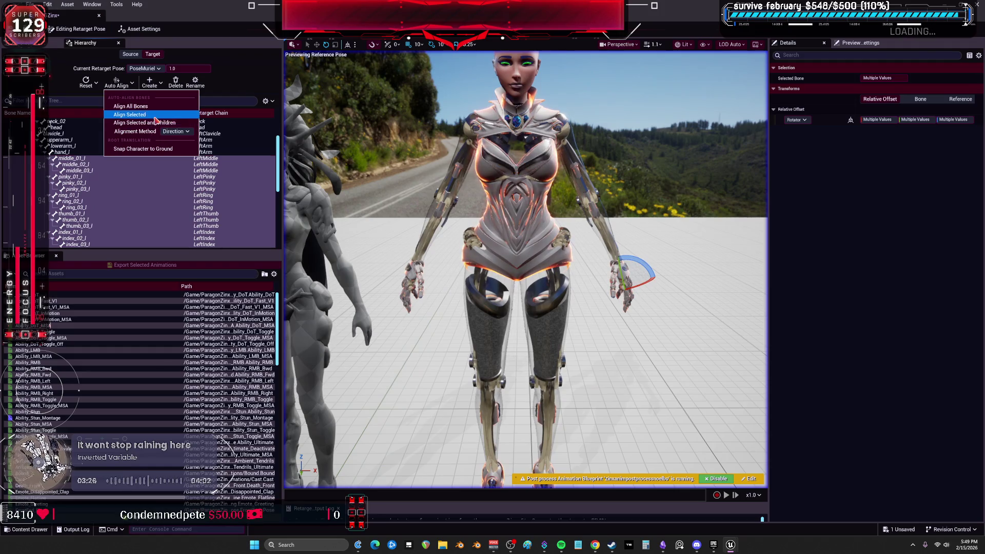
left_click(139, 117)
left_click(872, 119)
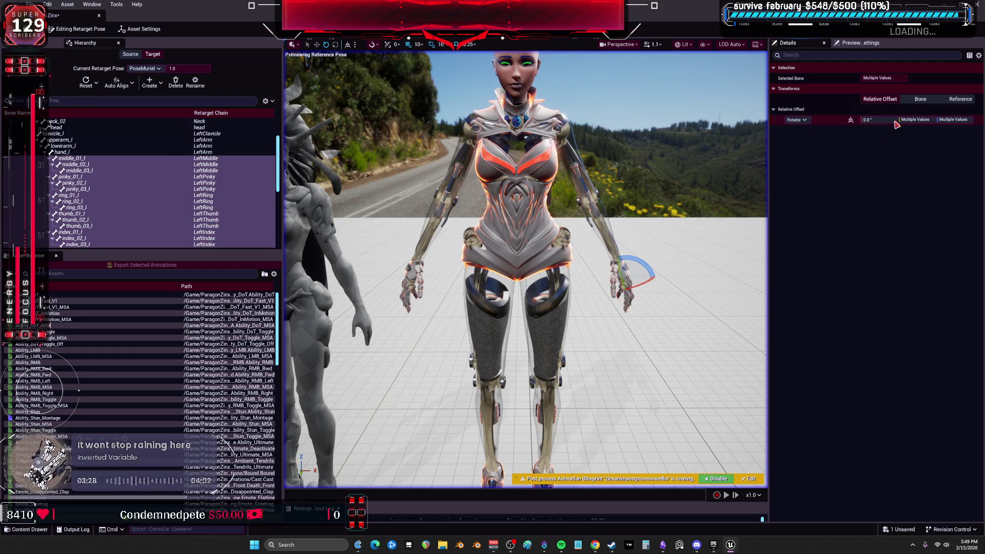
key("Return")
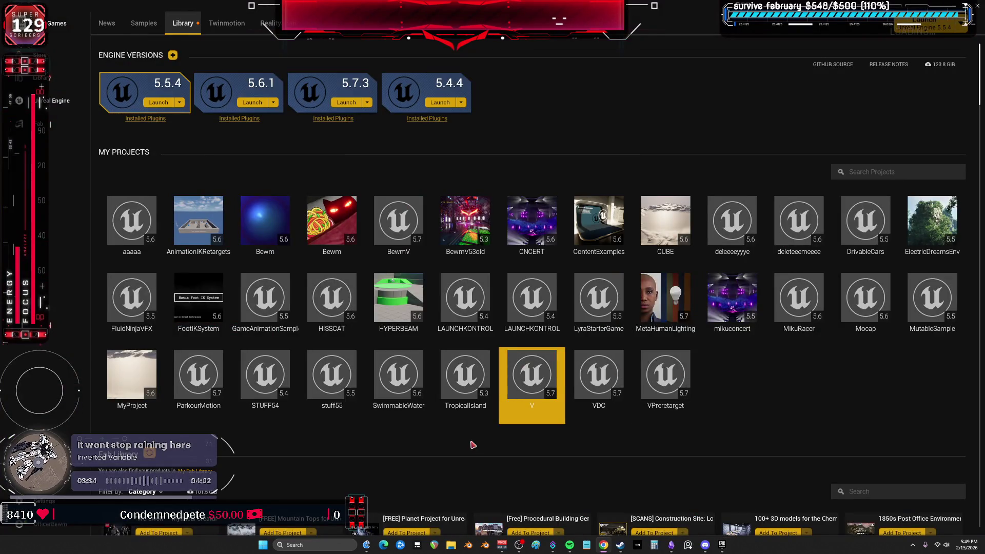
- Launch the V project from the Library's My Projects list
double_click(531, 386)
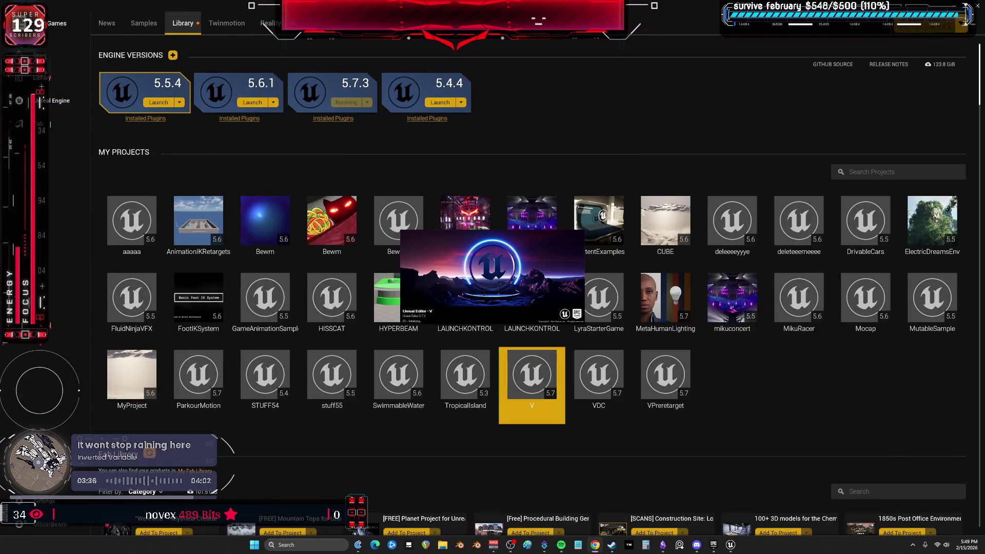
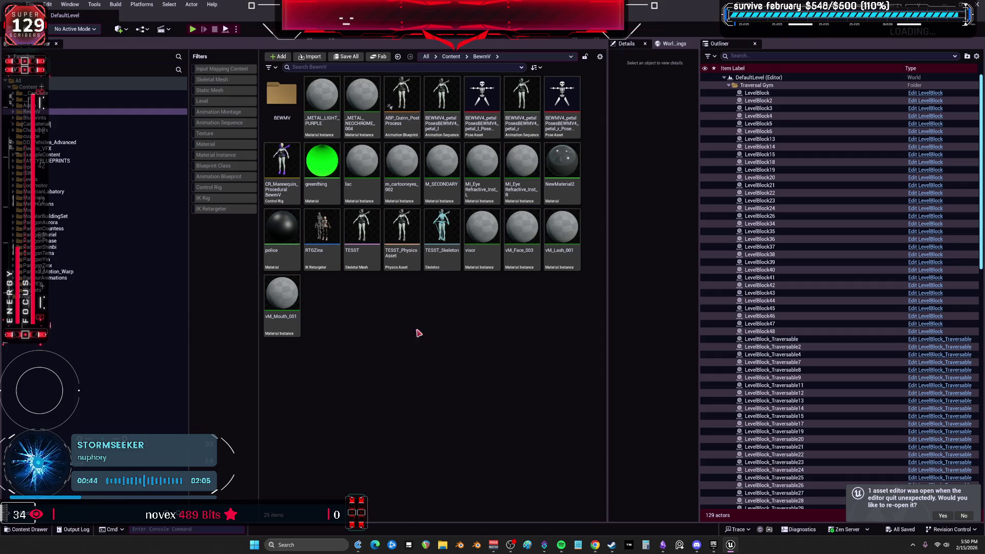
- Open the Zinx_StarQueen mesh's Post Process Anim Blueprint from the IK_Zinx_StarQueen rig's preview mesh
left_click(49, 266)
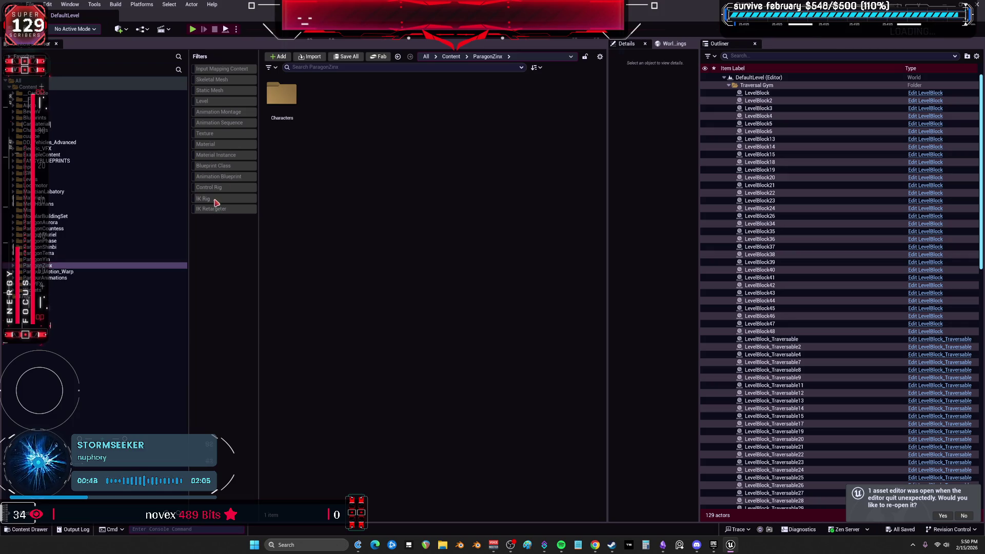
left_click(215, 199)
left_click(282, 102)
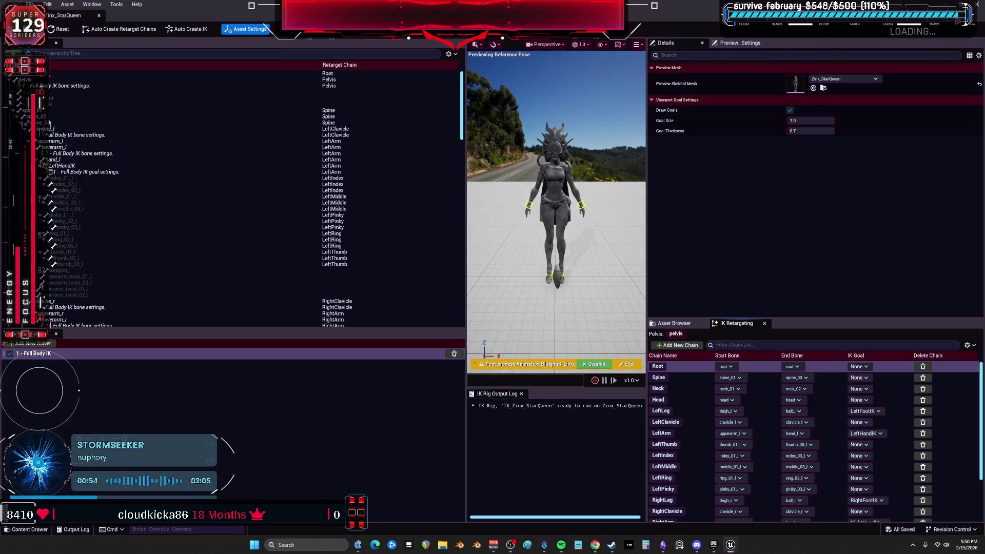
double_click(796, 84)
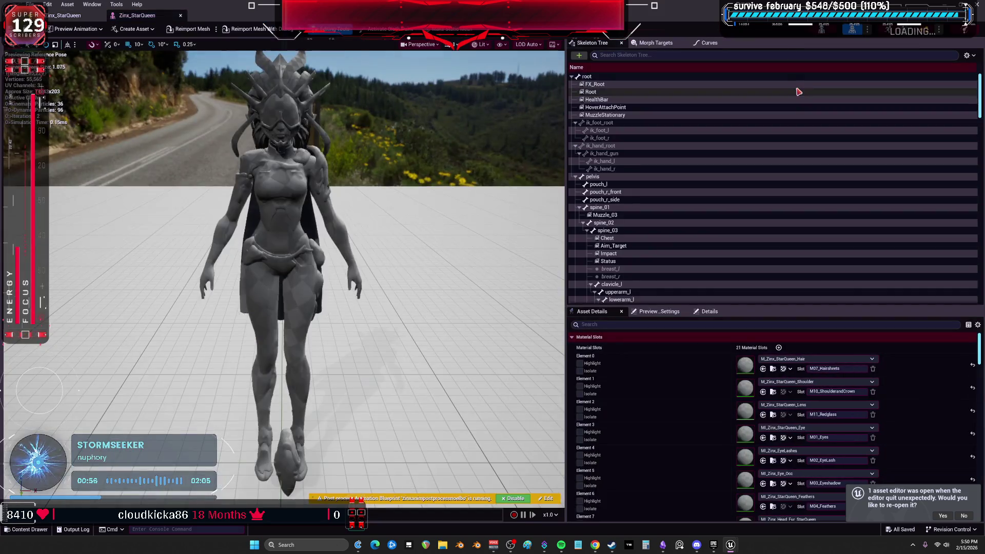
type("pos")
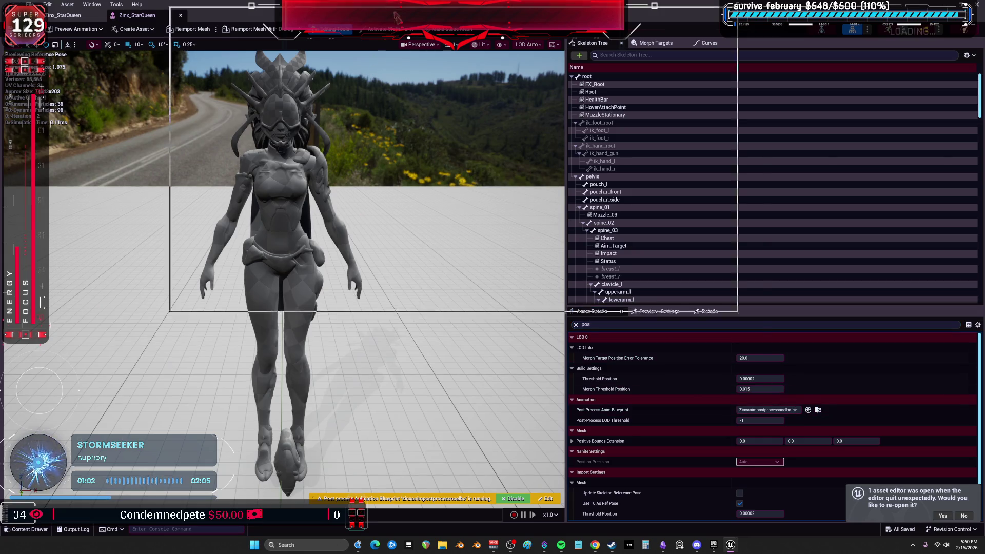
left_click(818, 410)
double_click(401, 112)
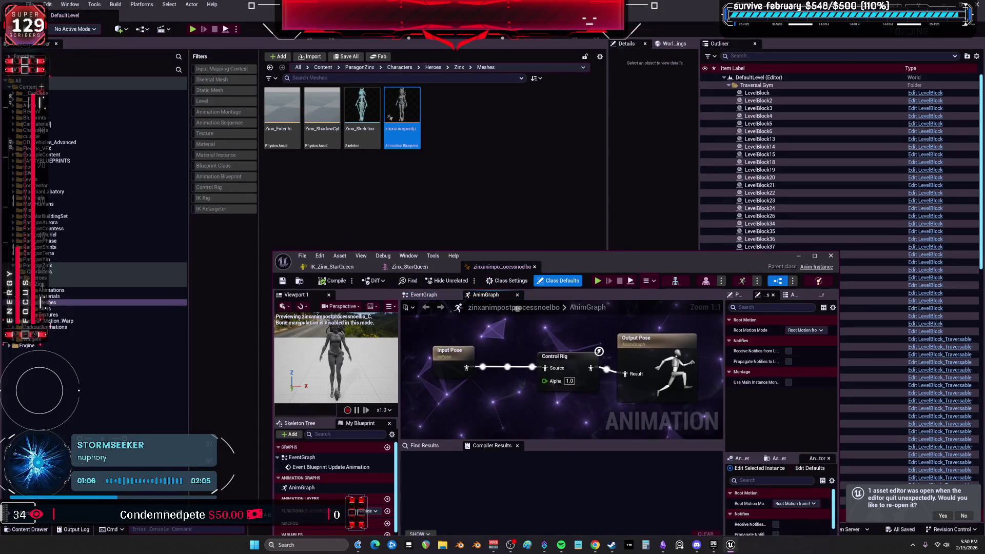
- Open the Control Rig node's class Zinx_StarQueen_CtrlRig, then close the editors and return to ParagonZinx
left_click(569, 375)
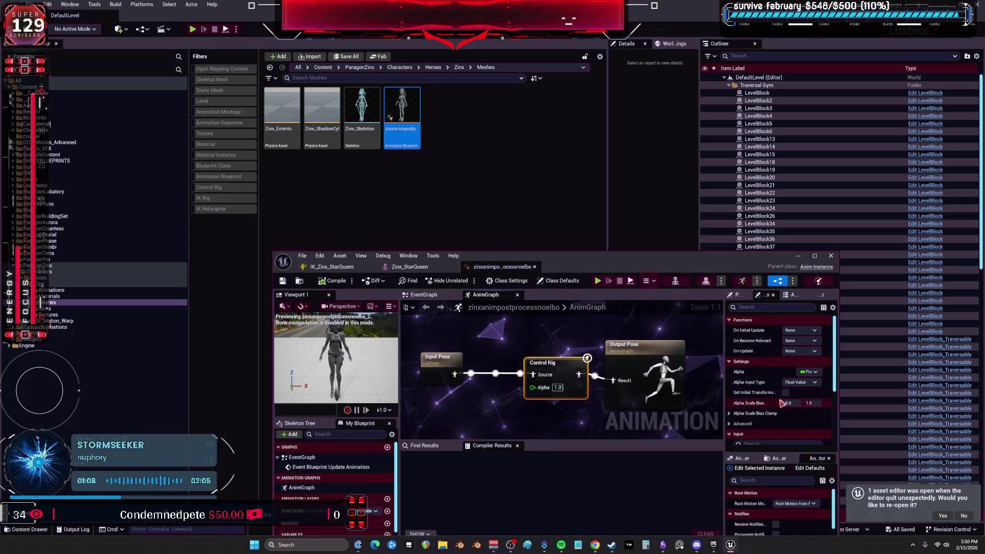
scroll(777, 410, "down", 5)
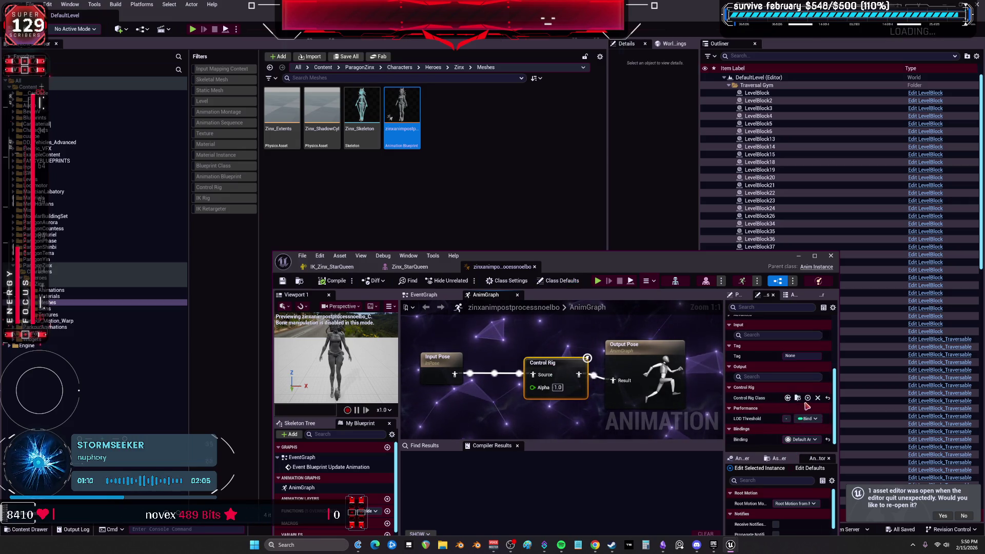
left_click(797, 397)
double_click(371, 122)
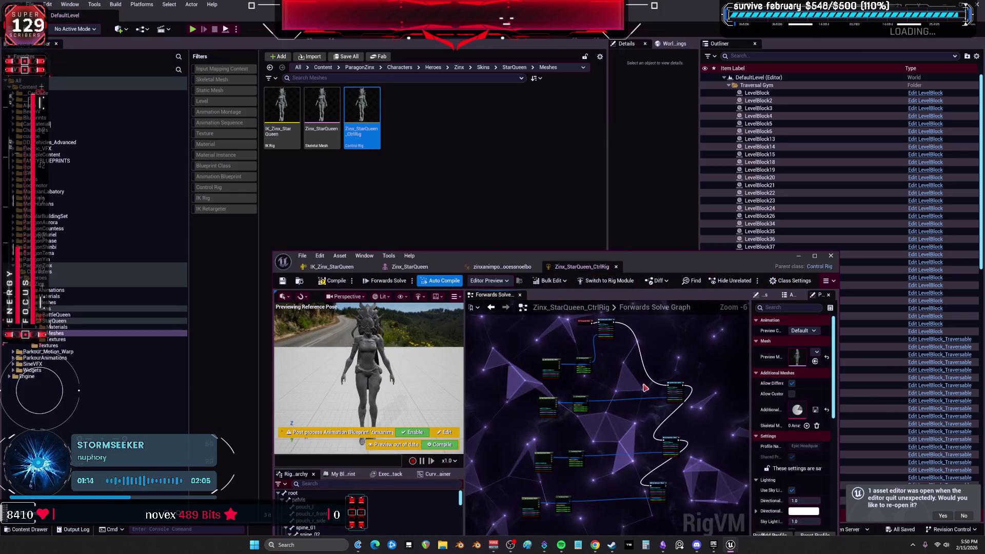
left_click(832, 256)
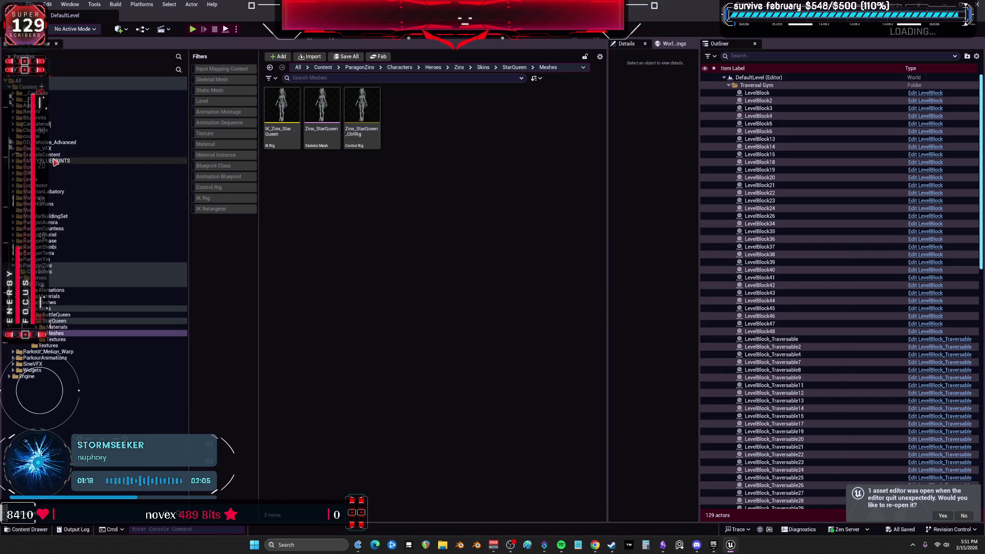
left_click(49, 265)
- Expand Characters > BewmV > BEWMV > Animations and open its ParagonZinx folder
left_click(13, 131)
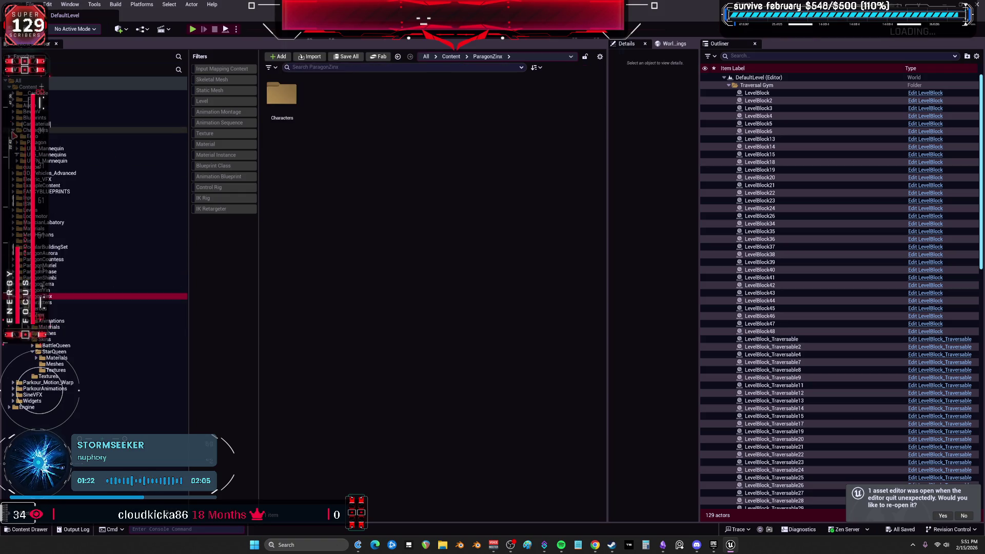
left_click(13, 111)
left_click(17, 118)
left_click(21, 130)
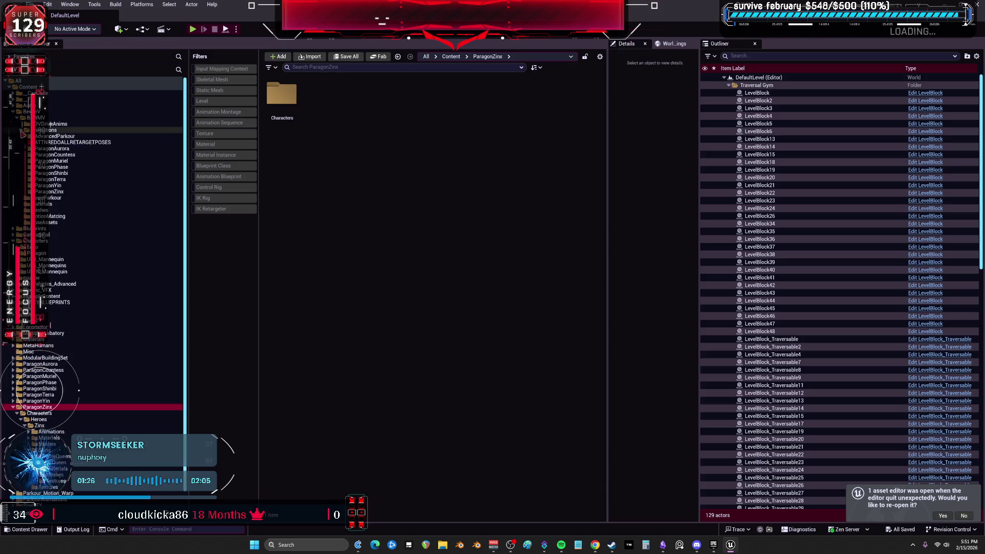
left_click(49, 191)
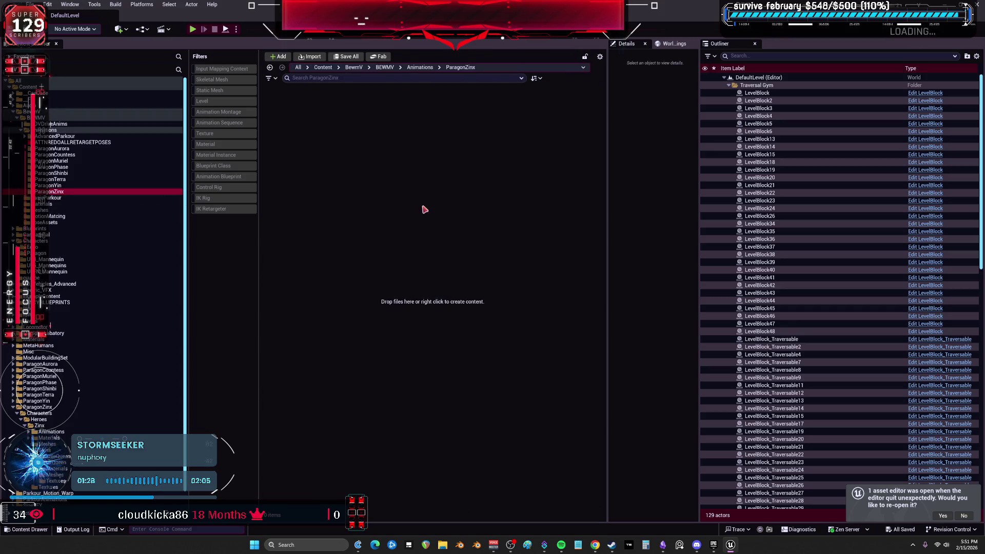
- Create a blank IK Retargeter, delete RTG_NewRetargeter, and open the ParagonMuriel folder
right_click(395, 189)
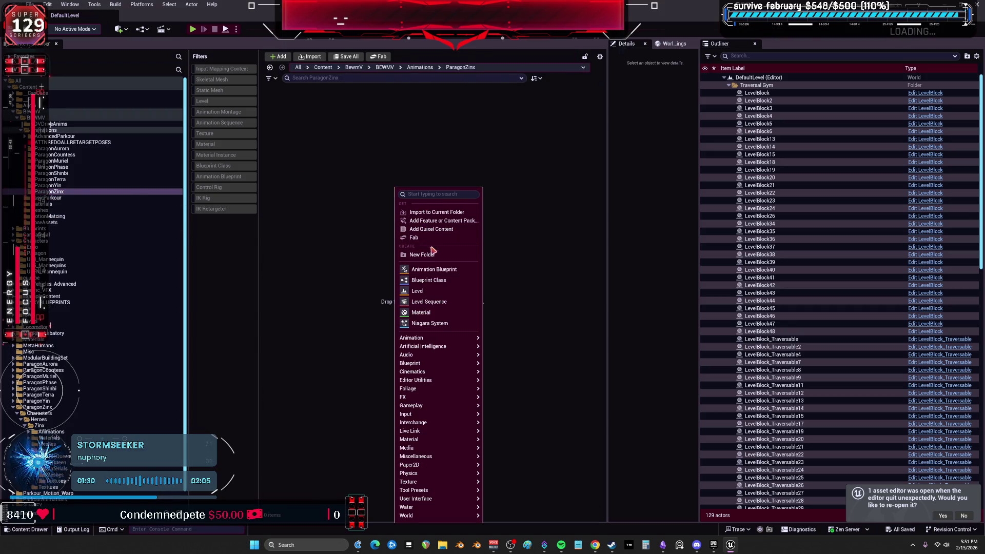
mouse_move(451, 346)
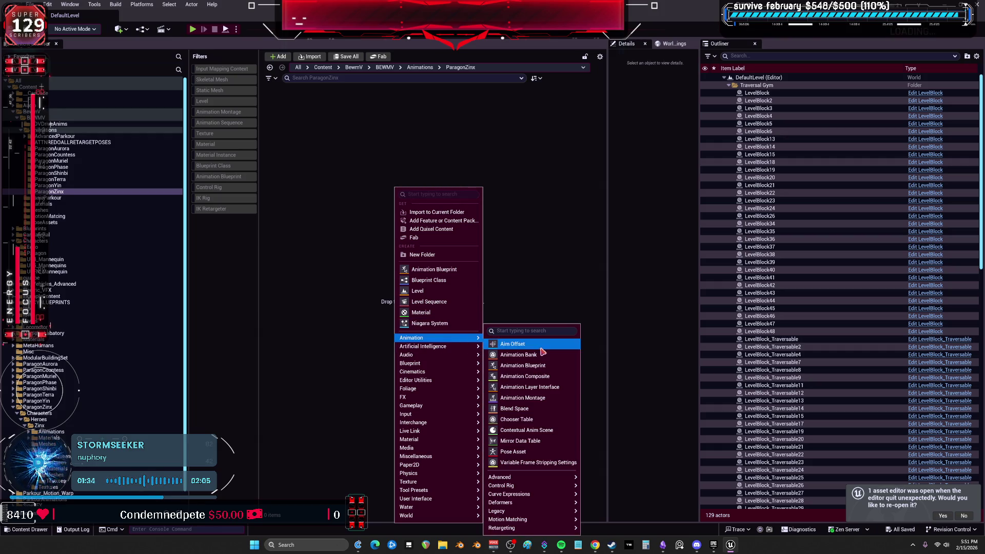
mouse_move(549, 487)
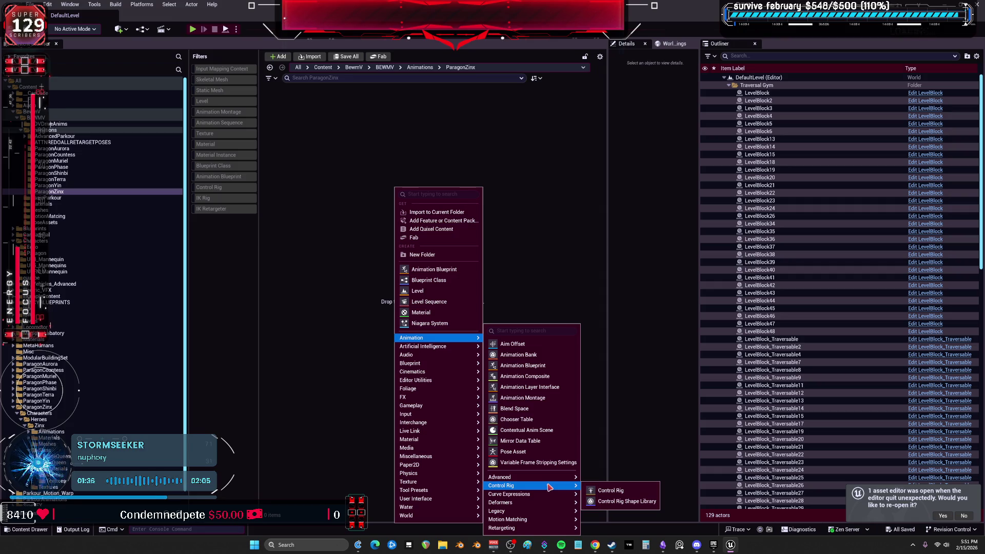
mouse_move(545, 527)
left_click(614, 516)
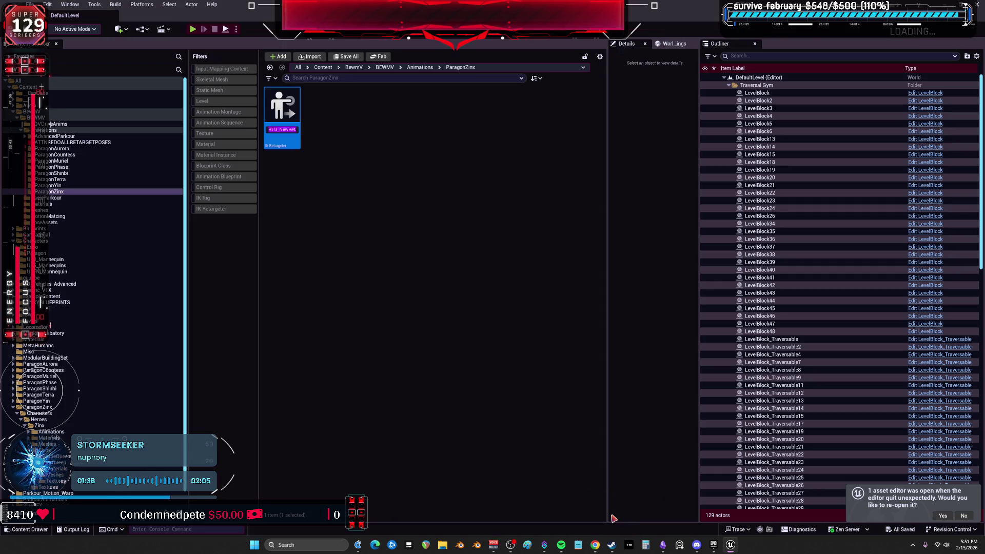
key("Delete")
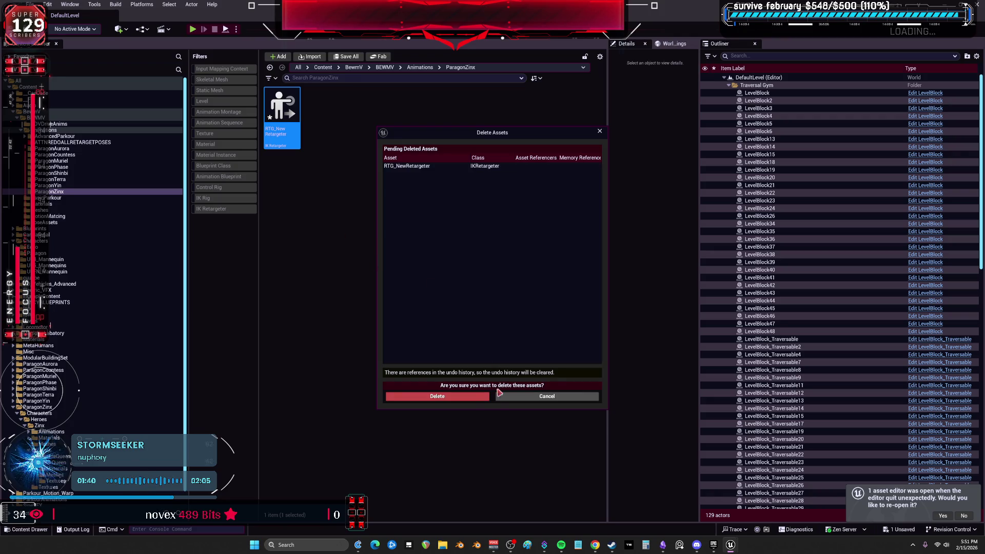
left_click(476, 399)
left_click(51, 161)
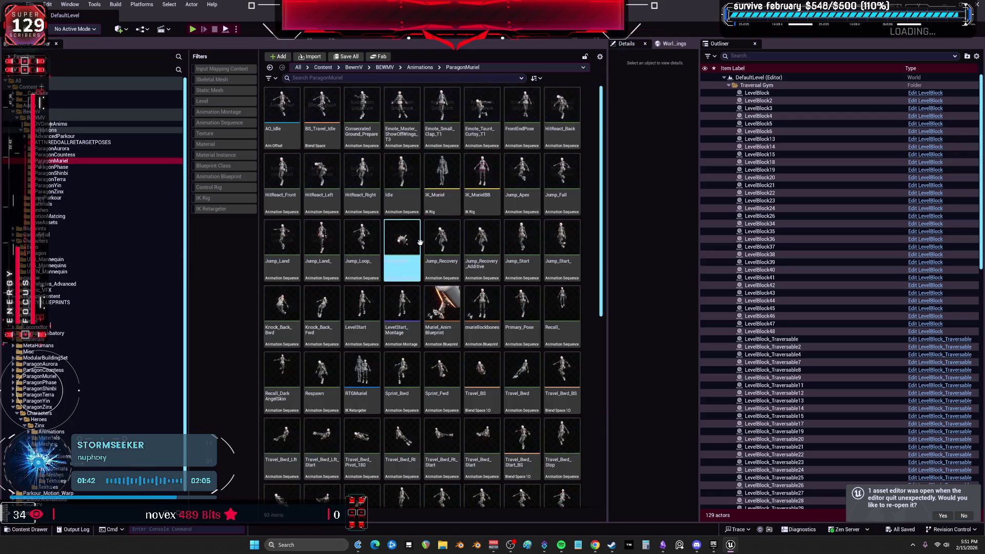
- Paste a copy of RTGMuriel into ParagonZinx, rename it RTGZinx, and maximize its editor
scroll(440, 328, "down", 1)
left_click(362, 344)
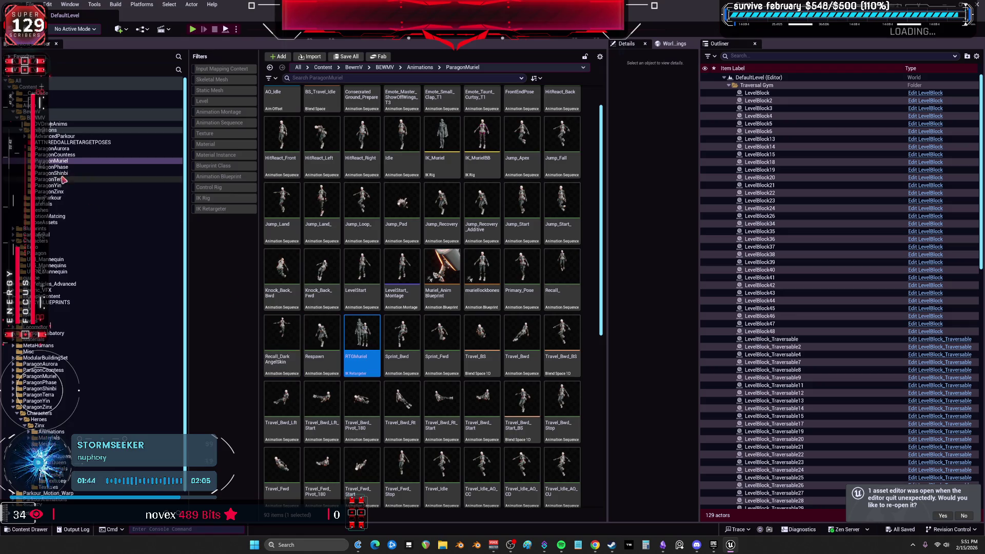
left_click(66, 194)
key("ctrl+v")
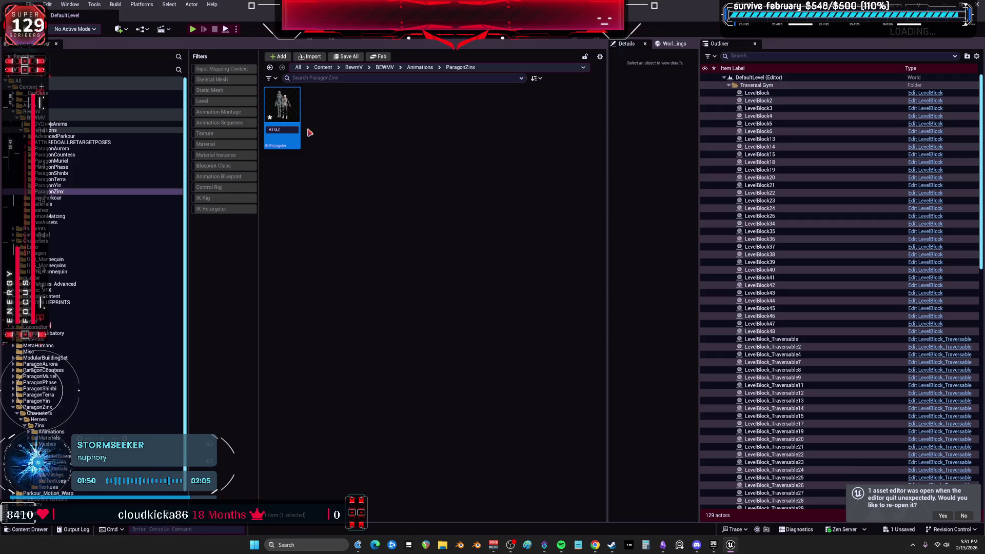
type("inx")
key("Return")
key("Return")
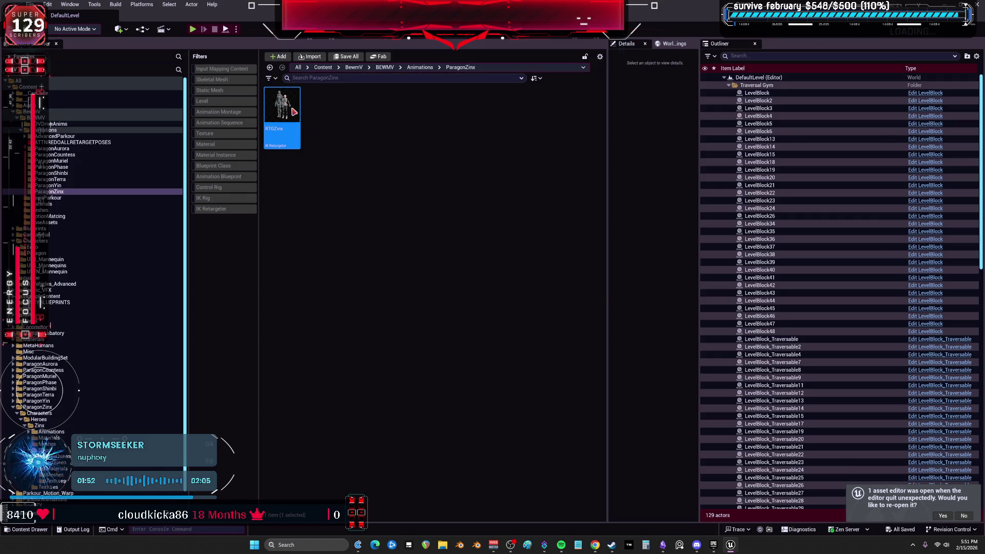
double_click(602, 255)
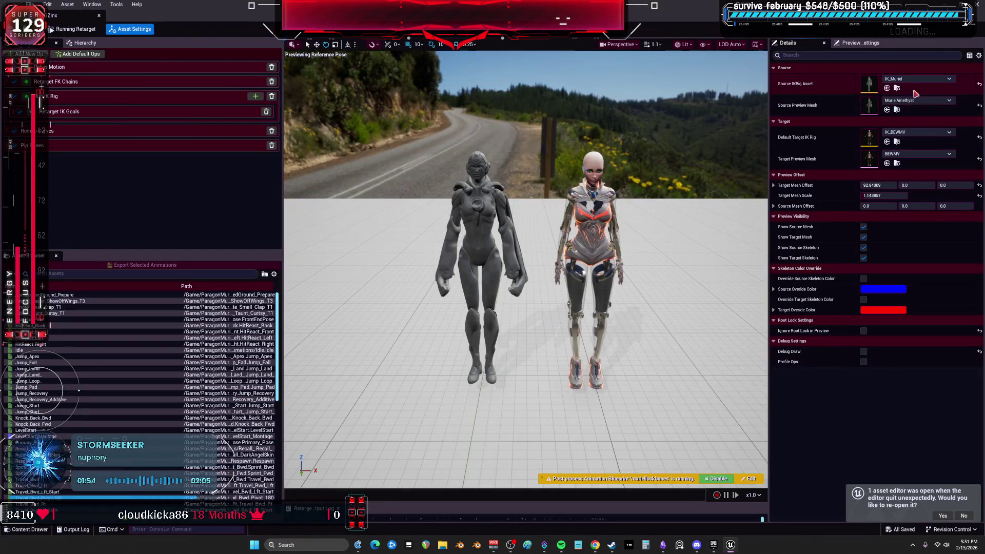
- Set the retargeter's source IK rig to IK_Zinx_StarQueen for all ops
left_click(922, 78)
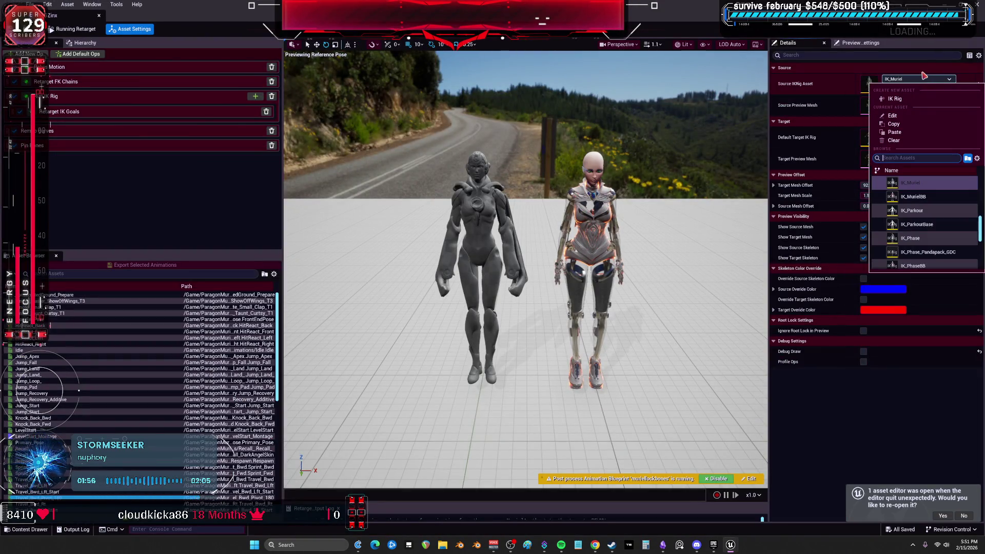
left_click(936, 183)
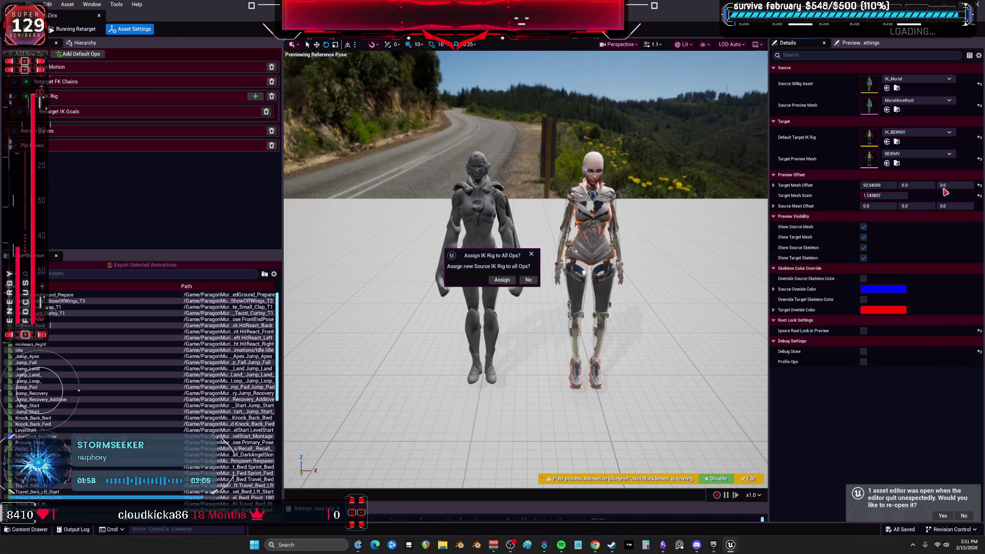
left_click(501, 279)
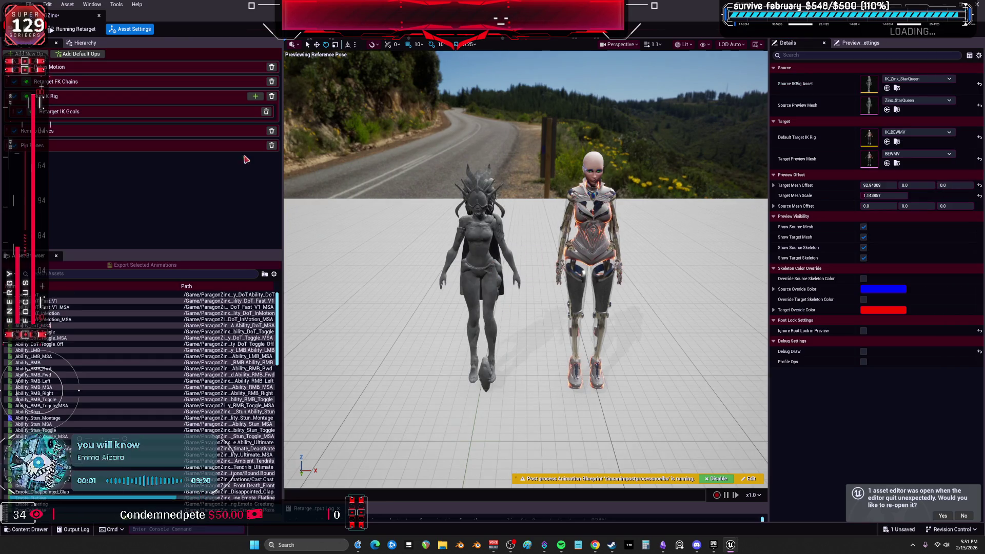
- Reset the current retarget pose and create a new retarget pose named zinx
left_click(84, 44)
left_click(88, 82)
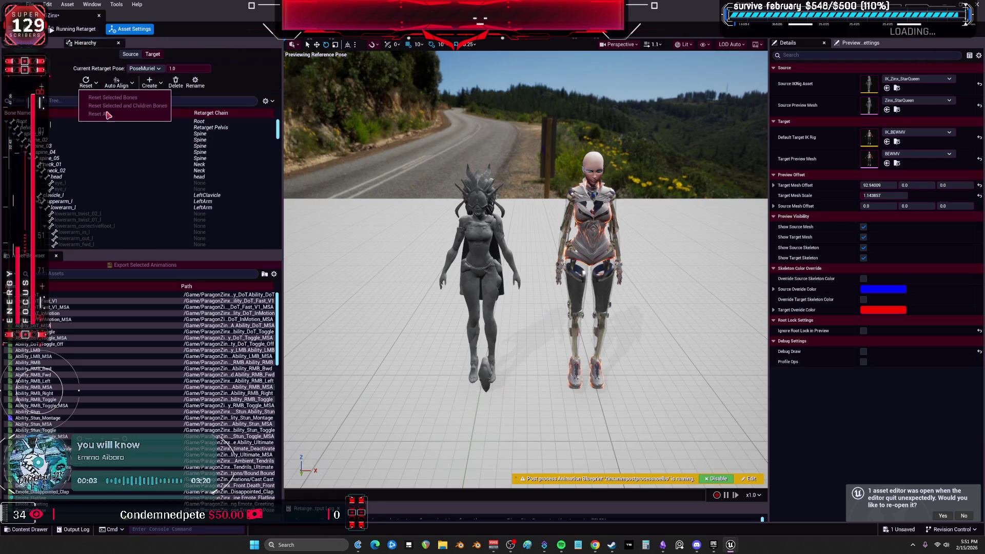
left_click(99, 114)
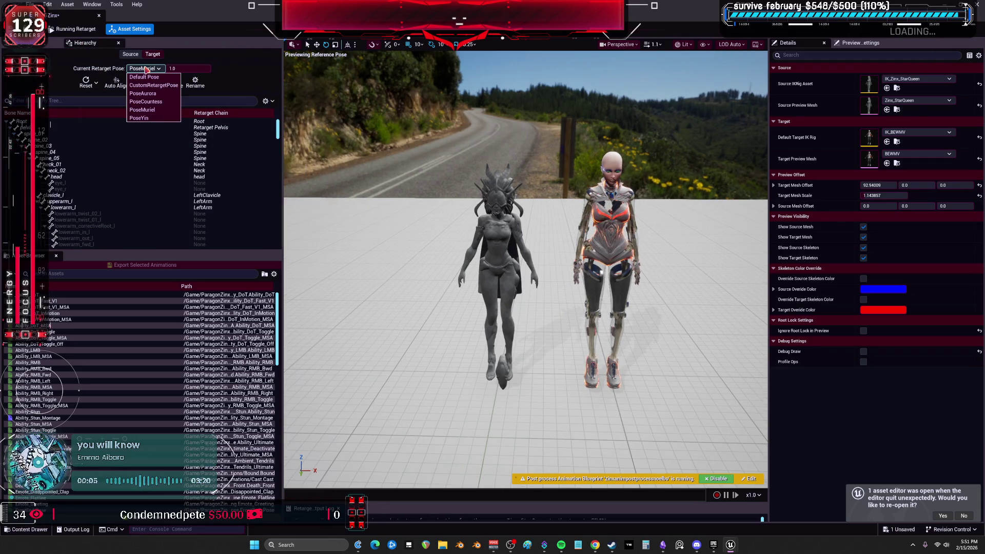
left_click(118, 77)
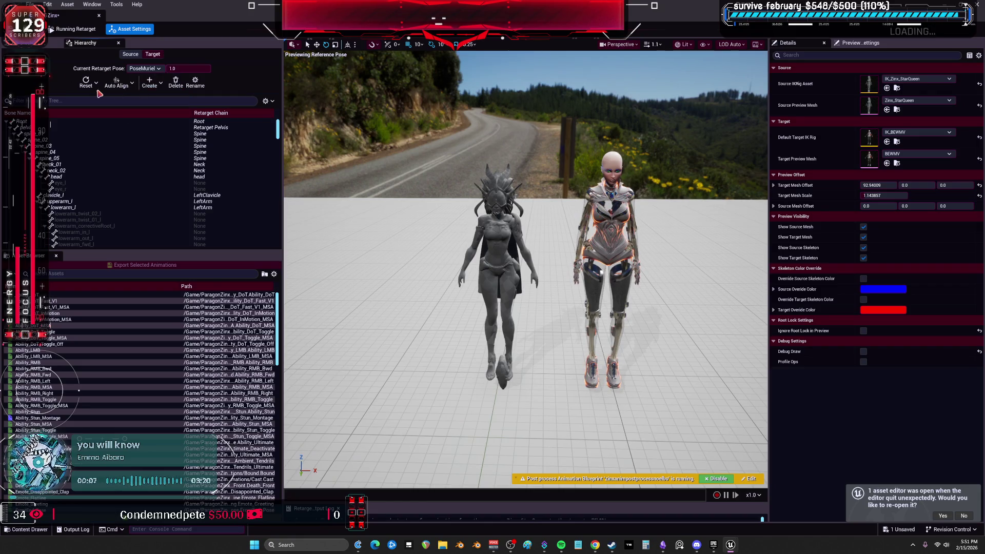
left_click(154, 84)
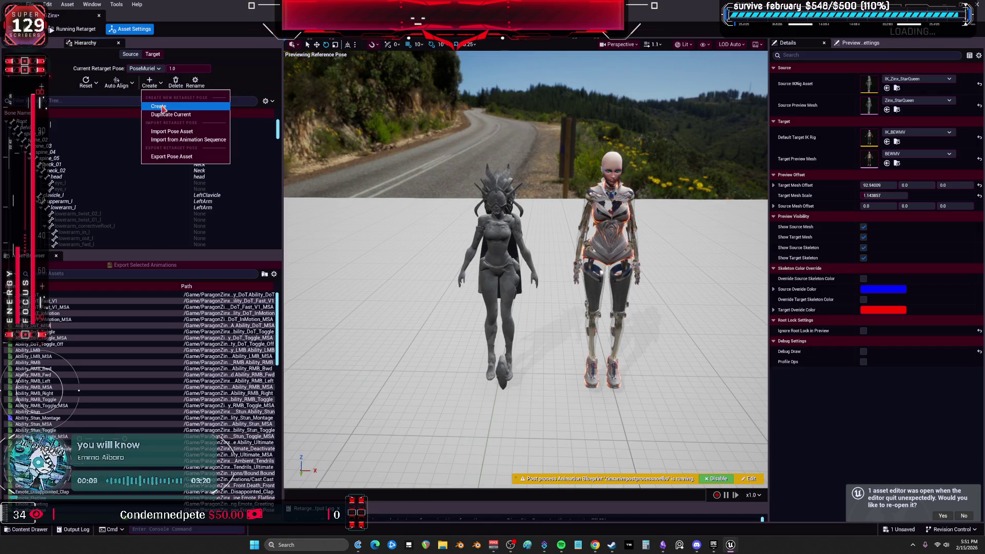
left_click(172, 108)
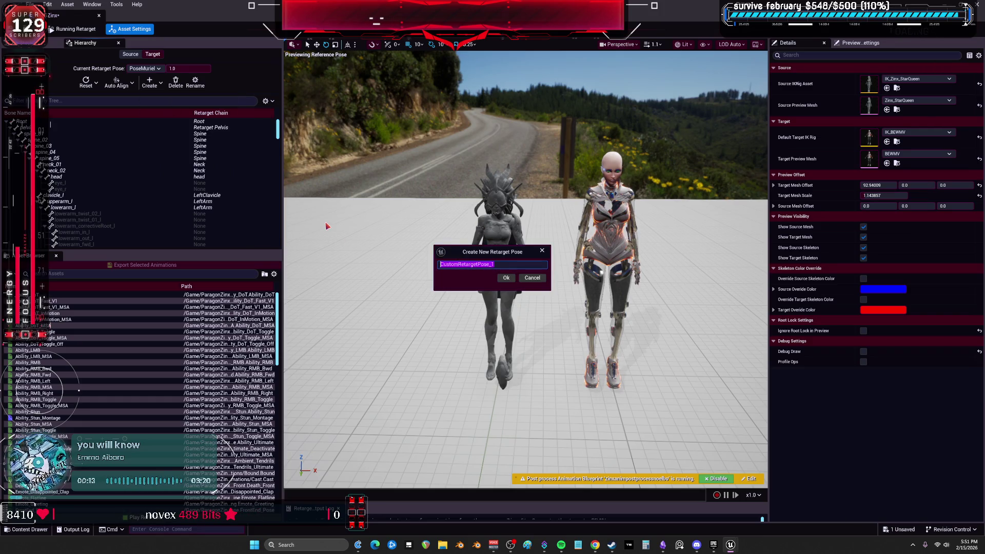
left_click(506, 278)
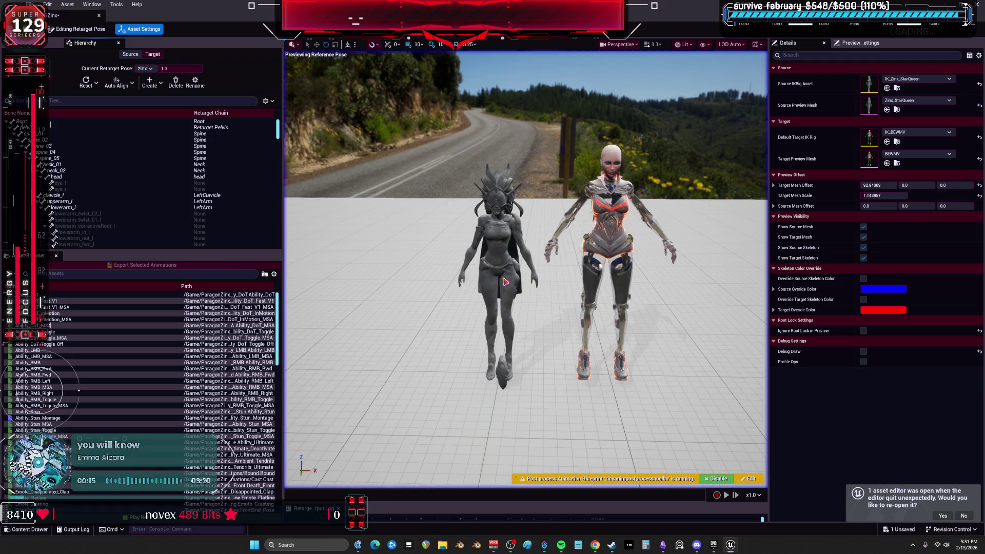
- Auto-align the target's pelvis bone to the source
left_click(117, 84)
left_click(94, 87)
left_click(95, 87)
left_click(103, 110)
left_click(103, 127)
left_click(129, 88)
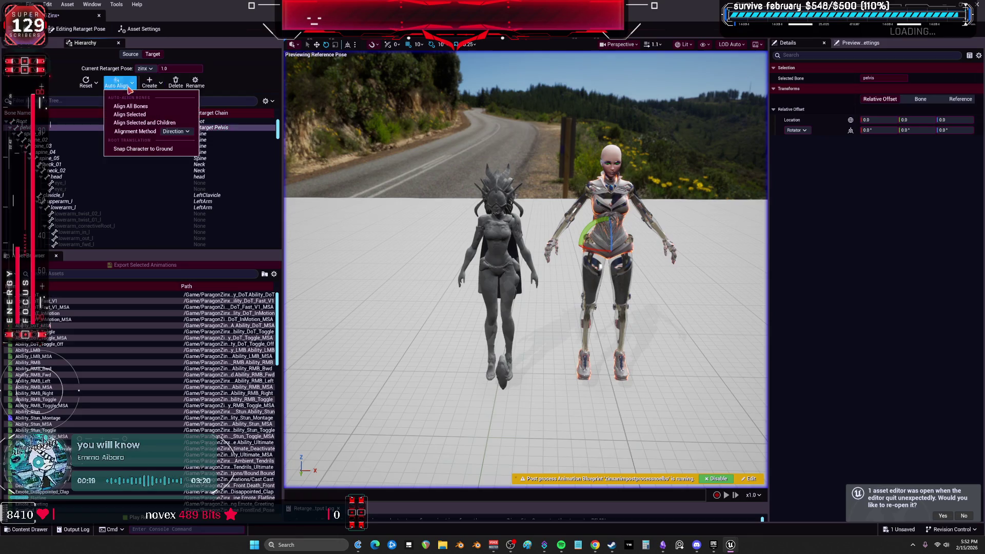
left_click(145, 114)
- Hide non-retargeted bones and auto-align all the leg bones to the source
scroll(159, 175, "down", 10)
scroll(160, 182, "down", 5)
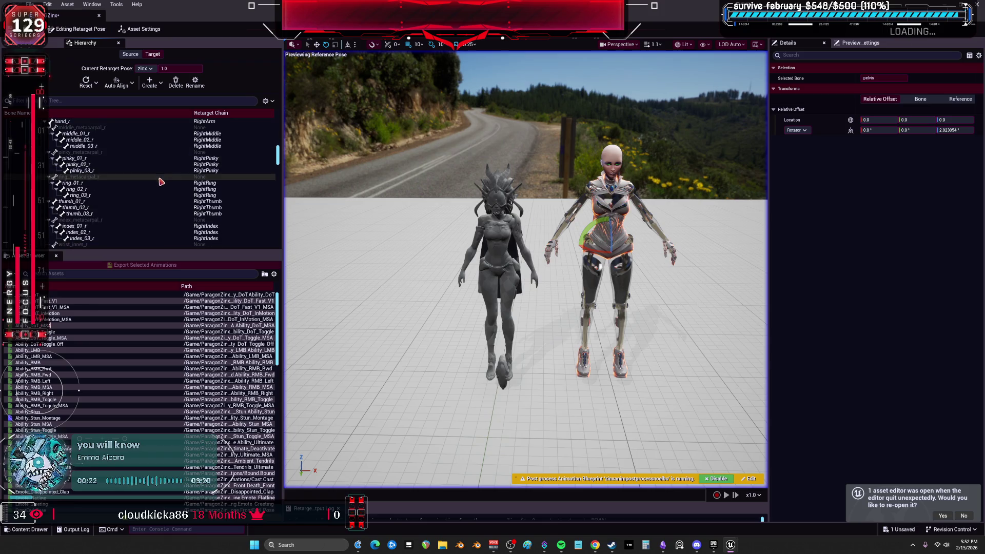
left_click(268, 101)
left_click(267, 101)
left_click(286, 133)
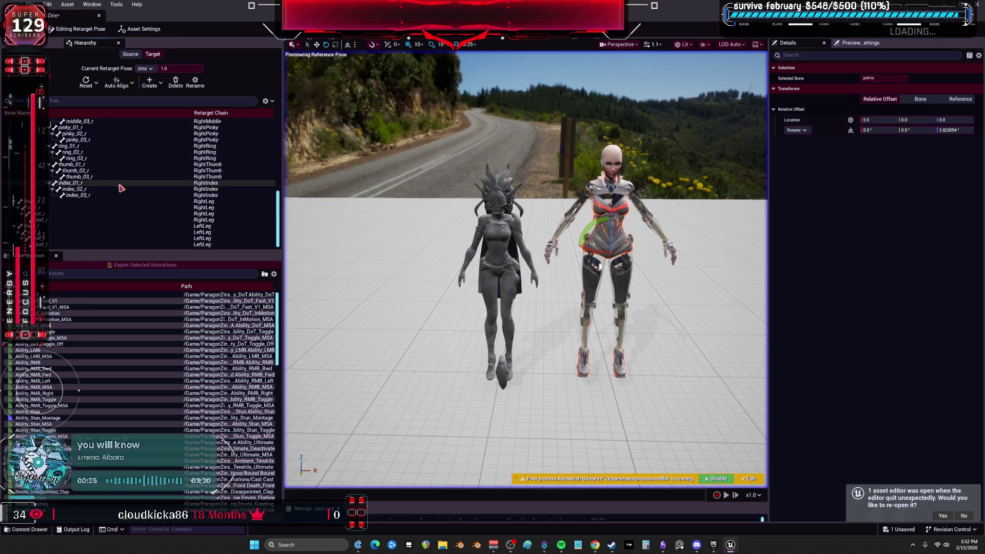
left_click(52, 232)
left_click(51, 245, "shift")
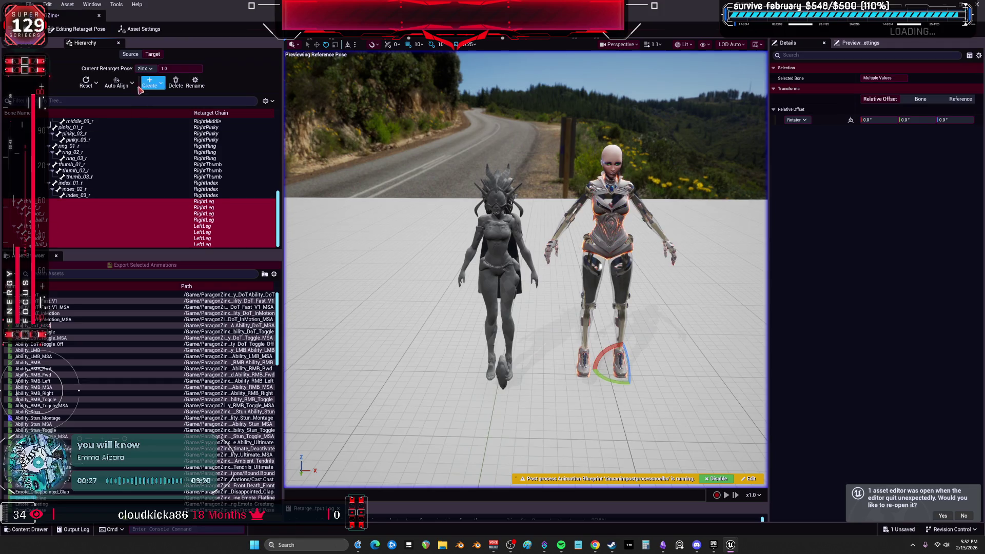
left_click(118, 83)
left_click(153, 122)
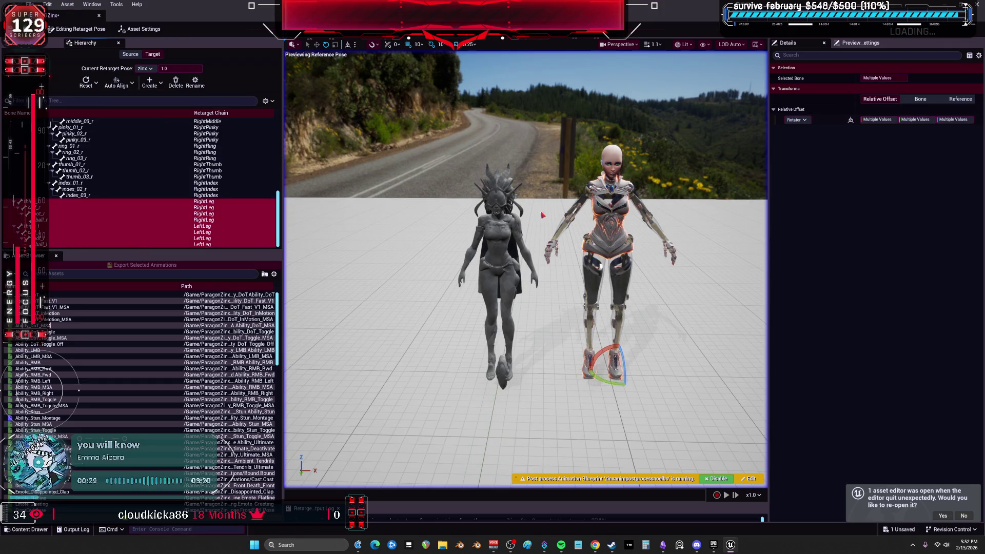
key("f")
- Adjust the rotation offset of both calf bones
scroll(526, 269, "down", 10)
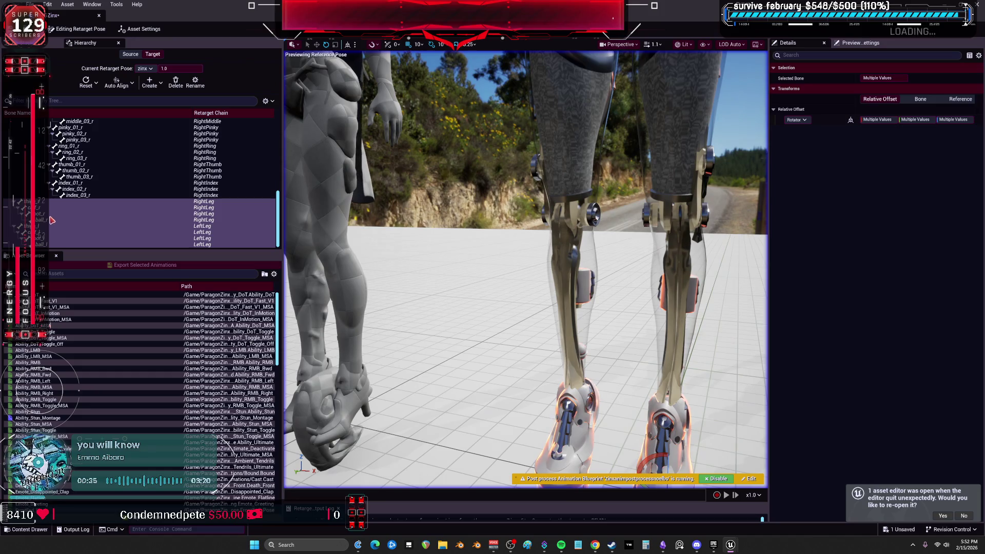
left_click(204, 207)
left_click(203, 232, "ctrl")
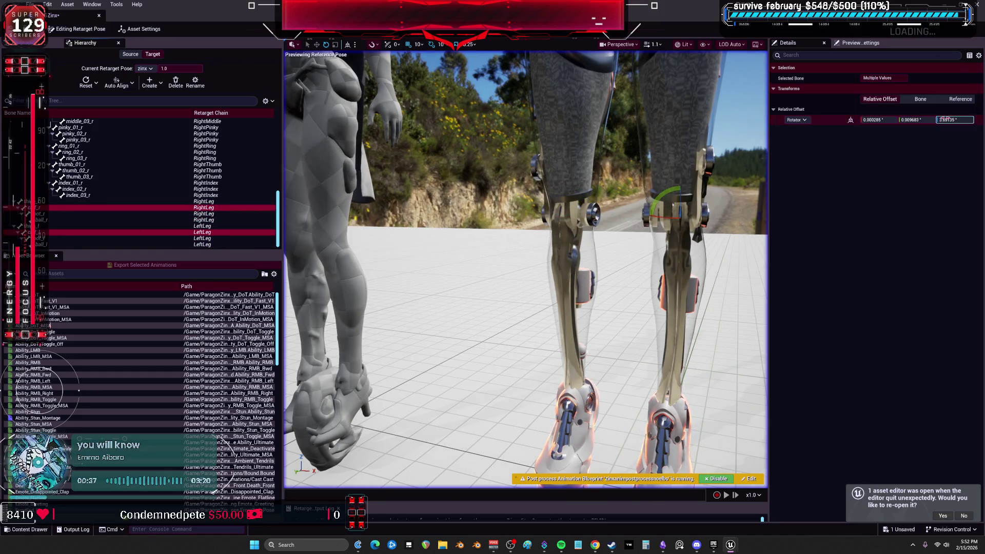
left_click(869, 120)
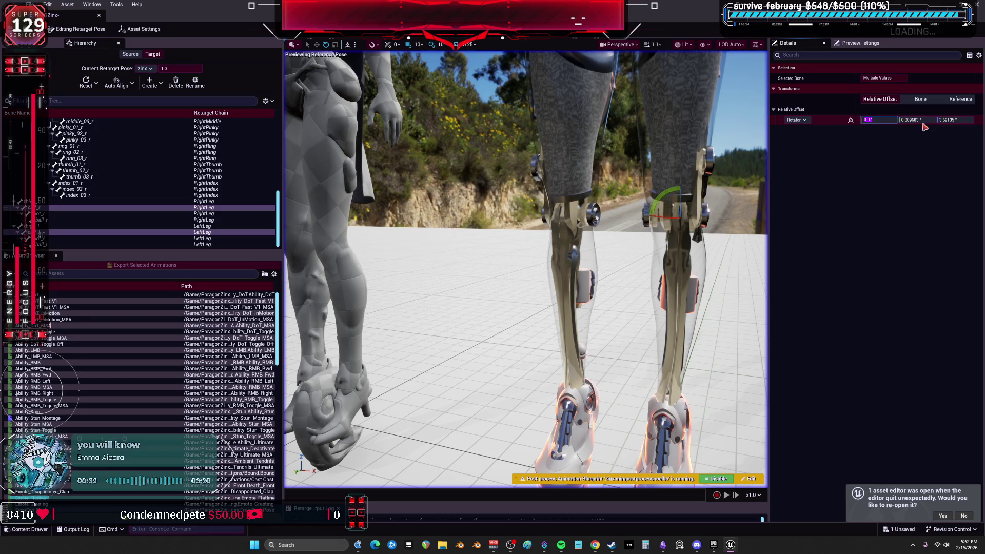
left_click(726, 239)
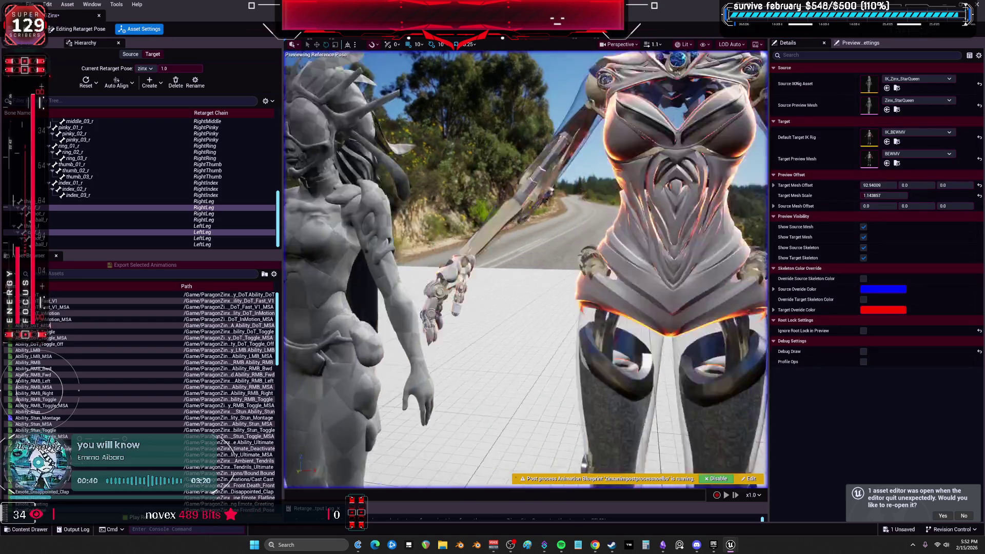
- Auto-align the right arm bones from clavicle to hand to the source
scroll(94, 177, "up", 5)
scroll(94, 177, "up", 7)
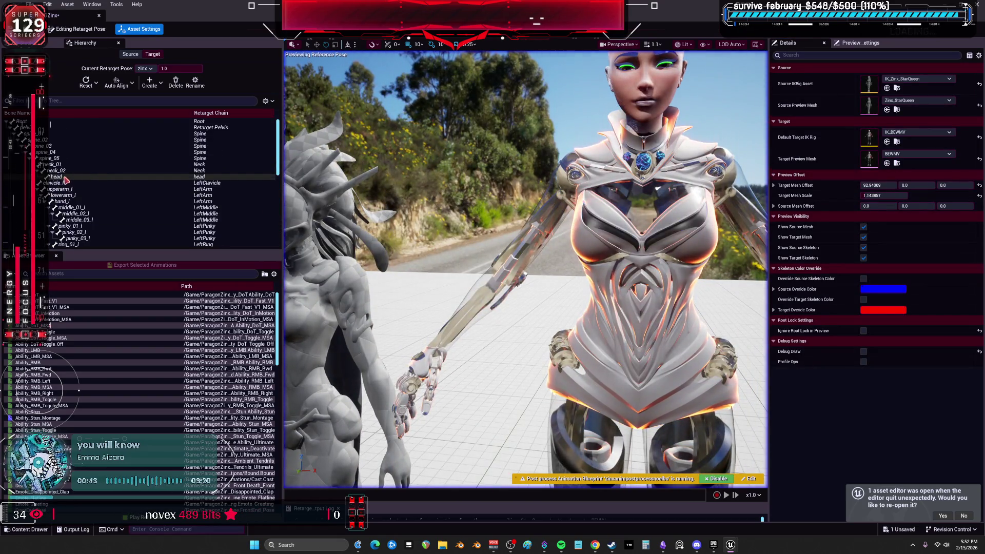
left_click(63, 189)
left_click(62, 183)
scroll(95, 193, "down", 3)
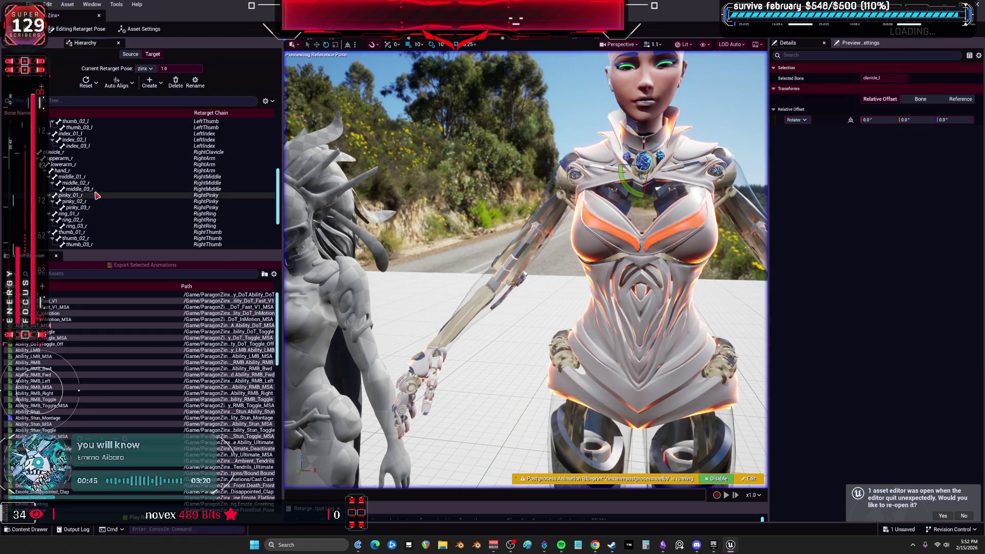
scroll(95, 193, "down", 5)
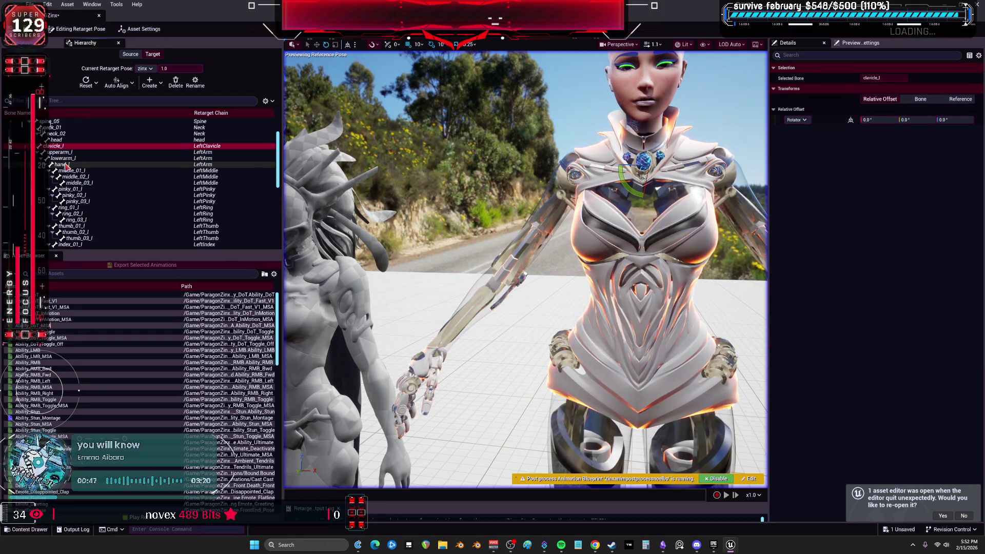
left_click(85, 193, "shift")
scroll(85, 195, "down", 3)
left_click(56, 164)
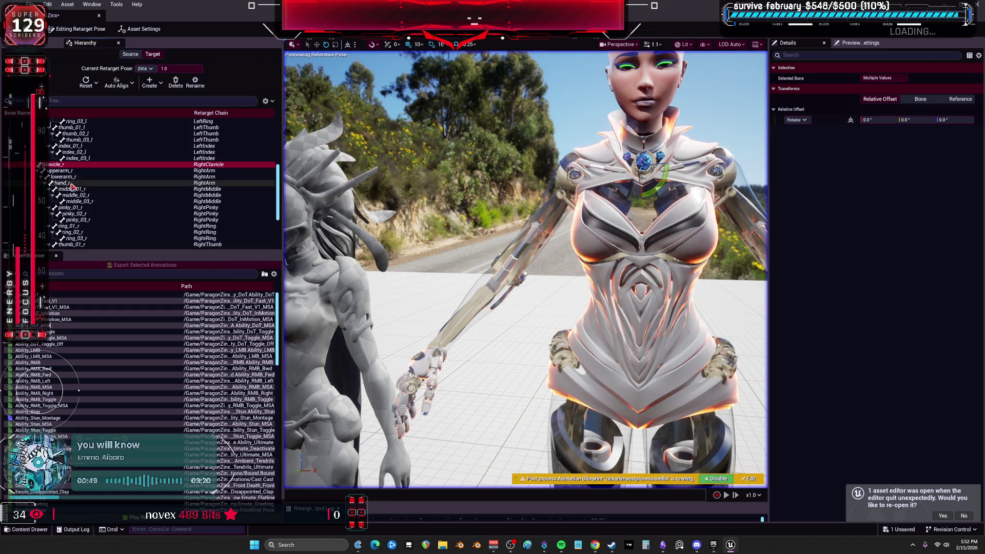
left_click(62, 182, "shift")
left_click(117, 82)
left_click(148, 114)
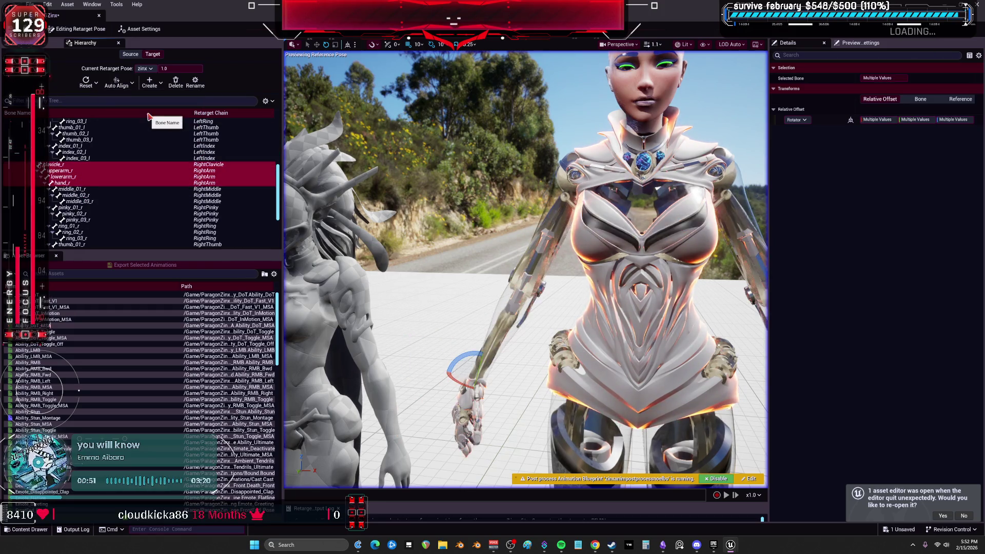
- Set the lowerarm_l bone's rotator pitch to 0.0
left_click(74, 178)
scroll(74, 185, "up", 8)
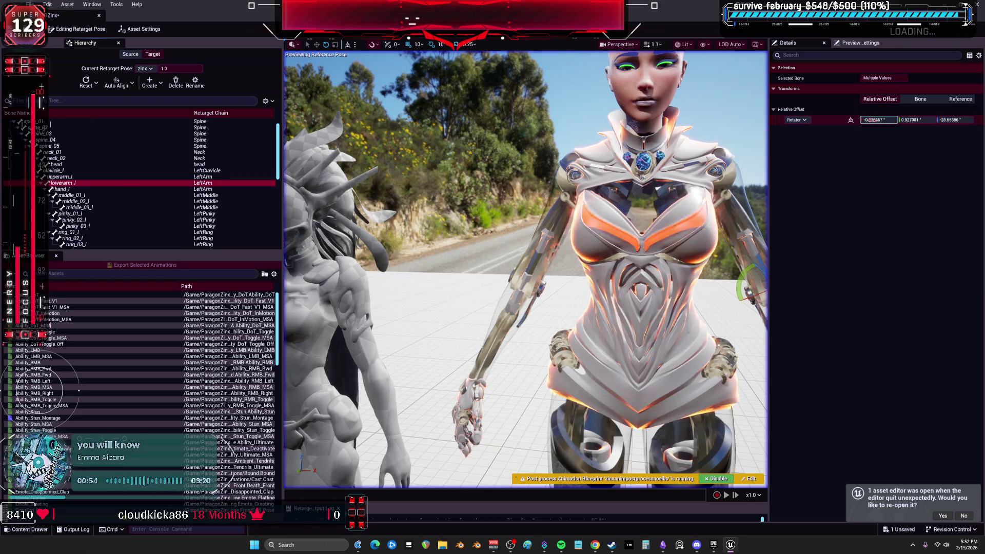
left_click(872, 120)
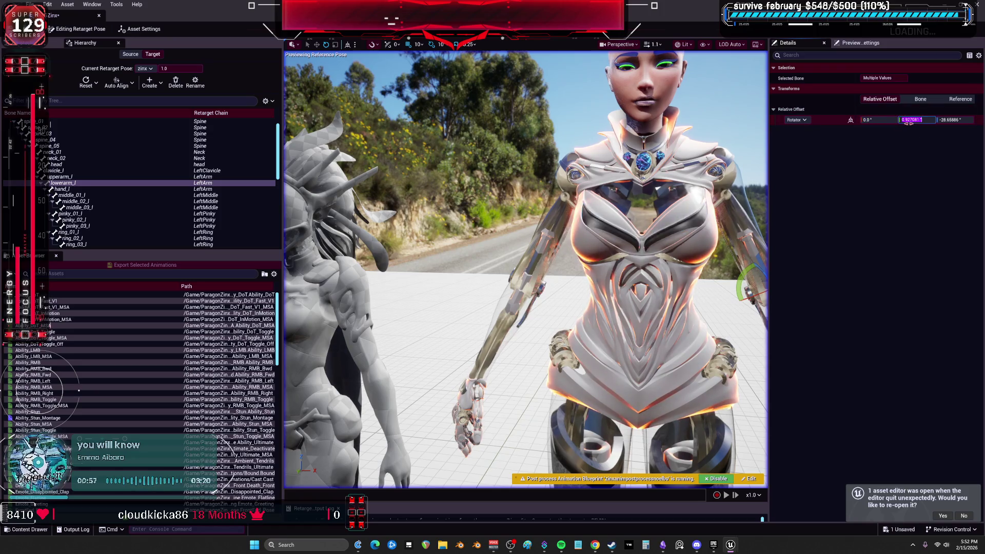
type("0.0")
- Auto-align the right hand and all its finger bones to the source
left_click(87, 189)
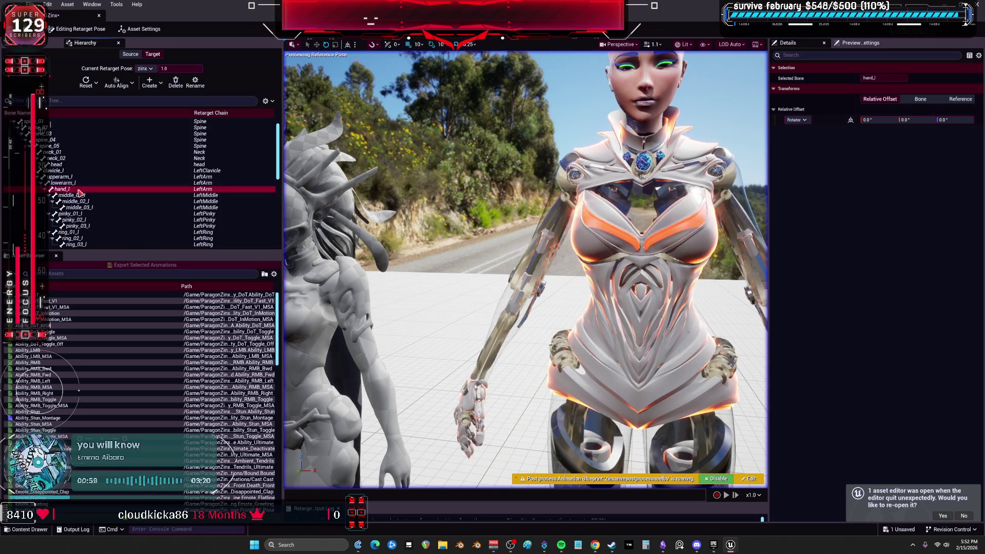
scroll(97, 228, "down", 3)
left_click(77, 232, "ctrl")
scroll(99, 233, "down", 5)
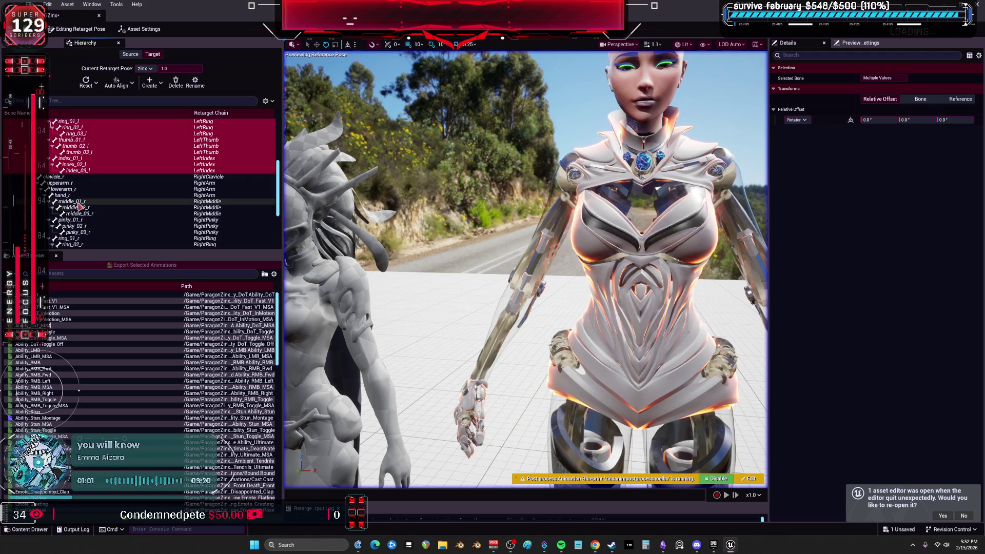
left_click(62, 146, "ctrl")
left_click(77, 238, "shift")
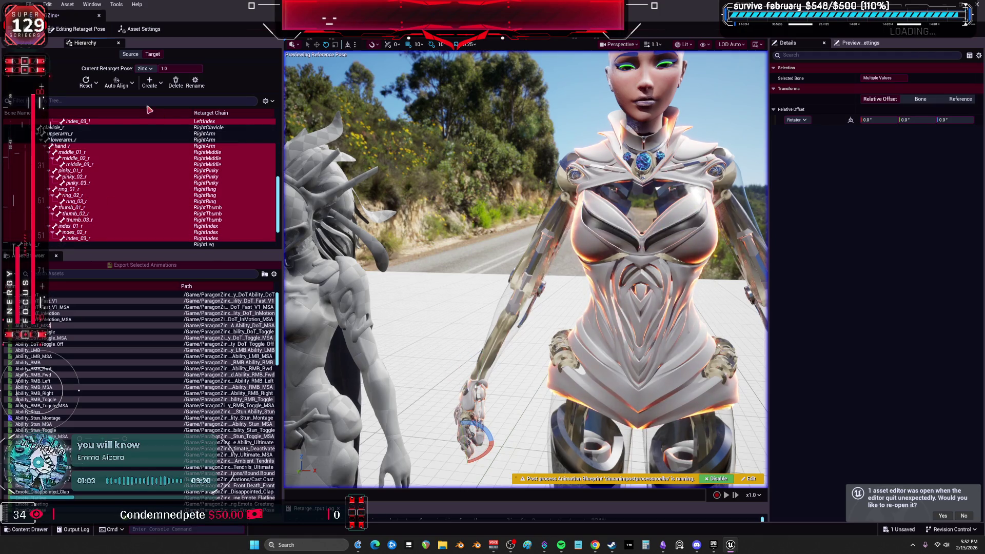
left_click(117, 82)
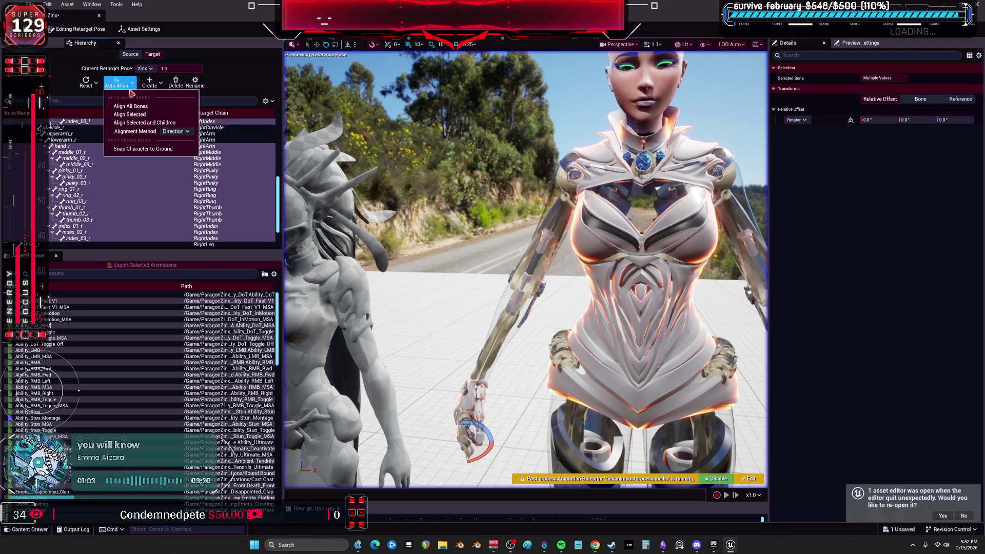
left_click(145, 116)
- Edit the rotation offset of the selected hand finger chains
left_click(81, 239)
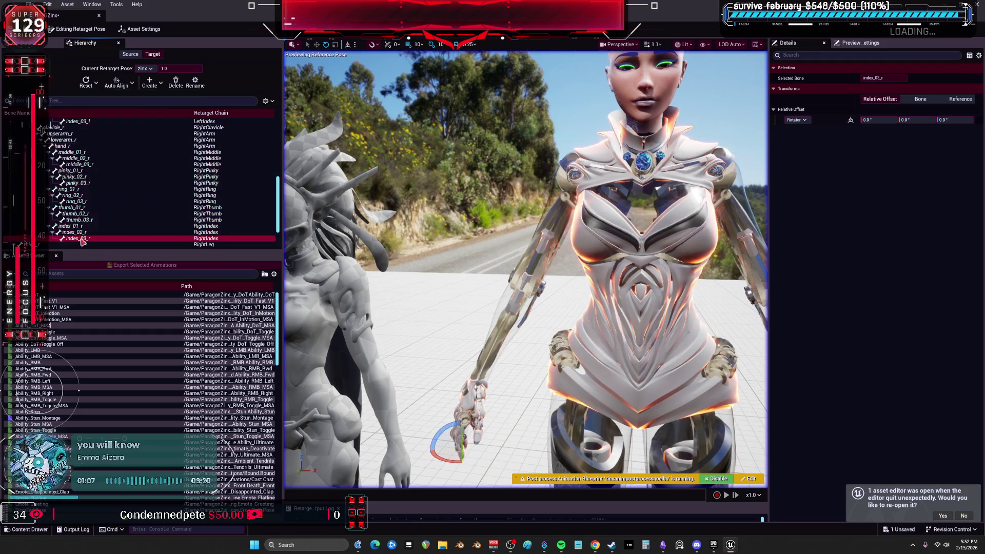
left_click(77, 152, "shift")
scroll(93, 172, "up", 3)
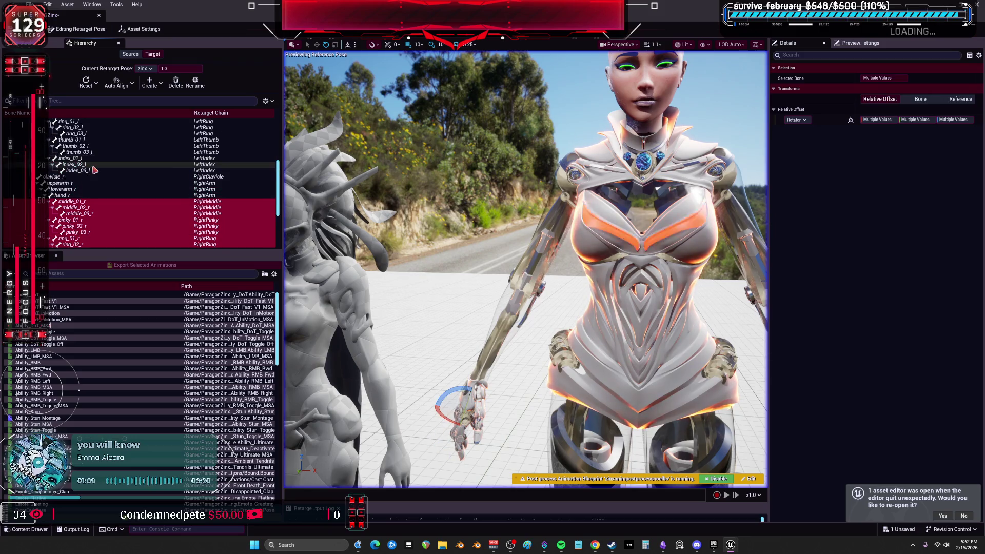
scroll(94, 176, "up", 5)
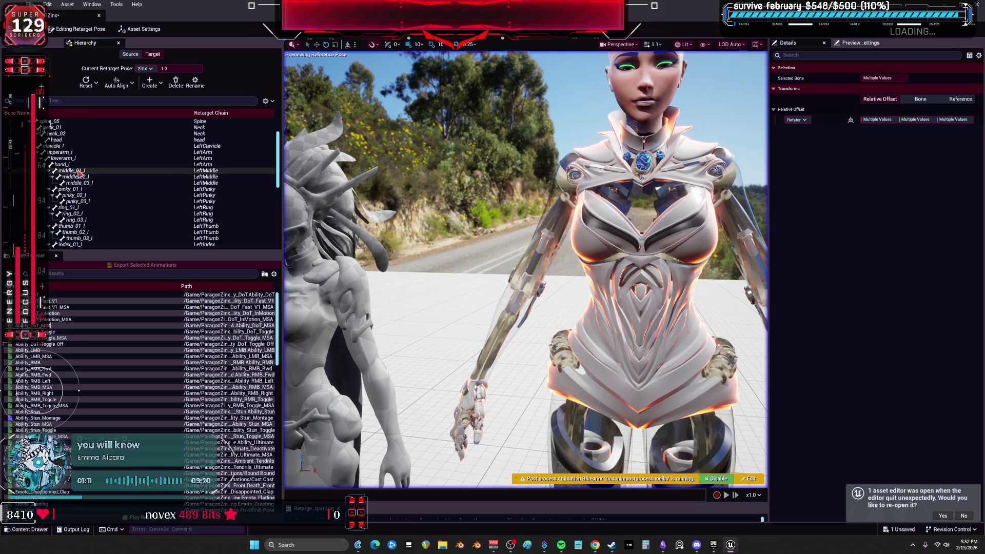
left_click(77, 171, "shift")
left_click(882, 120)
type("0")
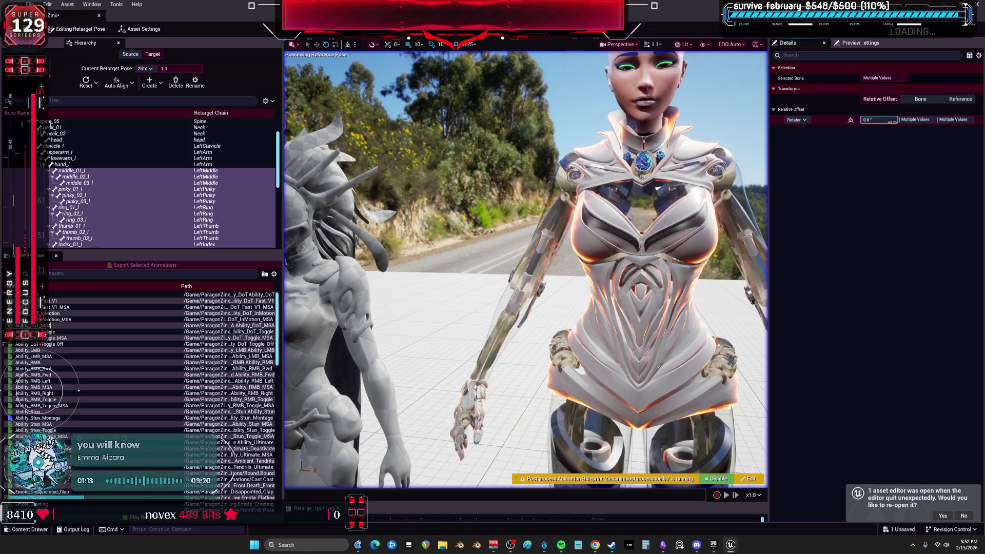
left_click(140, 28)
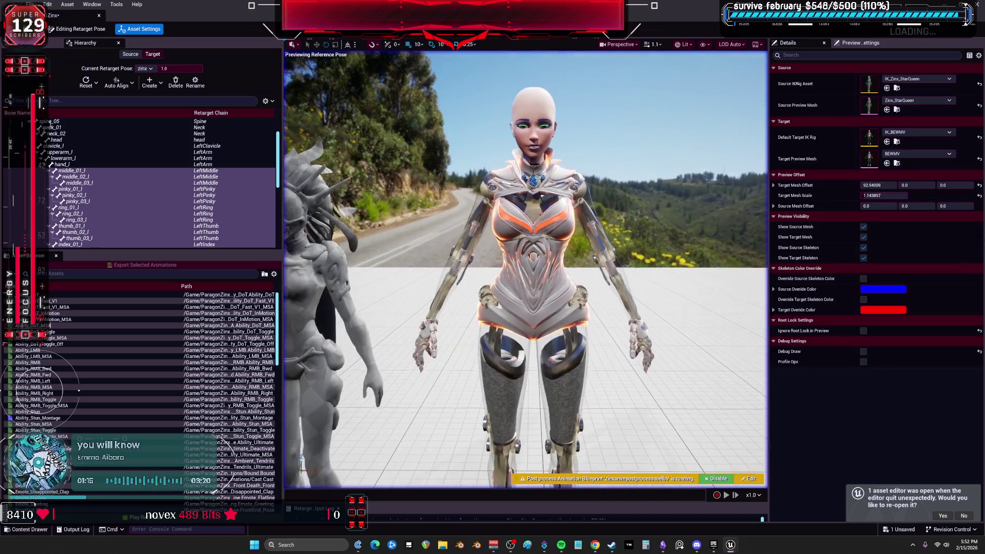
- Save all unsaved assets
left_click(30, 4)
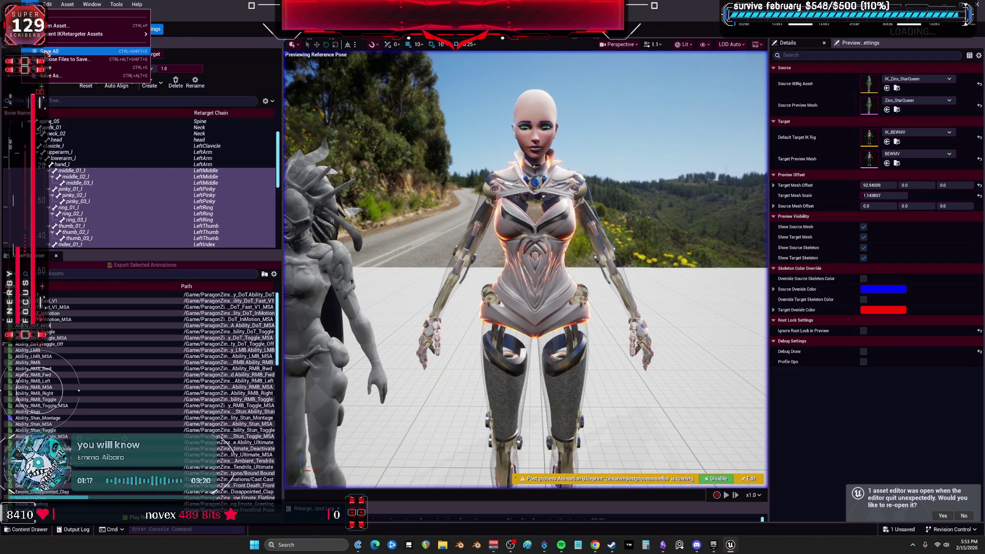
left_click(49, 51)
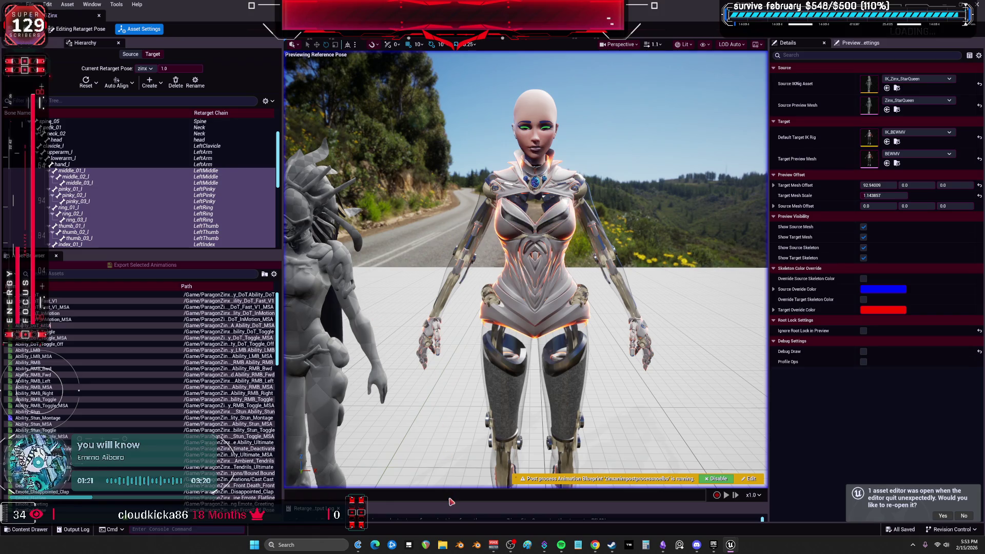
left_click_drag(426, 451, 424, 392)
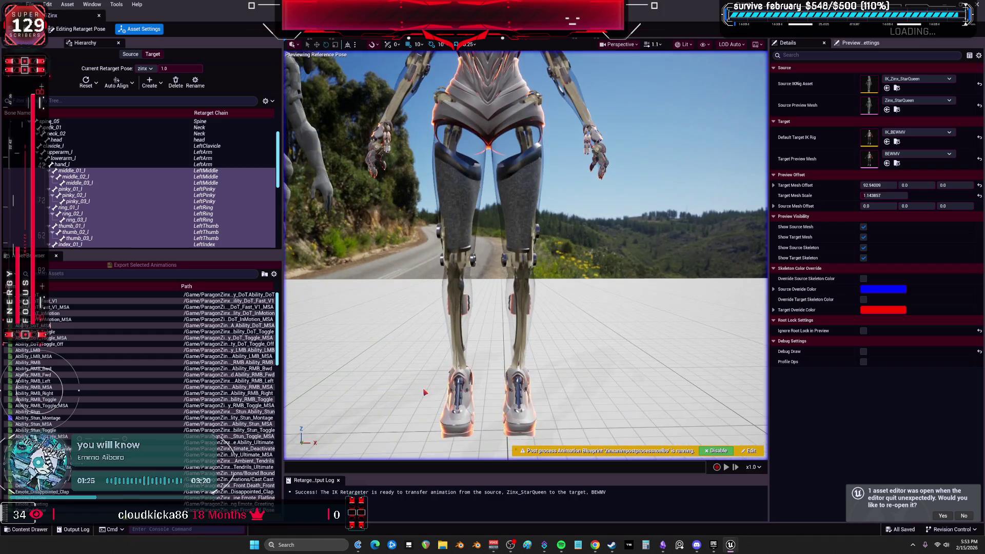
- Preview the Ability_DoT_InMotion_MSA animation and show the retargeter's op stack
left_click(103, 295)
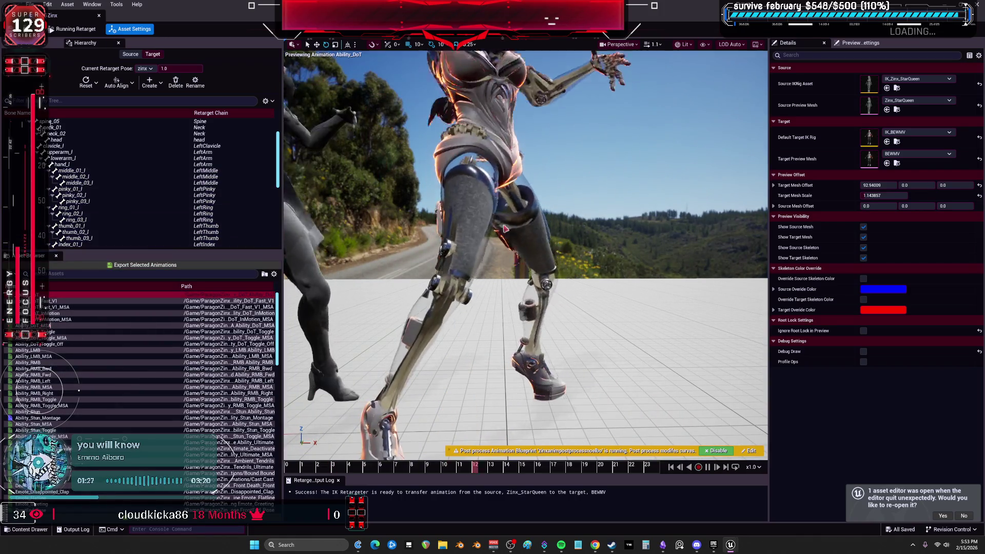
scroll(486, 230, "down", 5)
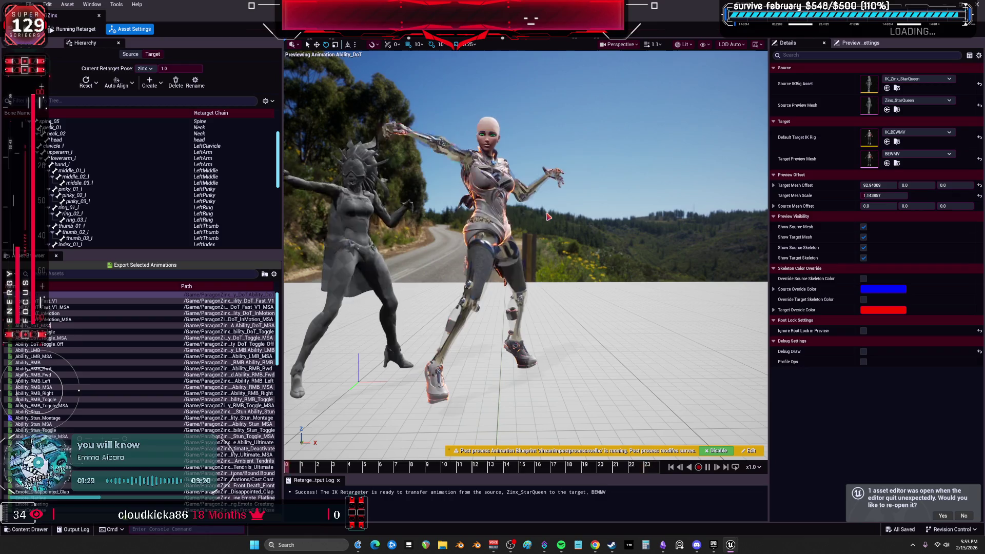
left_click(161, 265)
left_click(72, 318)
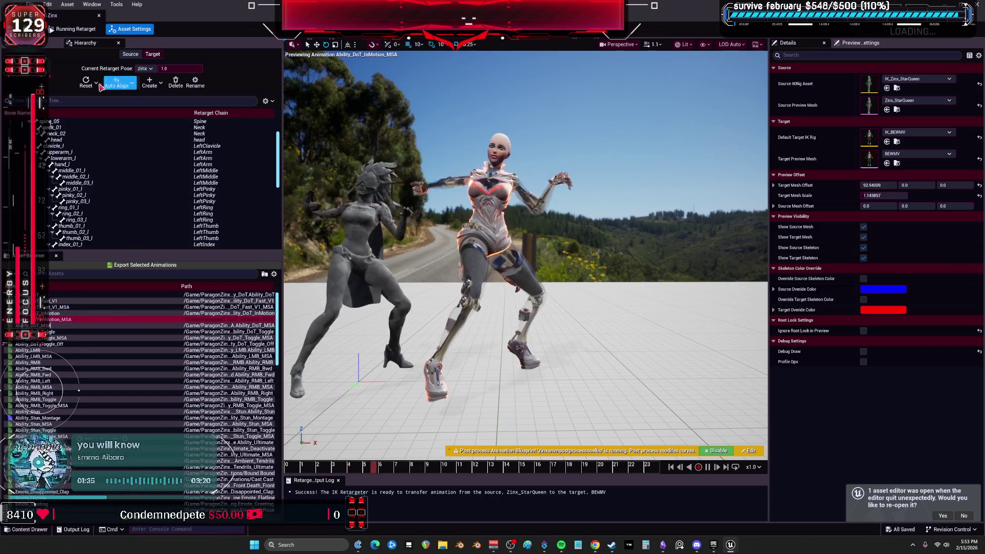
left_click(29, 44)
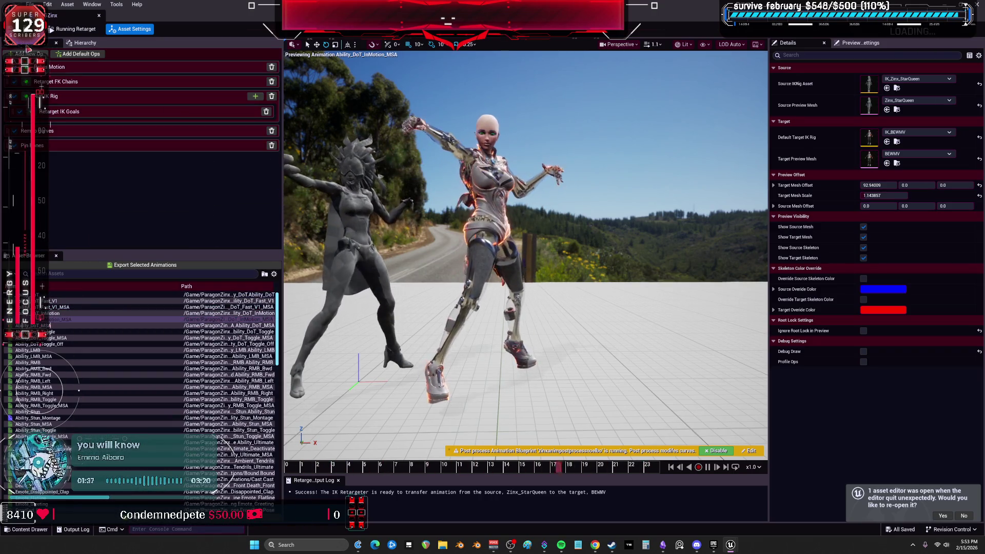
- Set the RightLeg and LeftLeg FK chains' rotation mode to Interpolated
left_click(66, 96)
left_click(65, 81)
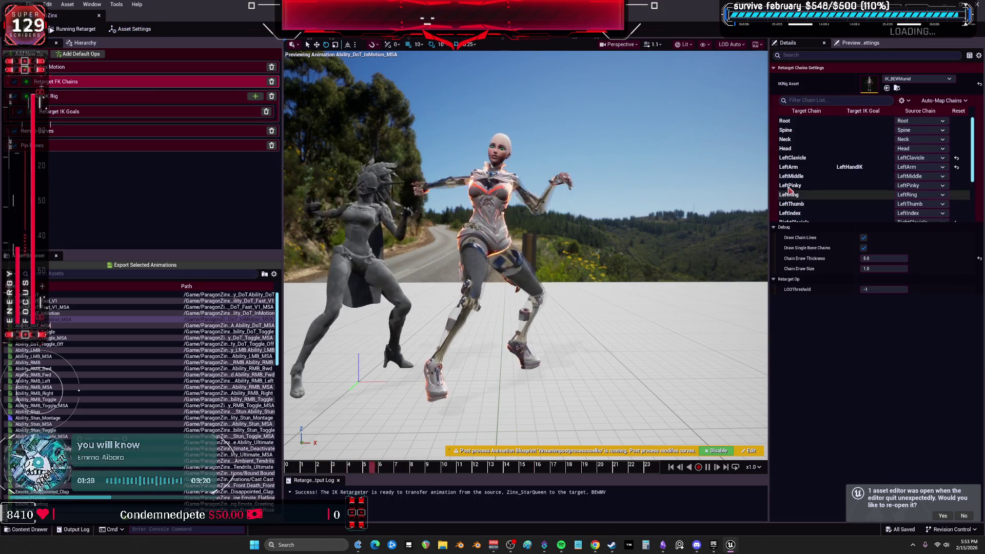
left_click(809, 159)
scroll(827, 184, "down", 3)
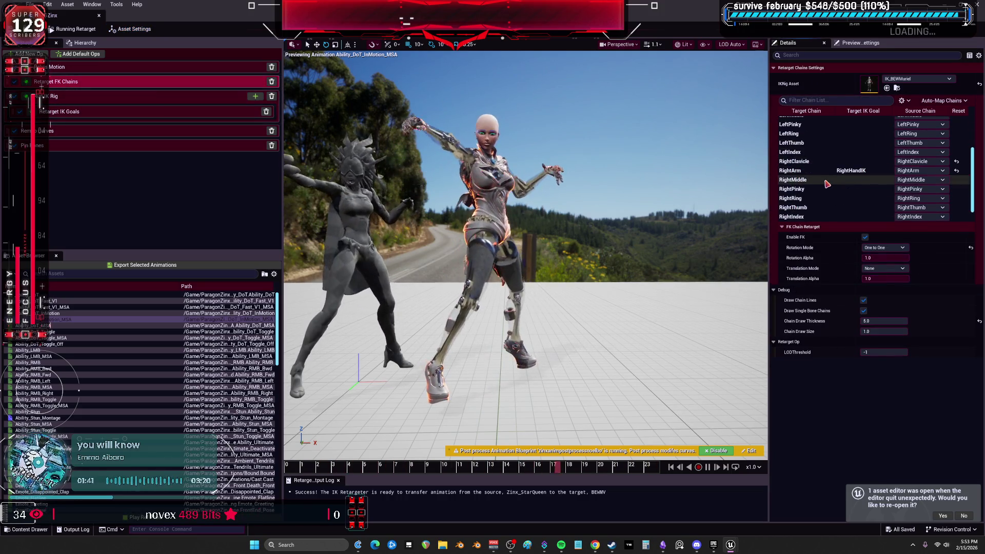
scroll(827, 184, "down", 2)
left_click(814, 209)
left_click(809, 218)
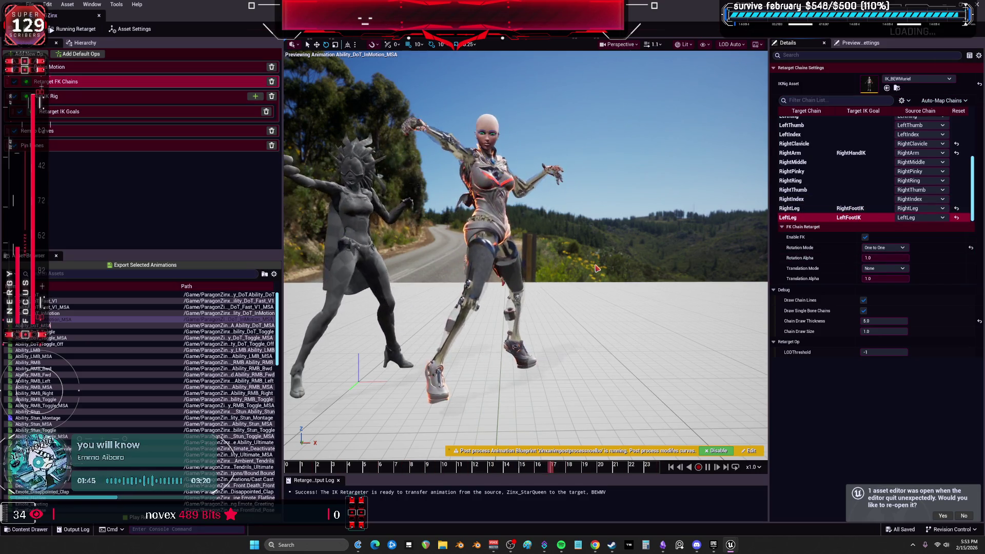
left_click_drag(590, 318, 580, 236)
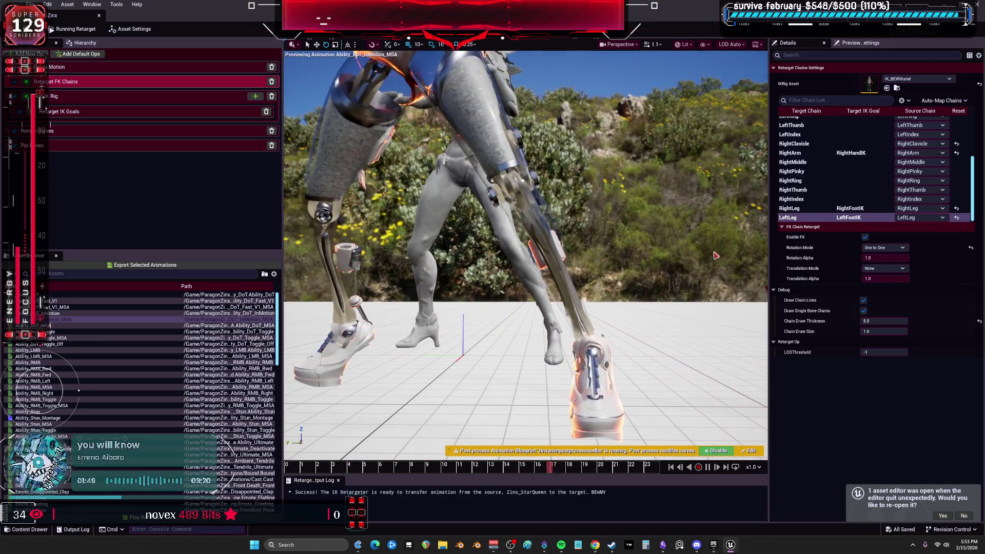
left_click(857, 209, "ctrl")
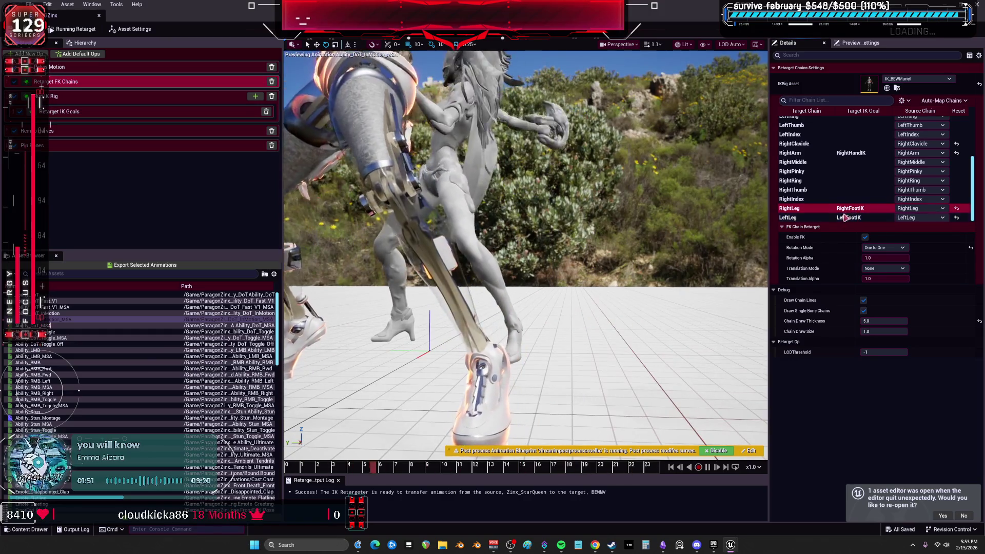
left_click(893, 249)
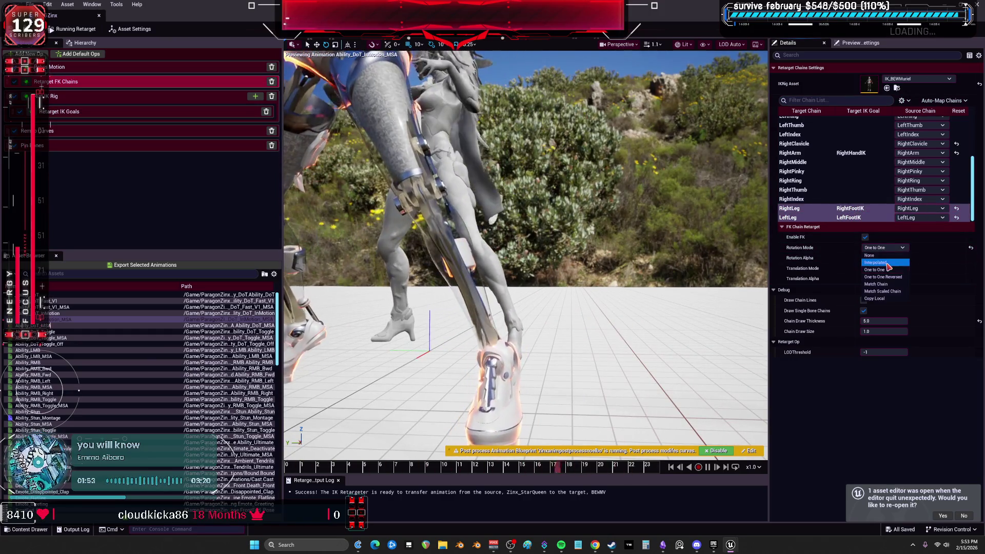
left_click(875, 262)
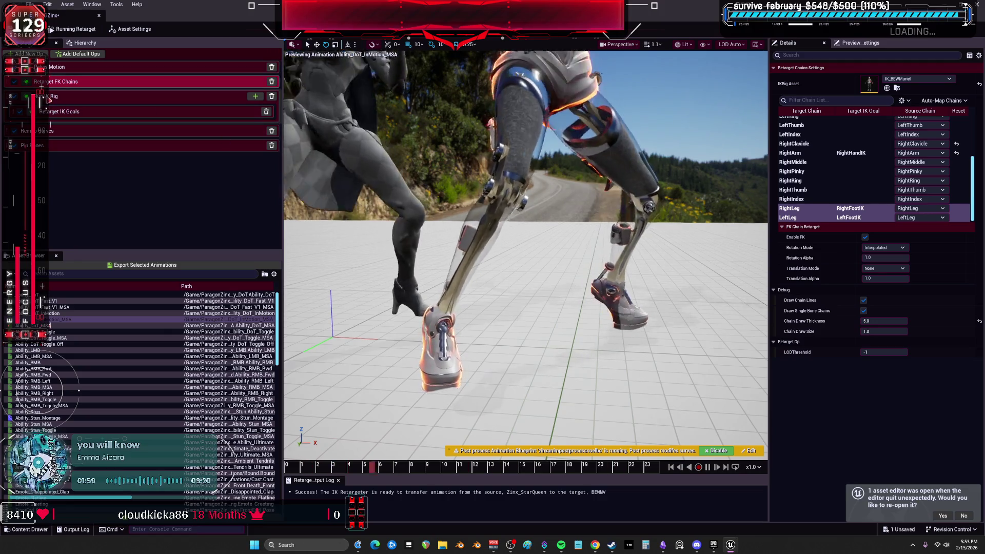
left_click(137, 97)
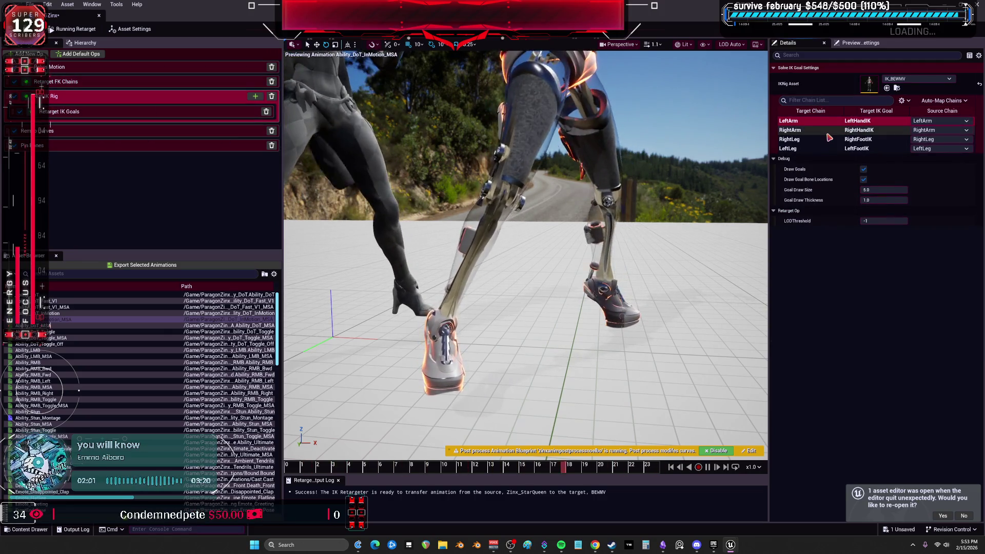
- Enable IK on the RightLeg and LeftLeg goals with Blend to Source and Blend to Source Rotation at 1
left_click(800, 139)
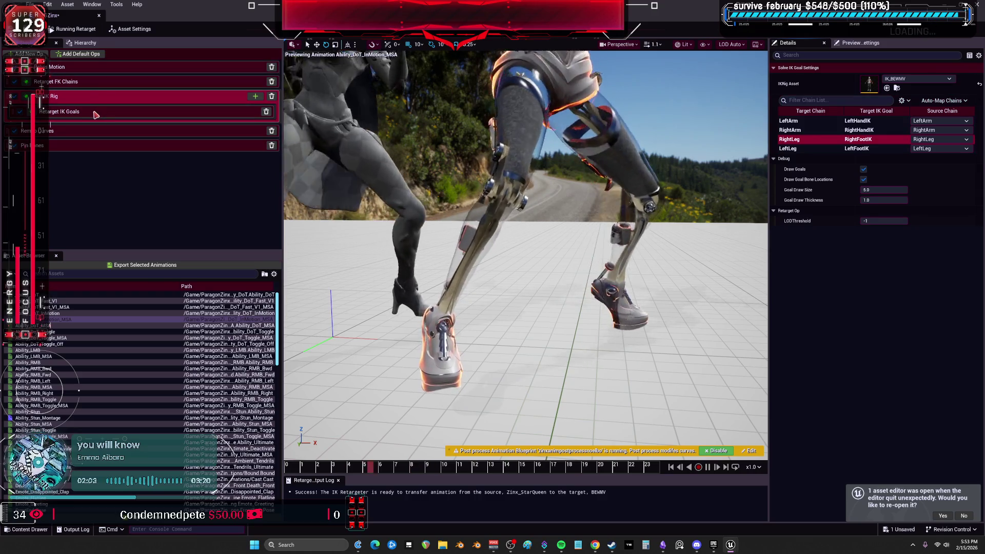
left_click(96, 113)
left_click(809, 107)
left_click(807, 119)
left_click(800, 127, "shift")
left_click(865, 148)
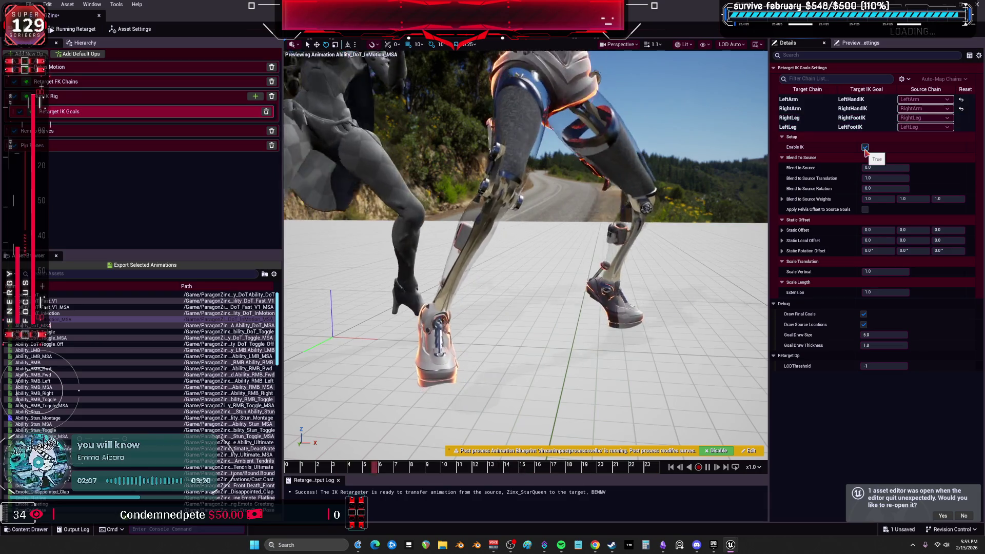
key("ctrl+a")
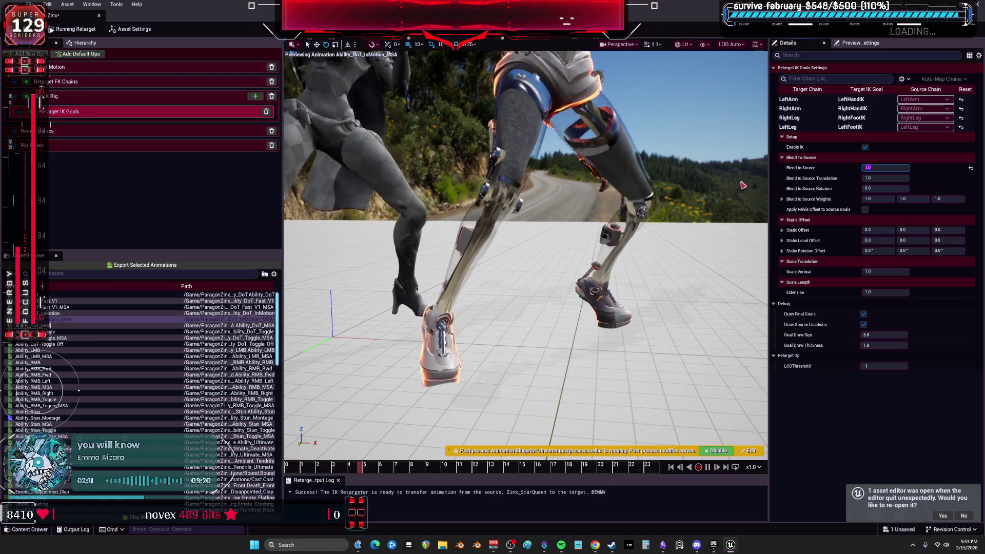
left_click(875, 188)
type("1")
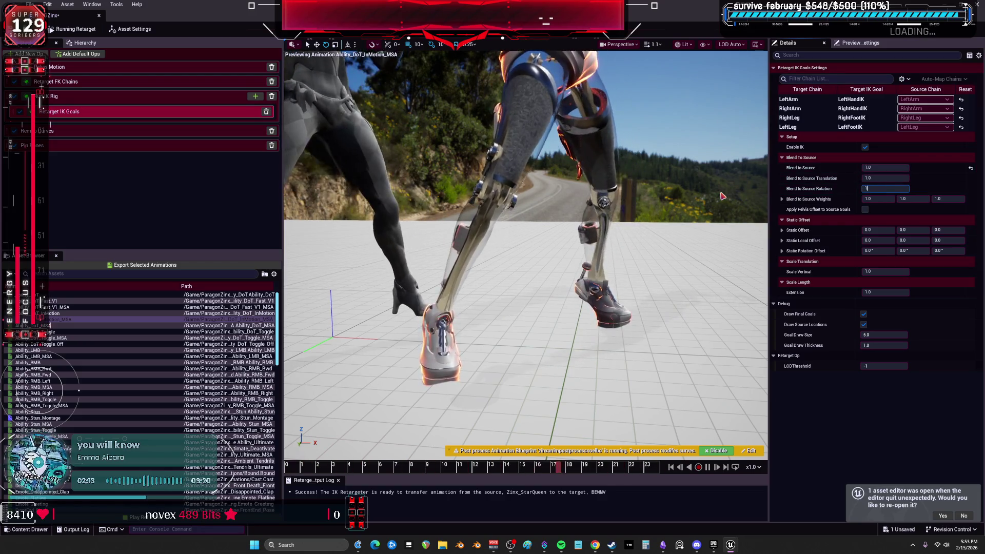
mouse_move(590, 197)
left_mouse_down()
mouse_move(548, 203)
mouse_move(607, 194)
left_mouse_up()
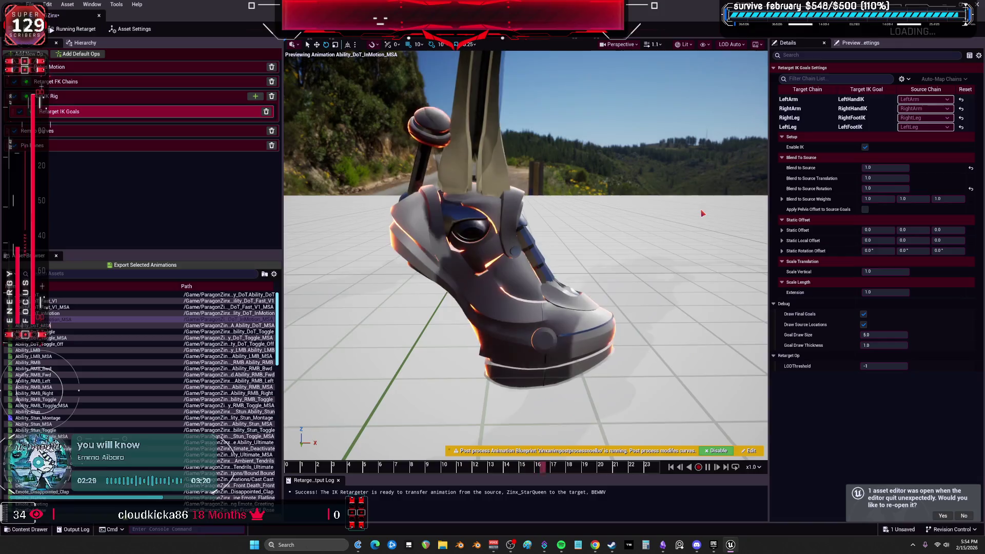
scroll(700, 216, "down", 5)
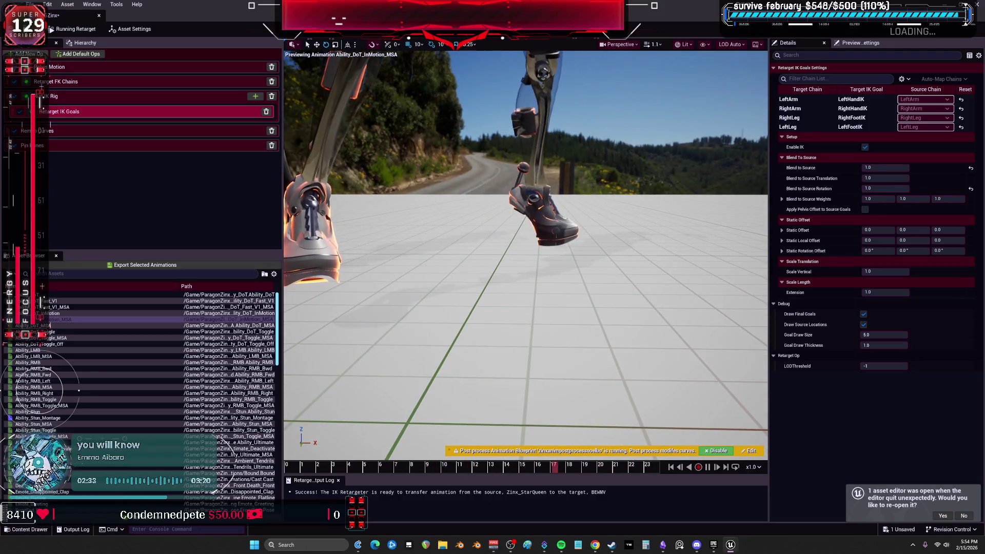
scroll(694, 205, "up", 5)
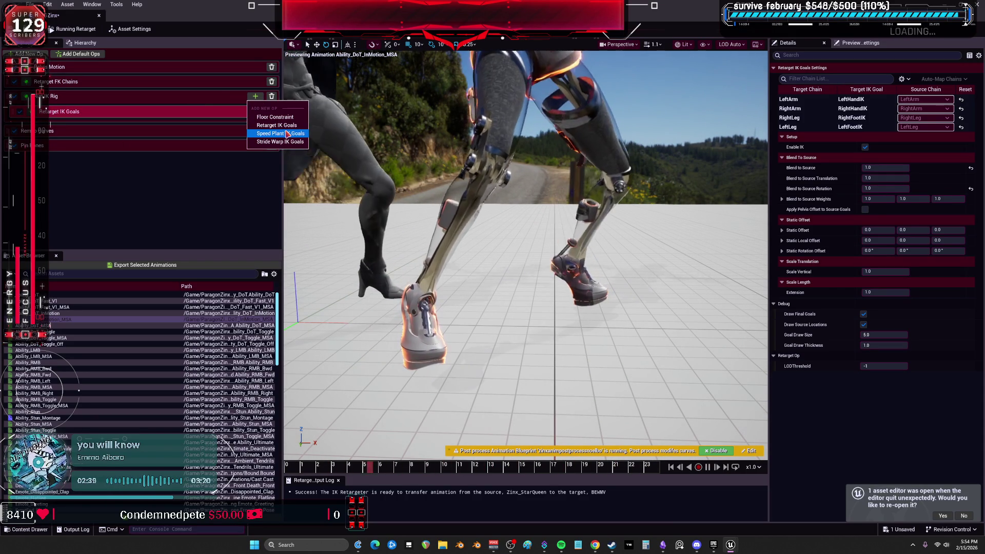
- Add a Floor Constraint op, preview Ability_LMB_MSA, and show the asset settings
left_click(287, 119)
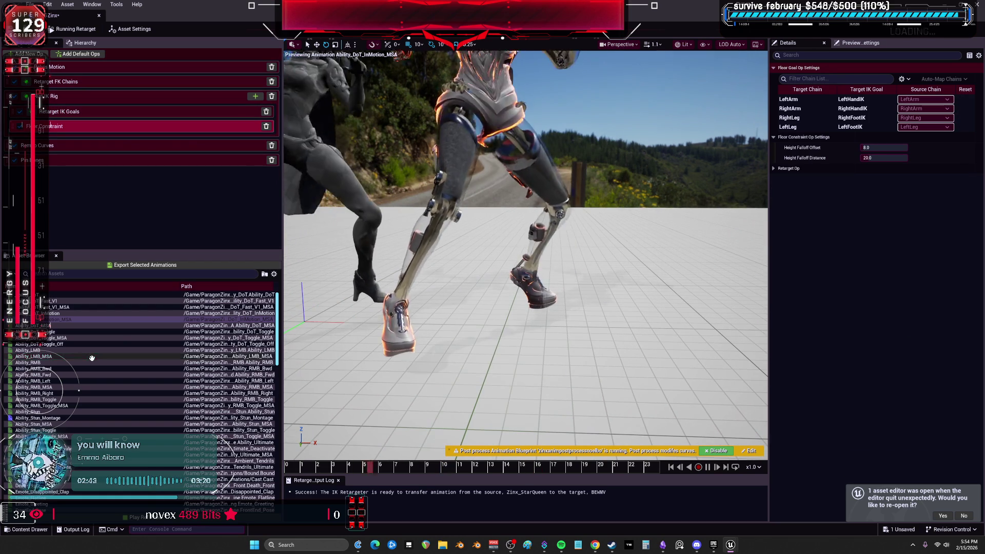
left_click(34, 356)
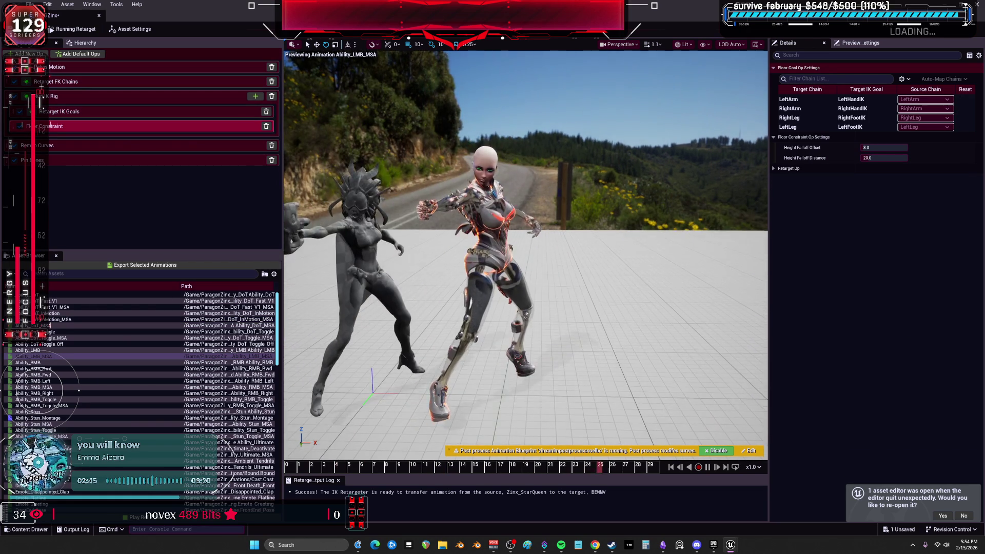
scroll(536, 240, "up", 5)
left_click(131, 29)
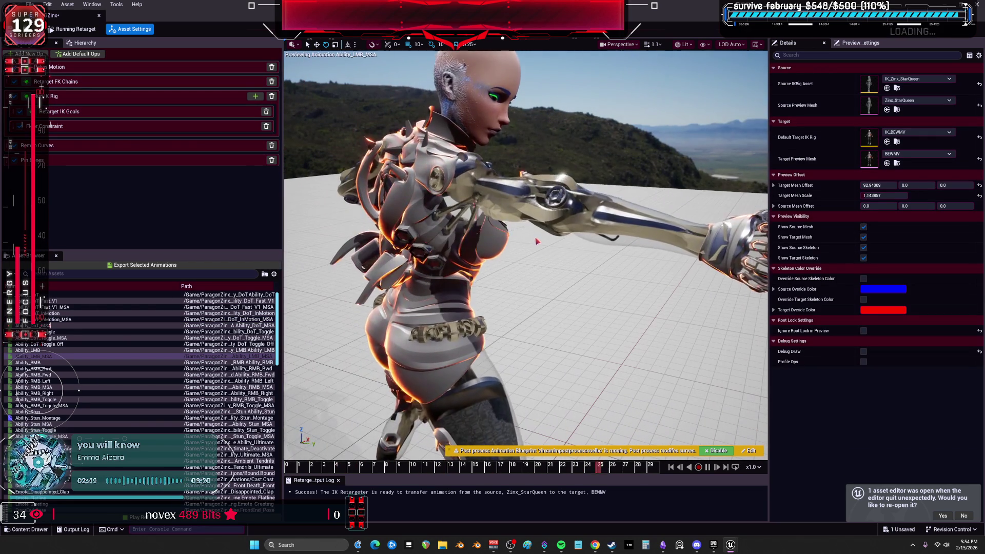
- Pause Ability_LMB_MSA, scrub back to about frame 7, then preview Idle_Combat_AO_DC, Idle_Combat_AO_CL and Idle_Stun
left_click(708, 467)
left_click_drag(437, 475, 379, 471)
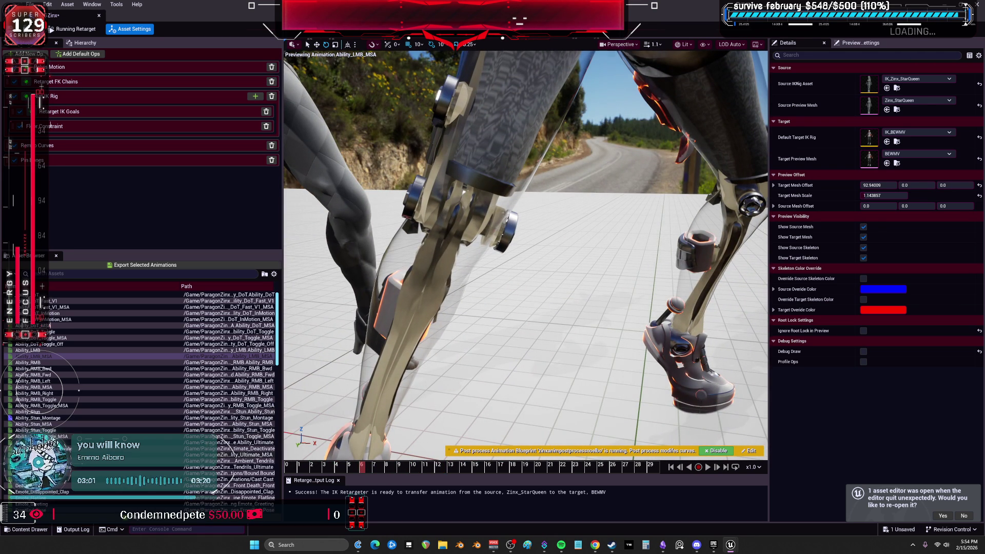
scroll(75, 420, "down", 8)
scroll(75, 427, "down", 5)
left_click(38, 362)
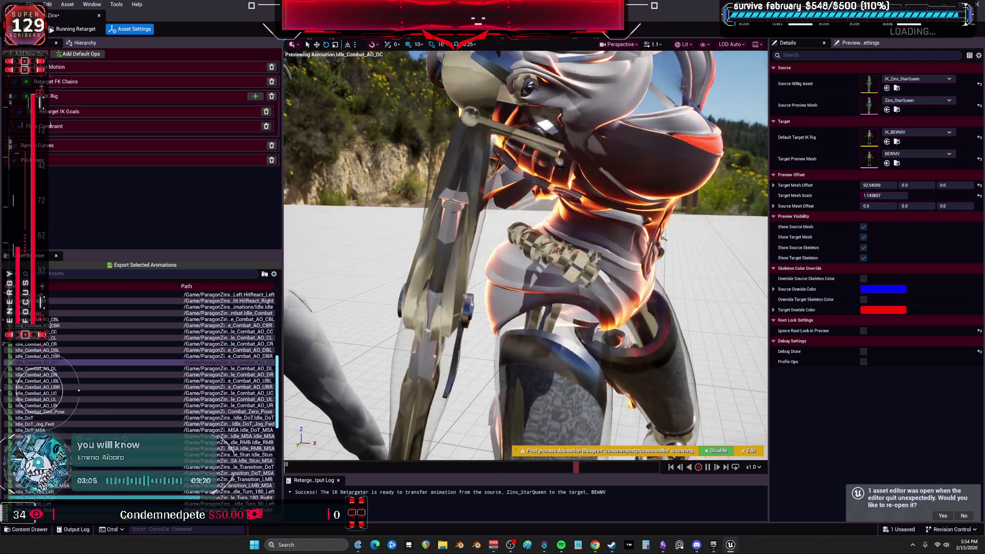
left_click(36, 338)
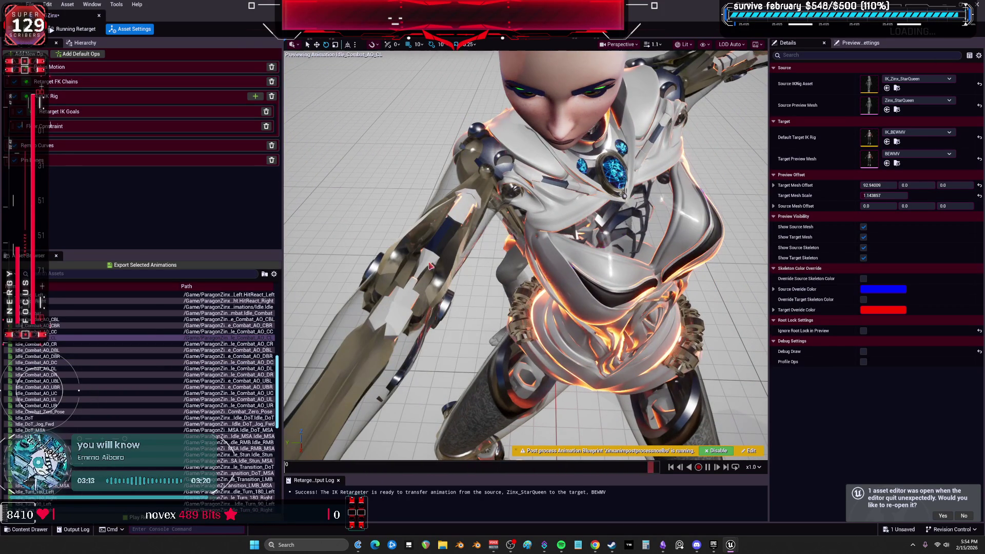
left_click(41, 362)
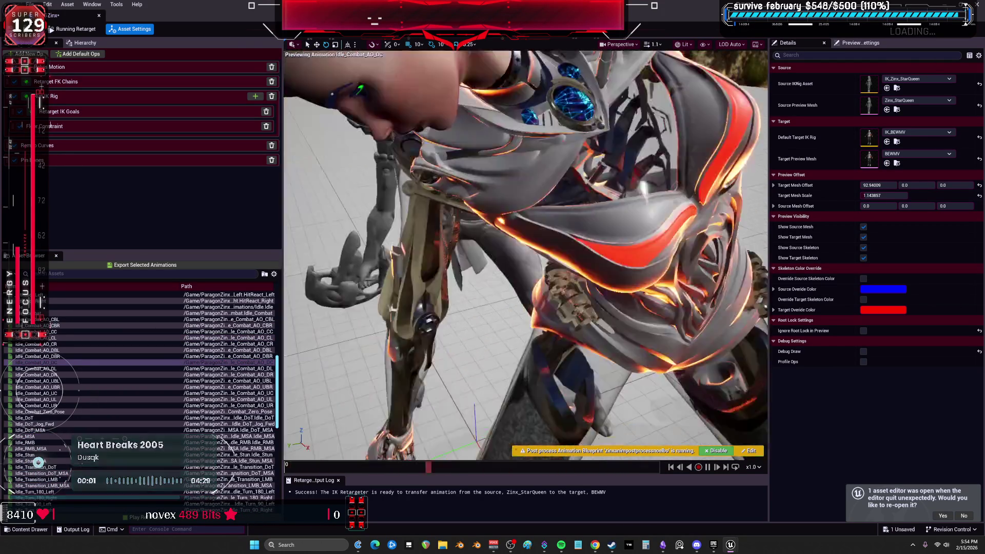
left_click(28, 454)
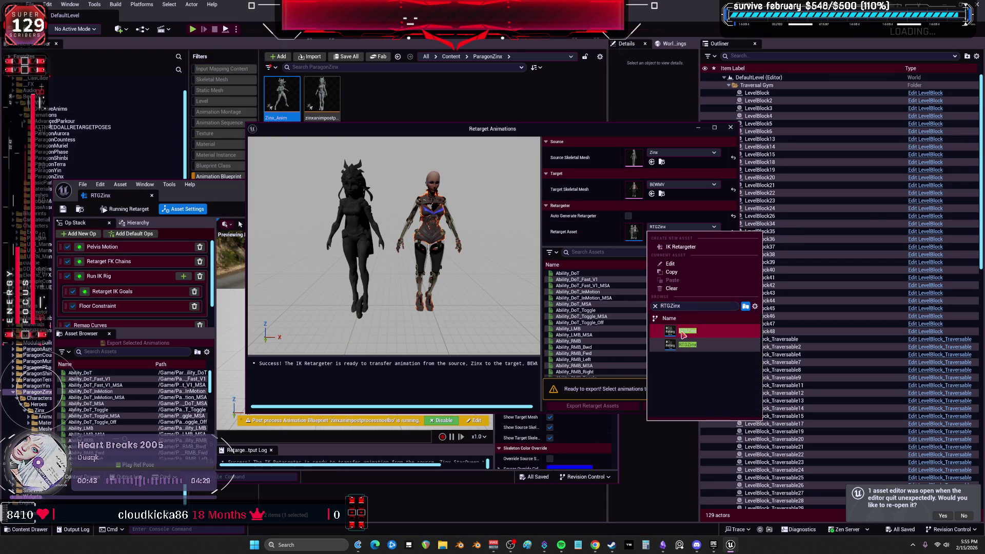
- Choose RTGZinx as the retarget asset and open the RTGZinx retargeter editor beside Retarget Animations
left_click(690, 341)
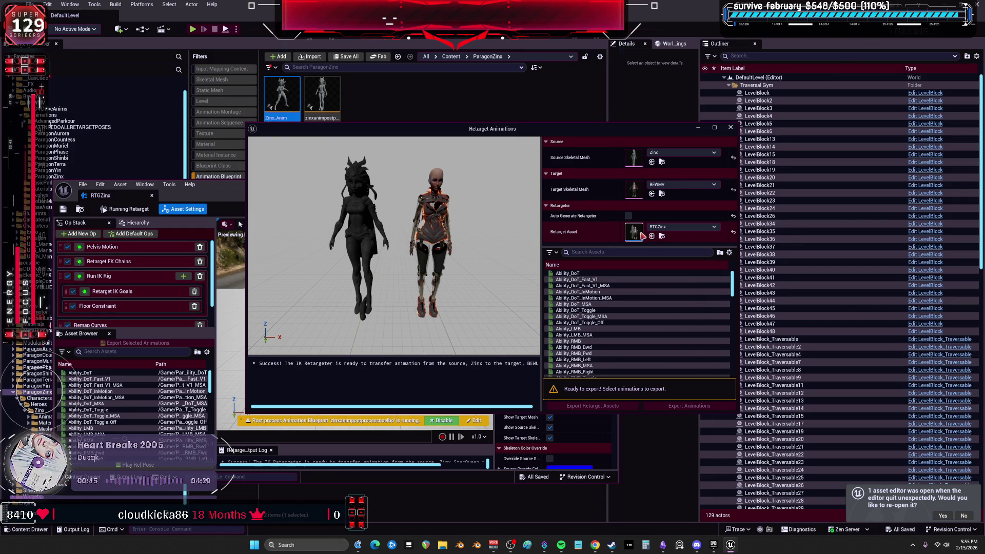
double_click(641, 235)
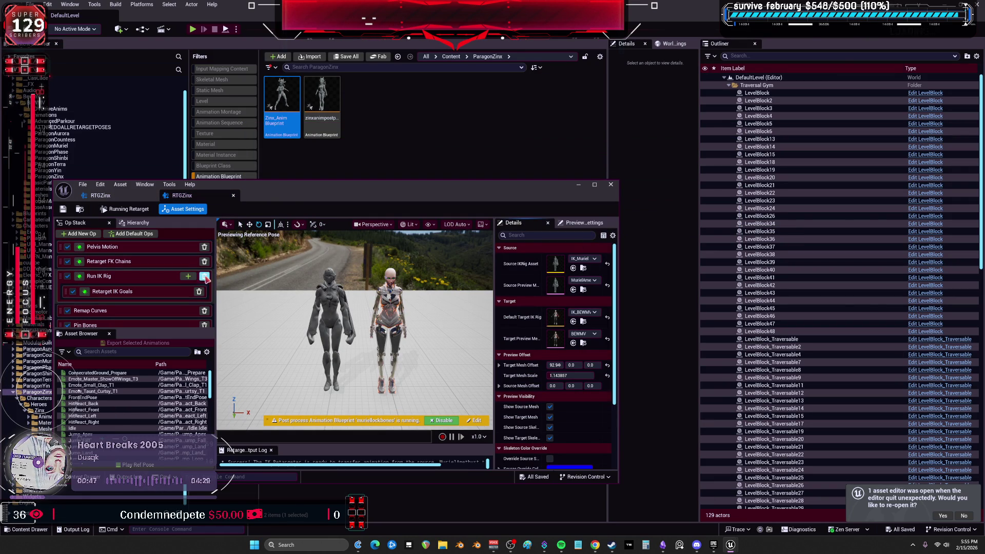
left_click(80, 210)
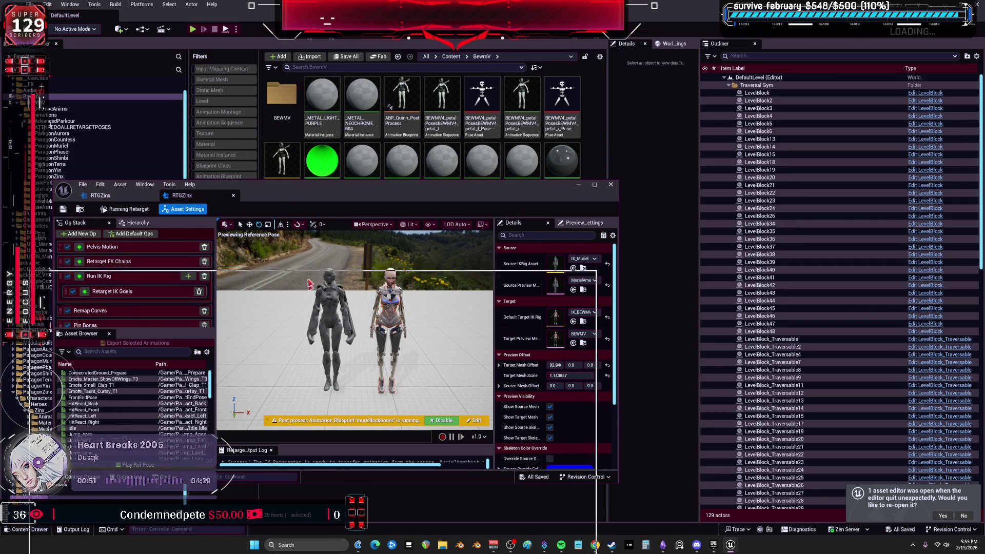
left_click_drag(123, 200, 91, 155)
mouse_move(728, 544)
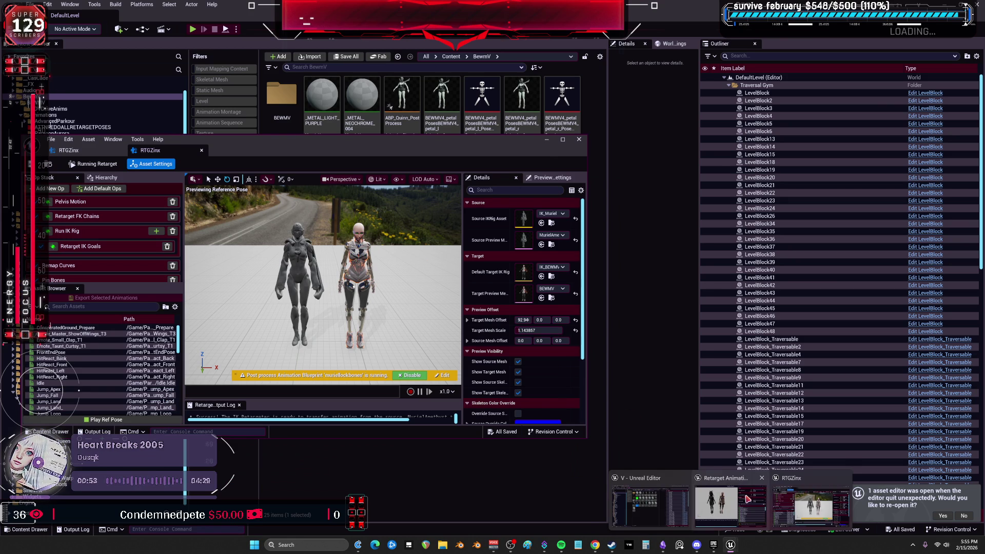
left_click(731, 501)
left_click(684, 227)
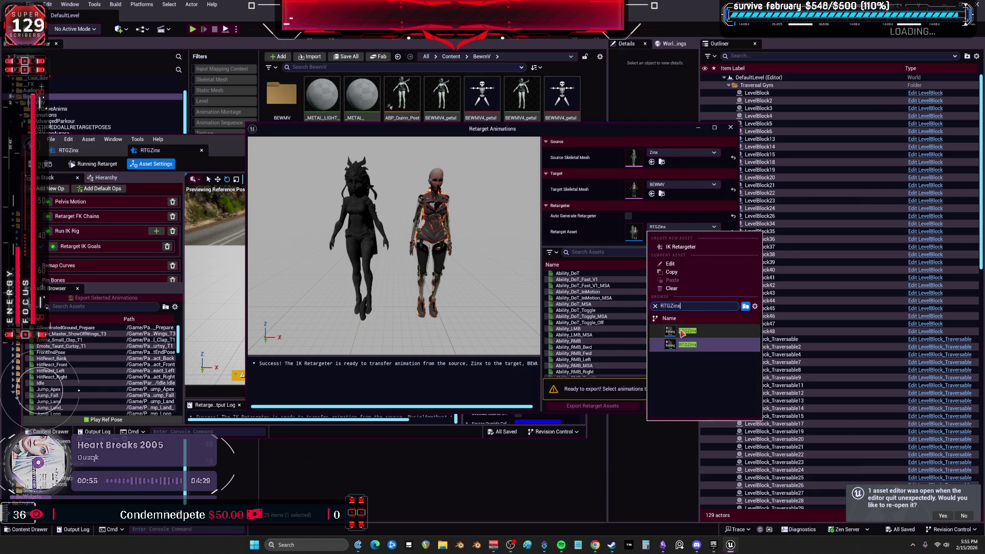
left_click(687, 336)
left_click_drag(447, 136, 618, 188)
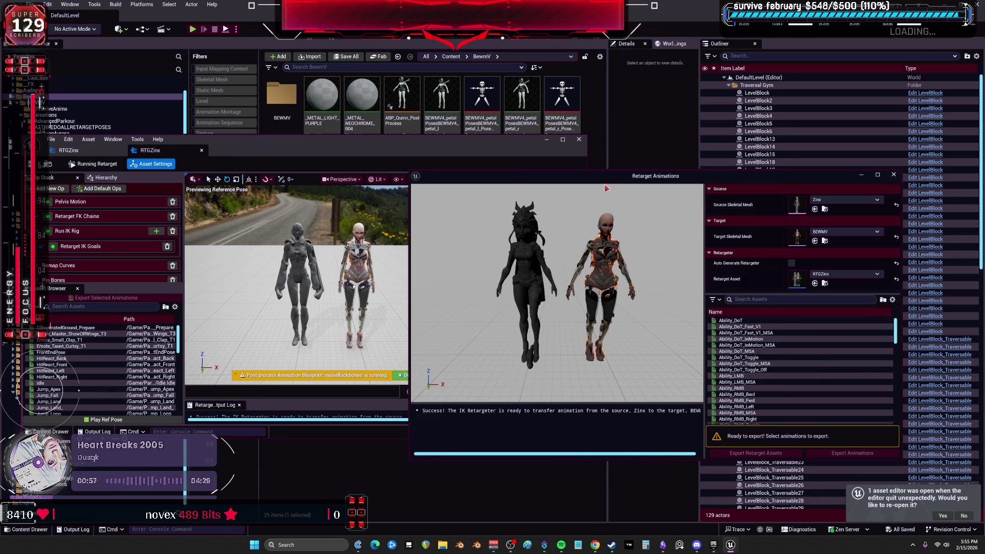
- Close the RTGZinx retargeter editors and delete the extra RTGZinx asset
left_click(280, 162)
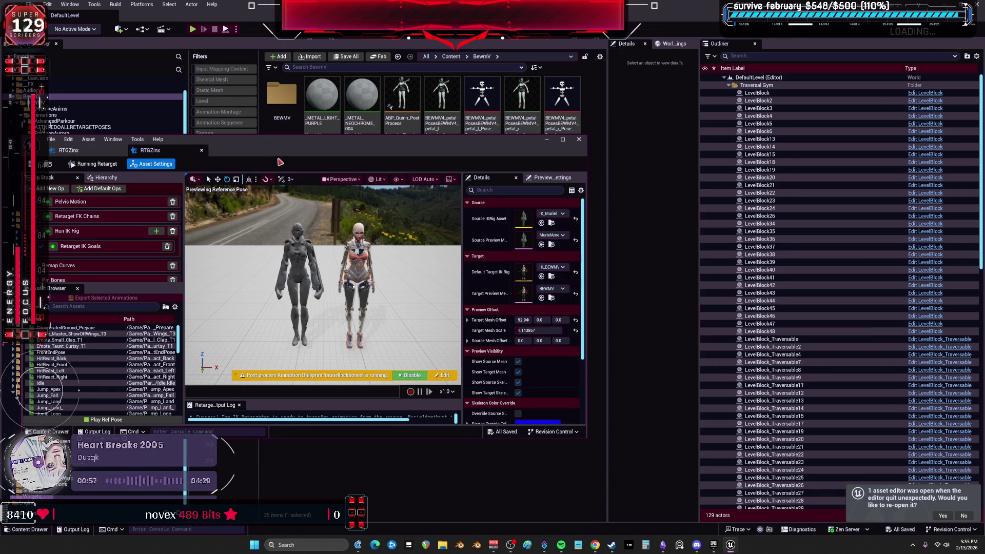
left_click(201, 151)
left_click(579, 140)
left_click(323, 231)
key("Delete")
left_click(453, 398)
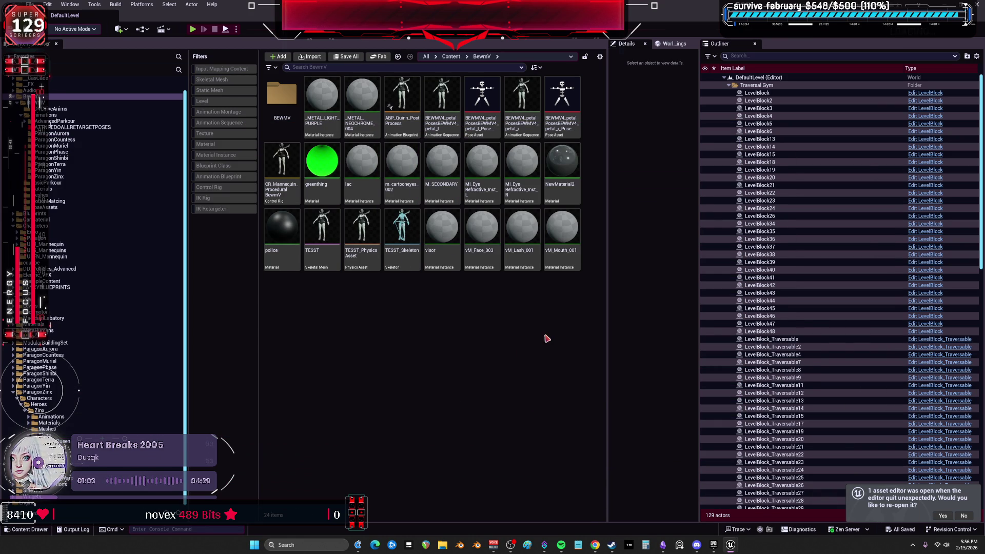
- Reselect RTGZinx as the retarget asset by searching 'zinx', and select all animations to export
mouse_move(739, 545)
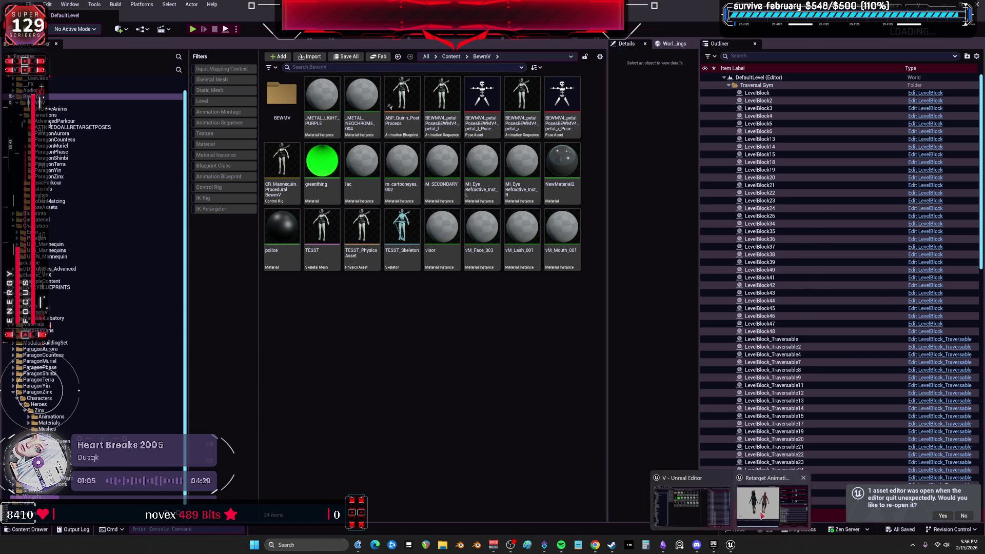
left_click(767, 502)
left_click(820, 273)
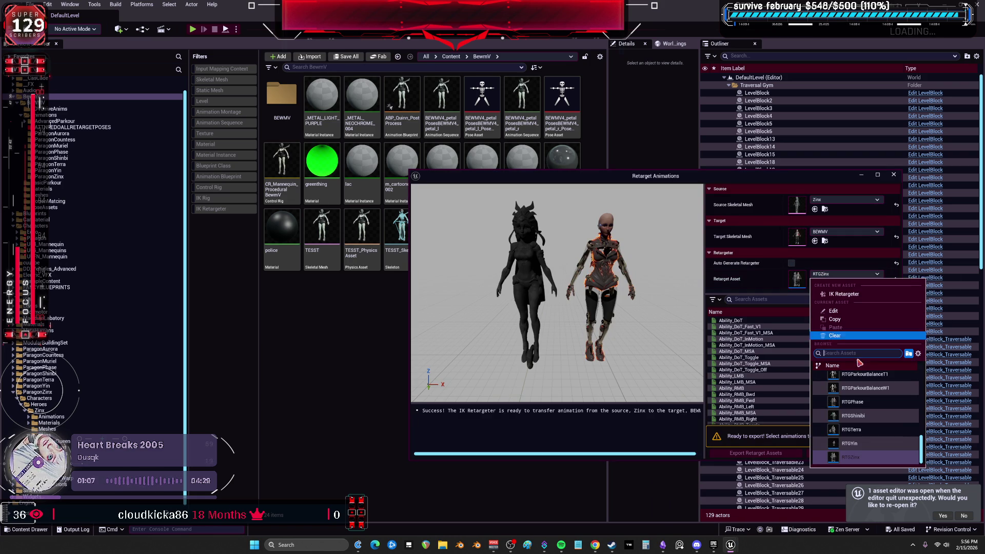
left_click(865, 457)
left_click(853, 275)
type("zinx")
left_click(864, 378)
left_click(794, 376)
key("ctrl+a")
left_click(842, 457)
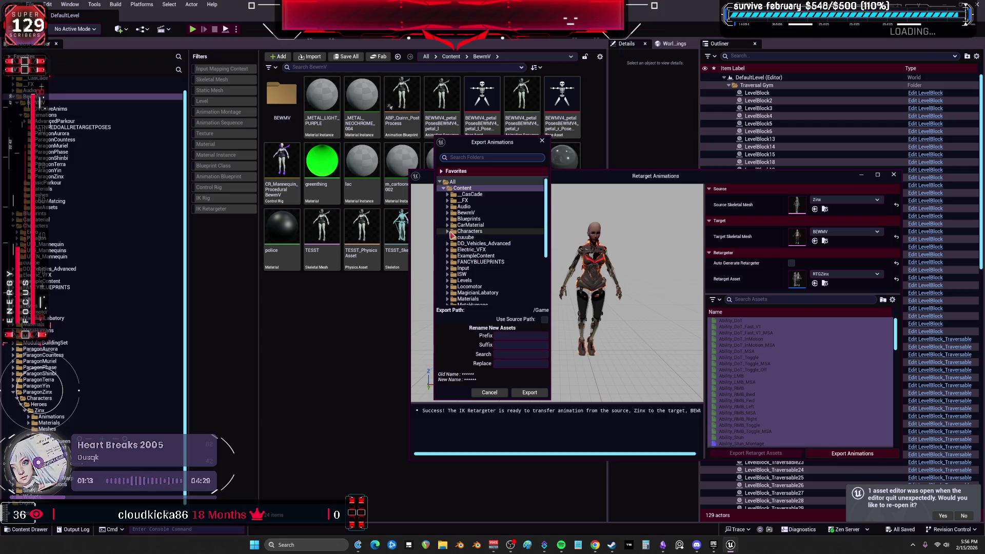
- Export the retargeted animations into BewmV/BEWMV/Animations/ParagonZinx and confirm the batch export options
left_click(447, 212)
left_click(452, 219)
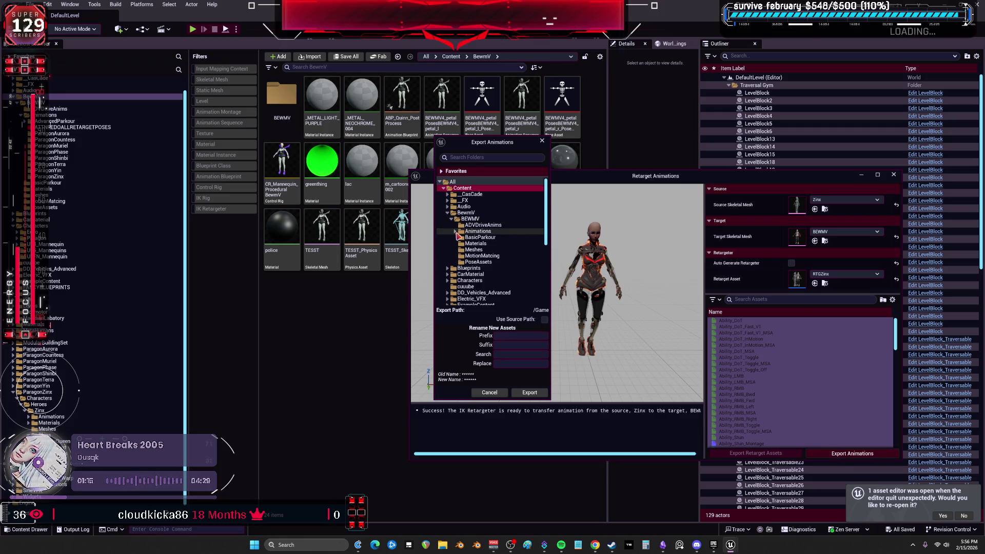
left_click(455, 231)
left_click(483, 292)
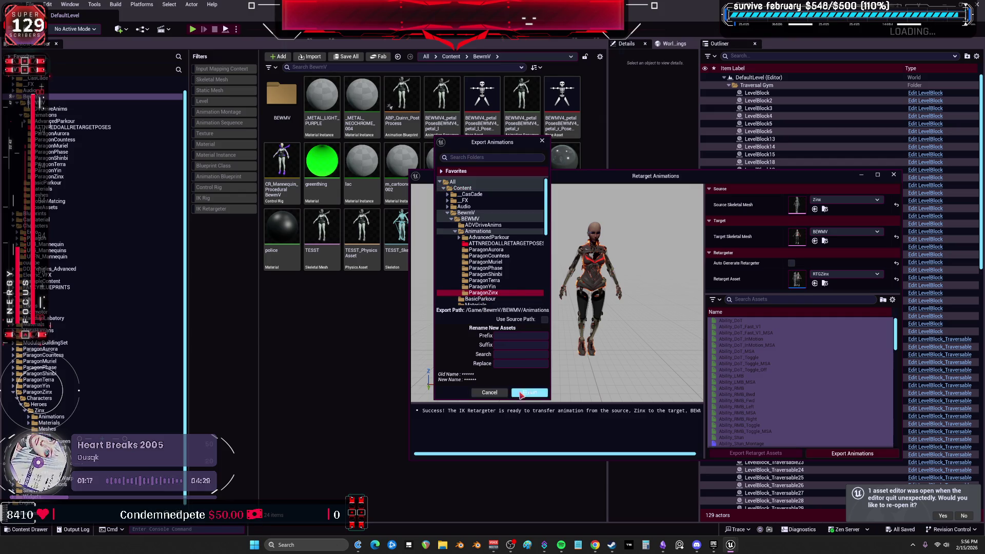
left_click(517, 394)
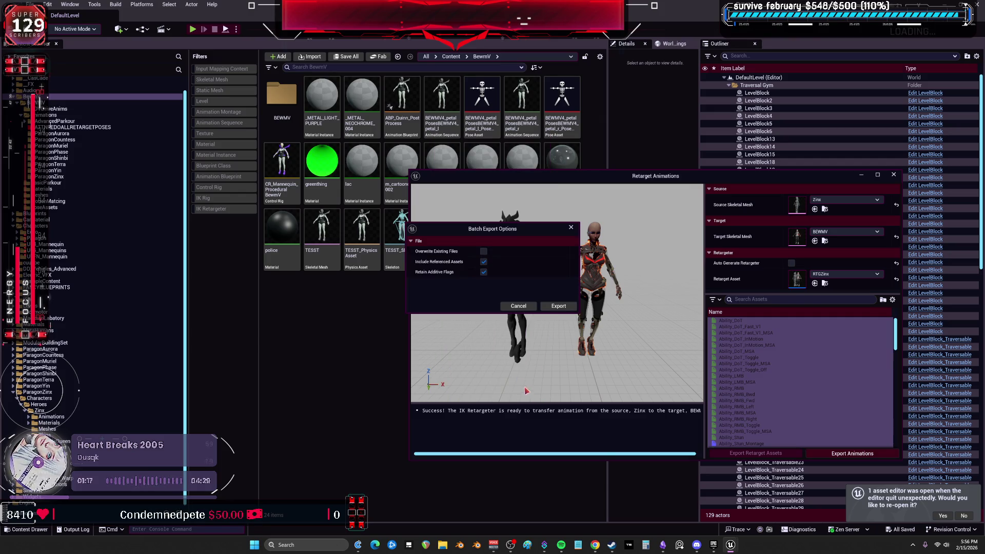
left_click(560, 308)
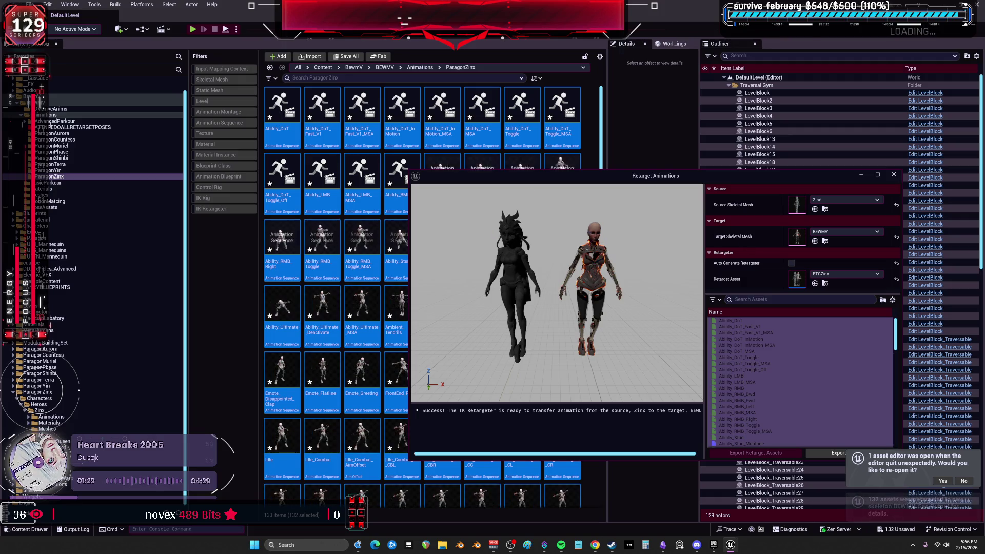
- Close the Retarget Animations window and run File > Save All twice to save the new animations
left_click(894, 174)
left_click(29, 4)
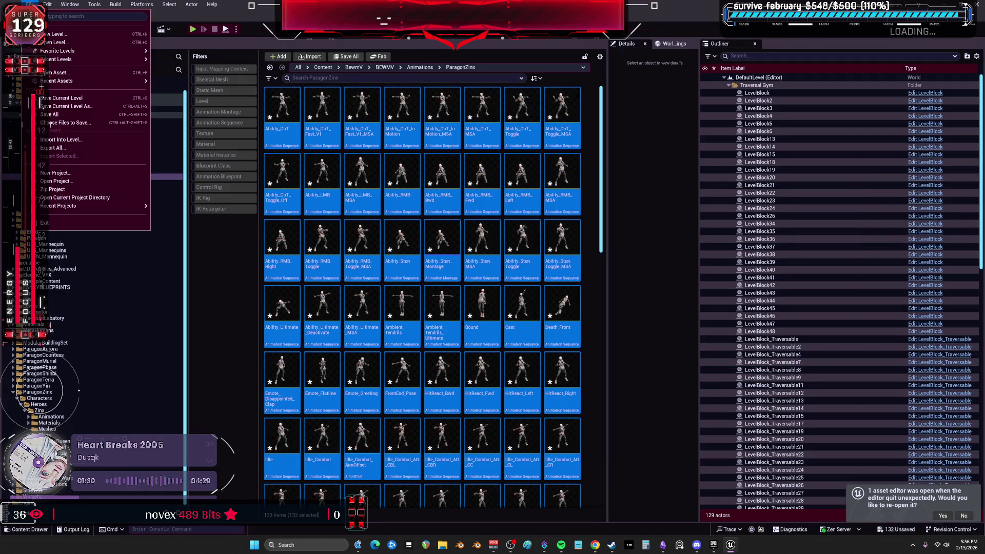
left_click(50, 114)
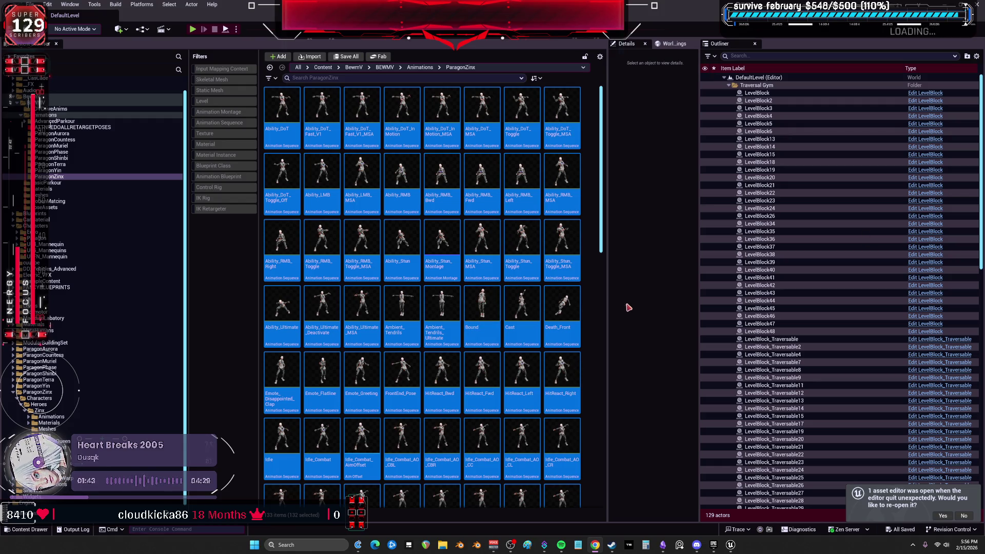
left_click(596, 317)
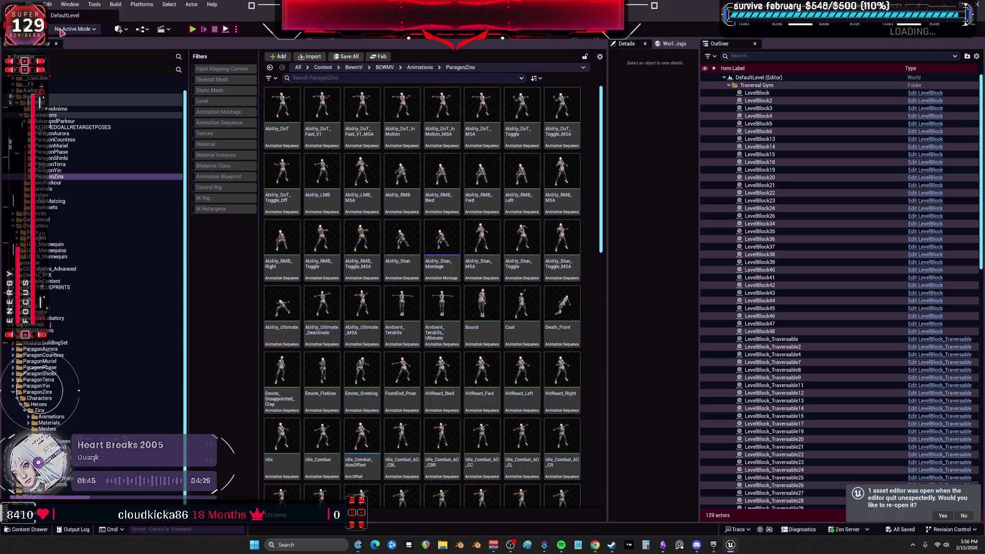
left_click(32, 4)
left_click(76, 115)
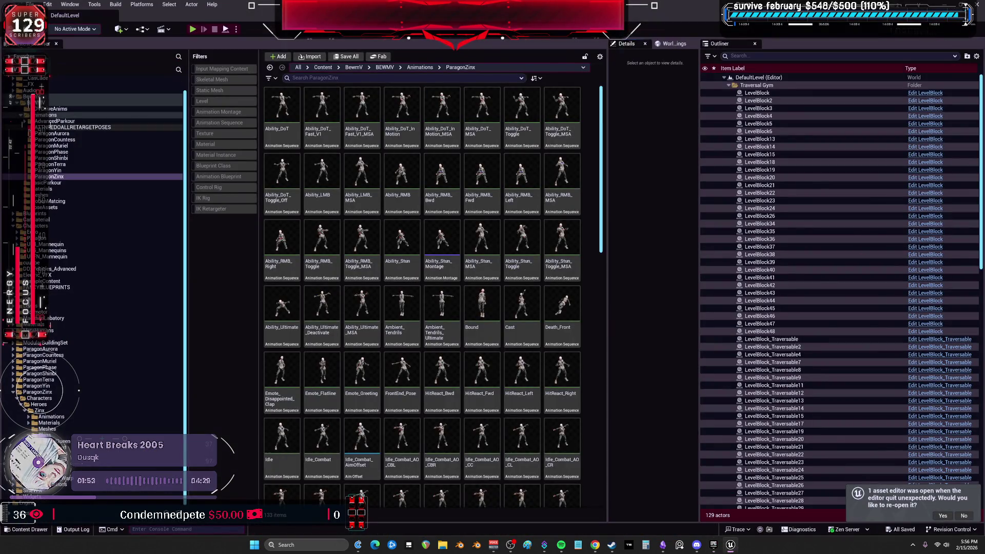
right_click(51, 177)
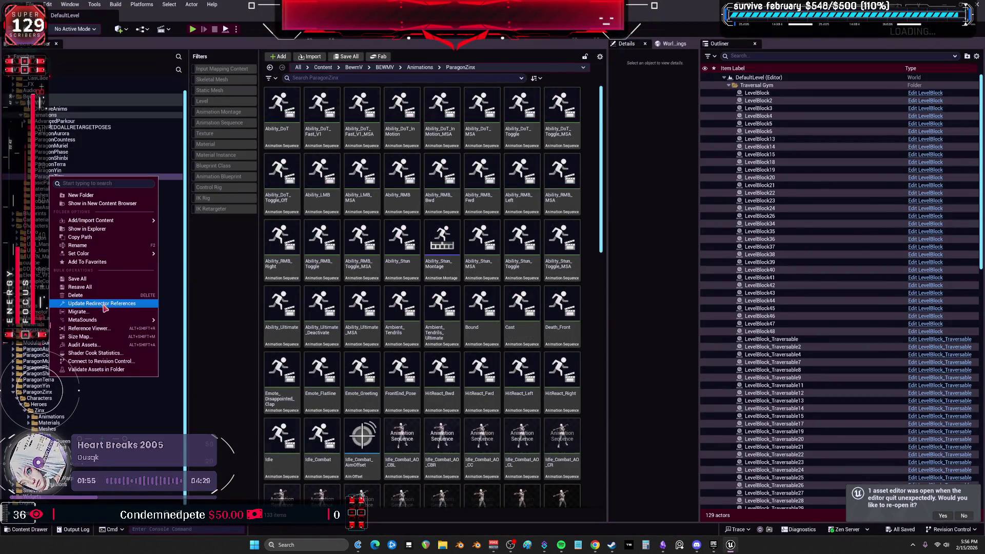
- Start migrating ParagonZinx and collapse the unrelated folders in the migration report
left_click(86, 312)
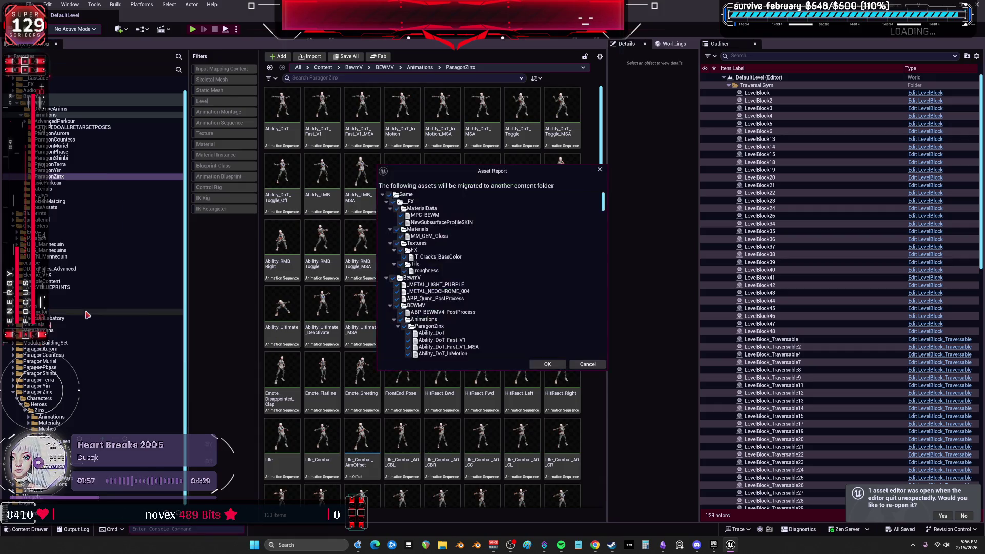
left_click(386, 201)
left_click(386, 209)
left_click(387, 215)
left_click(386, 223)
left_click(386, 229)
left_click(388, 236)
left_click(387, 243)
left_click(387, 250)
left_click(386, 257)
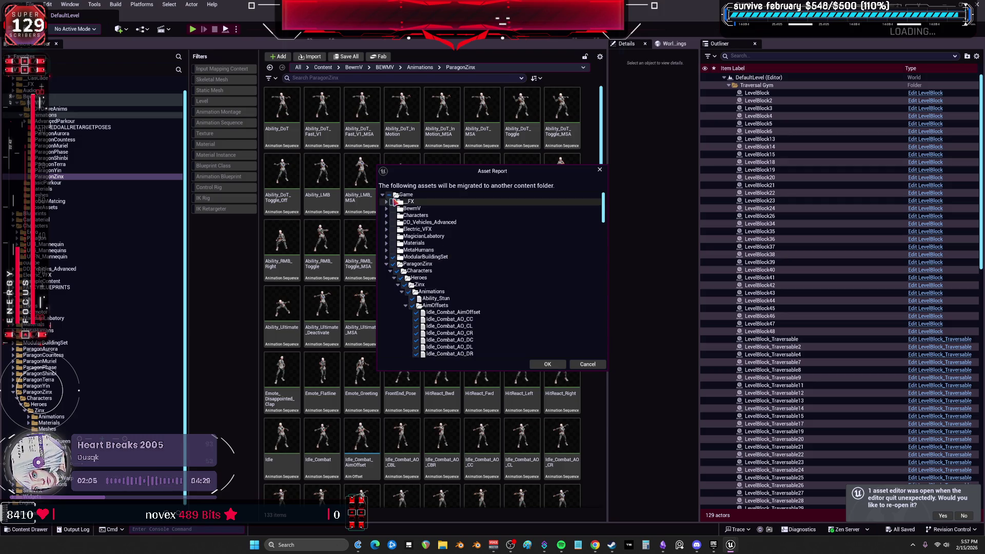
- Tick only the ParagonZinx animations and migrate them into the BewmV project's Content folder
left_click(385, 209)
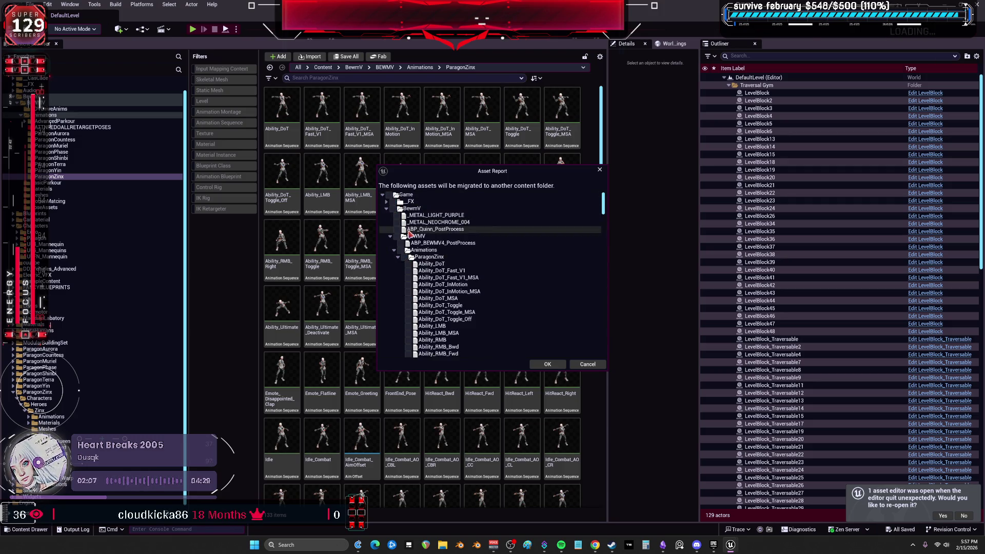
left_click(401, 250)
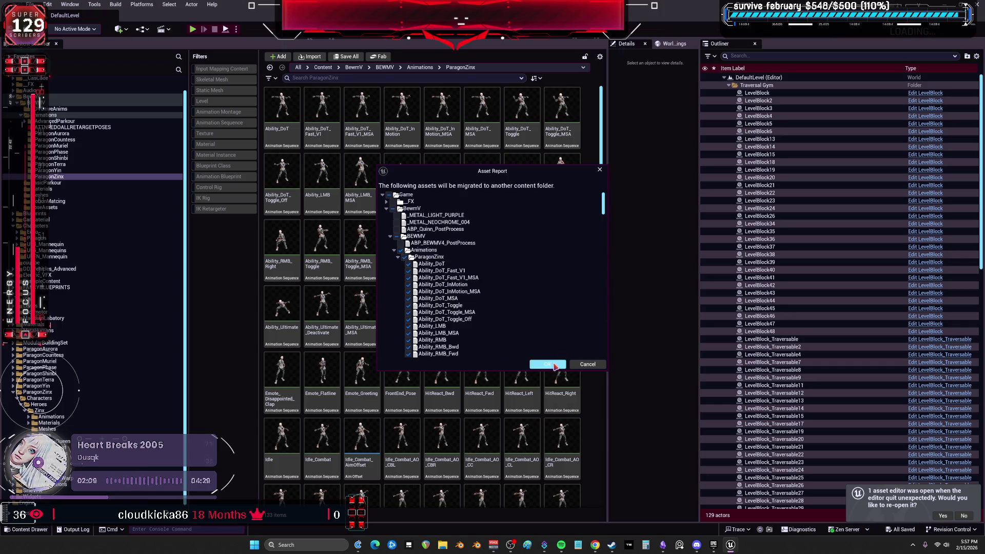
left_click(547, 363)
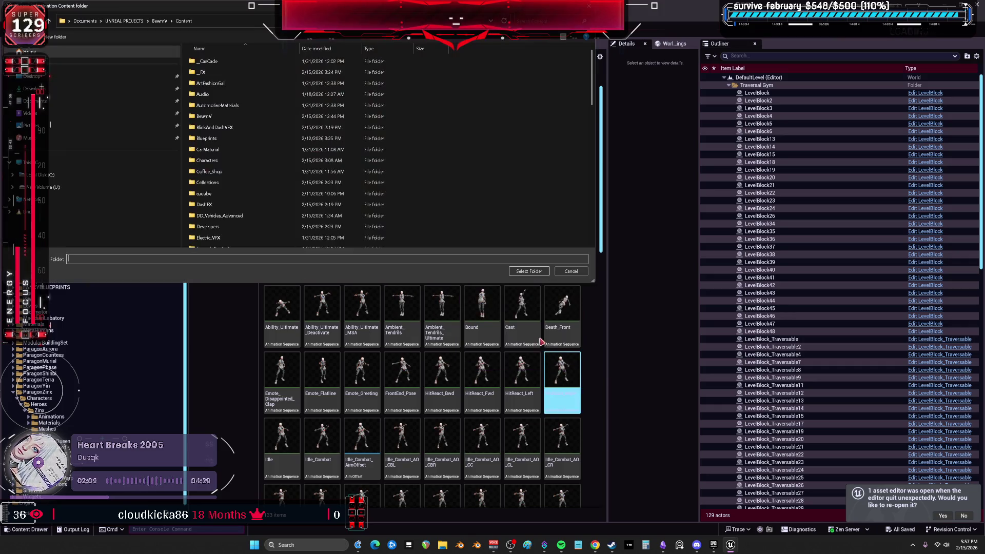
left_click(534, 272)
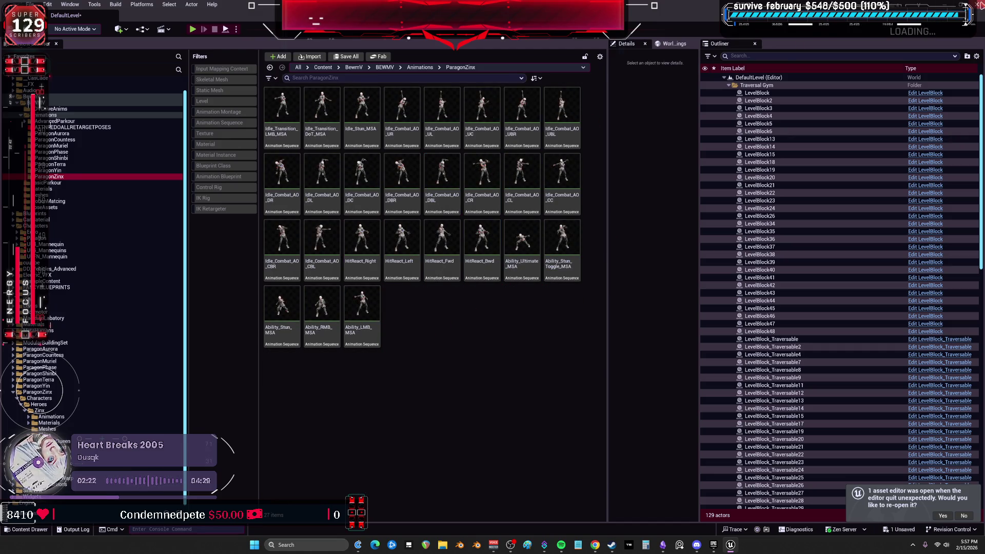
- Quit the editor without saving content, then switch to the Obsidian to-do chart
key("ctrl+shift+s")
left_click(558, 359)
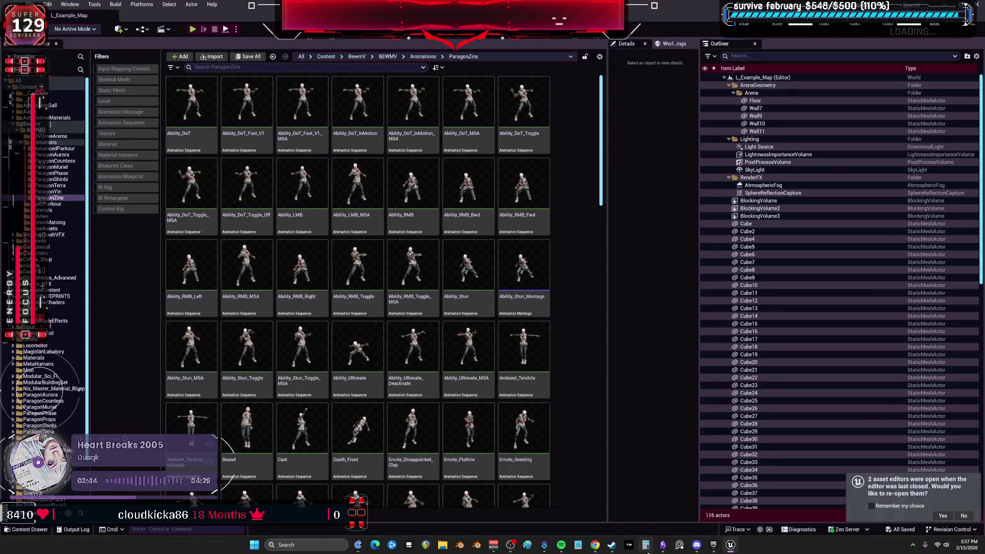
left_click(665, 545)
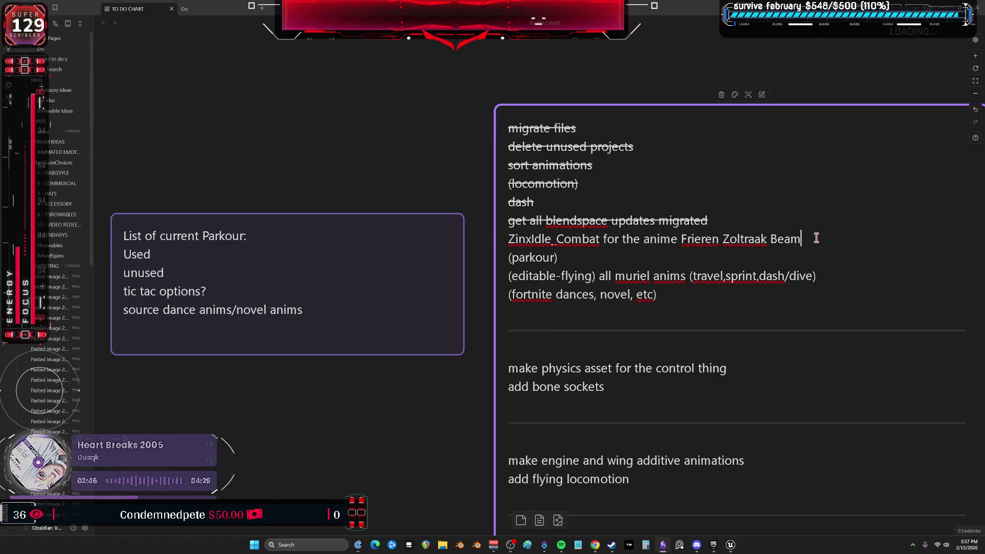
left_click_drag(816, 237, 489, 235)
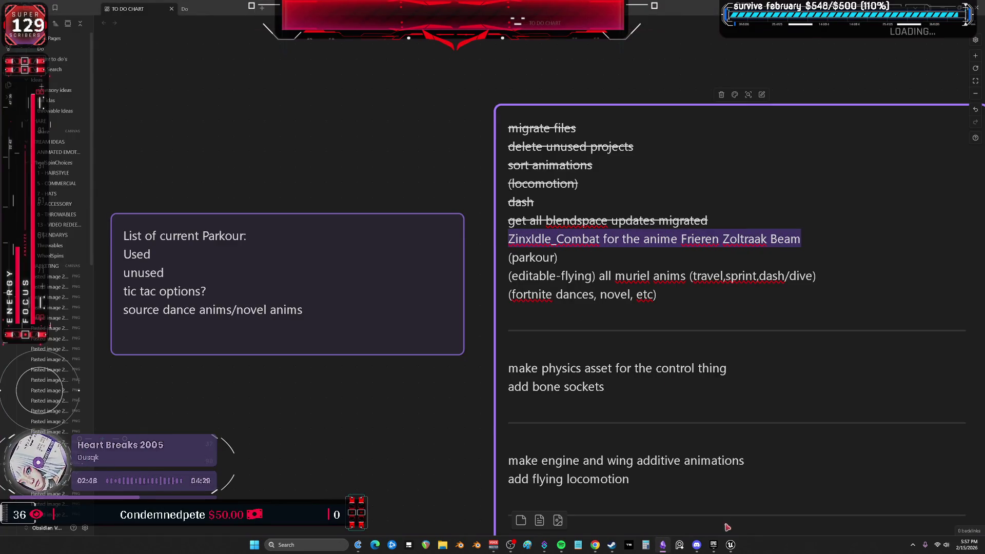
left_click(731, 545)
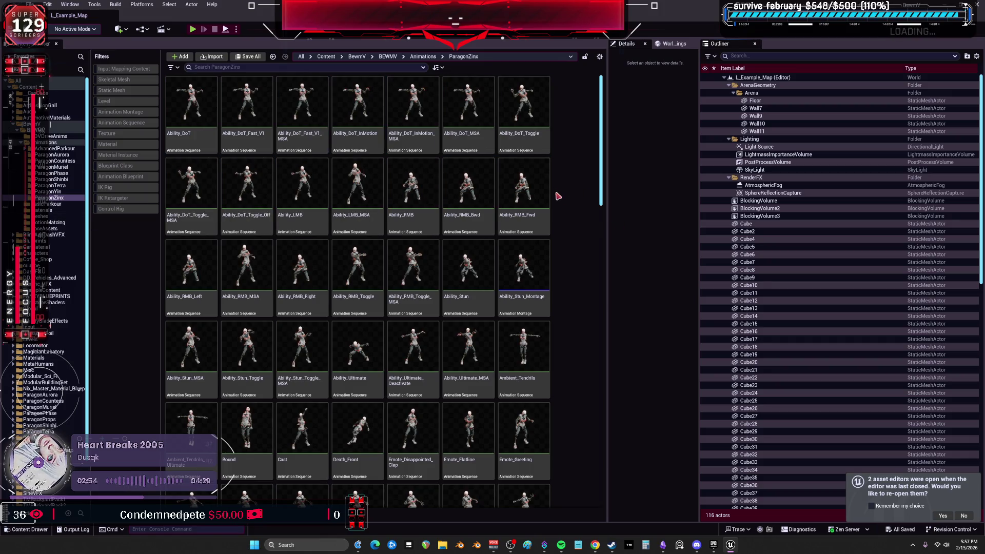
- Open Idle_Combat_AimOffset maximized and drag the preview point to blend a different pose
scroll(475, 261, "down", 5)
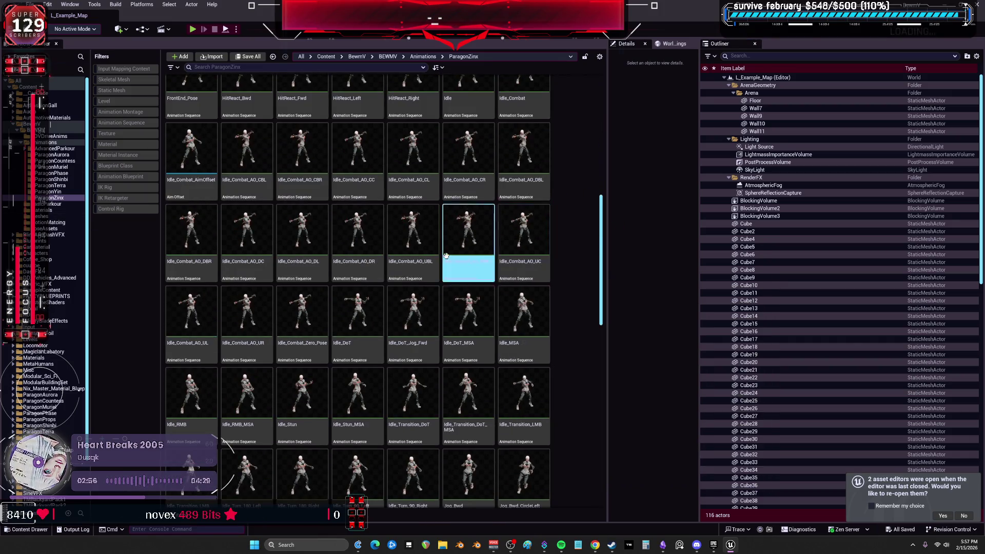
double_click(191, 174)
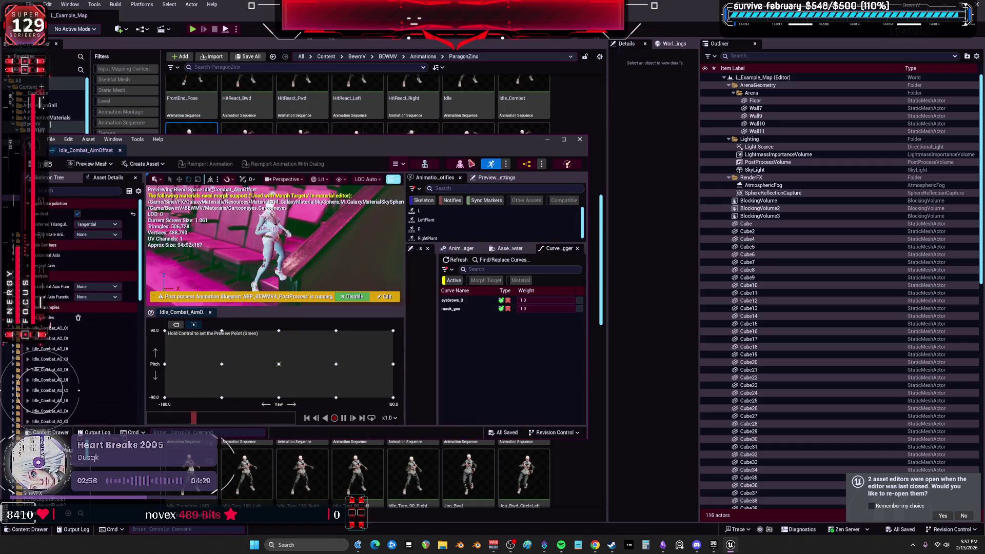
left_click(563, 139)
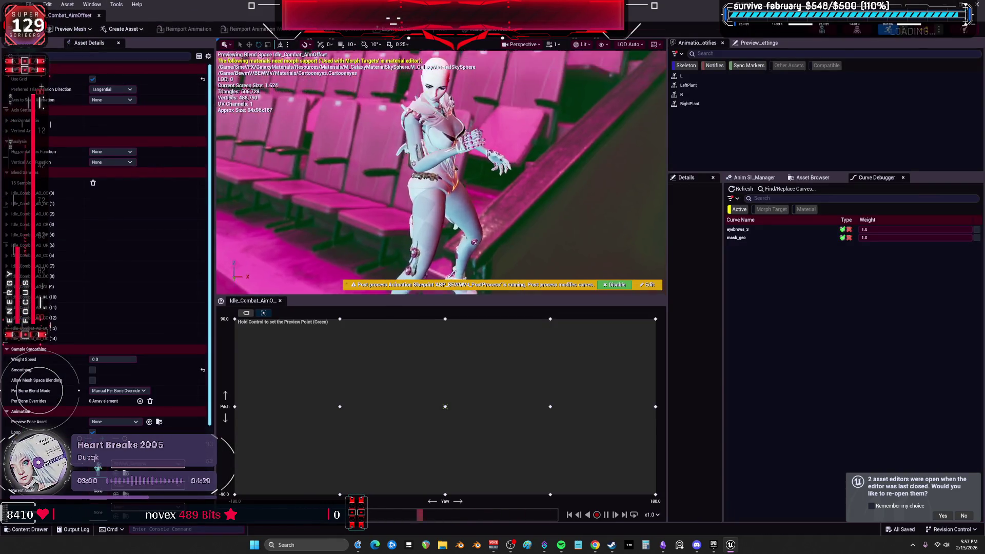
key("ctrl")
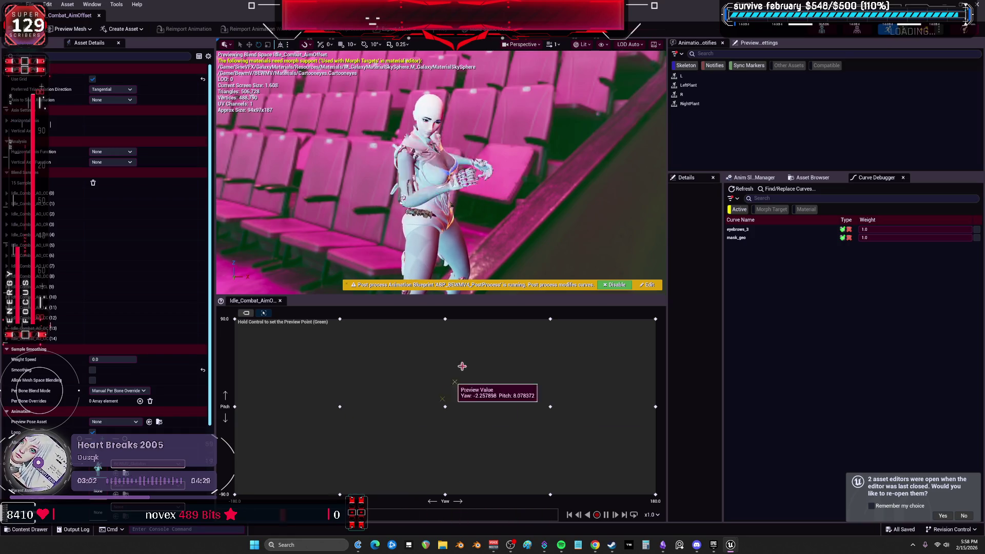
left_click_drag(414, 323, 312, 384)
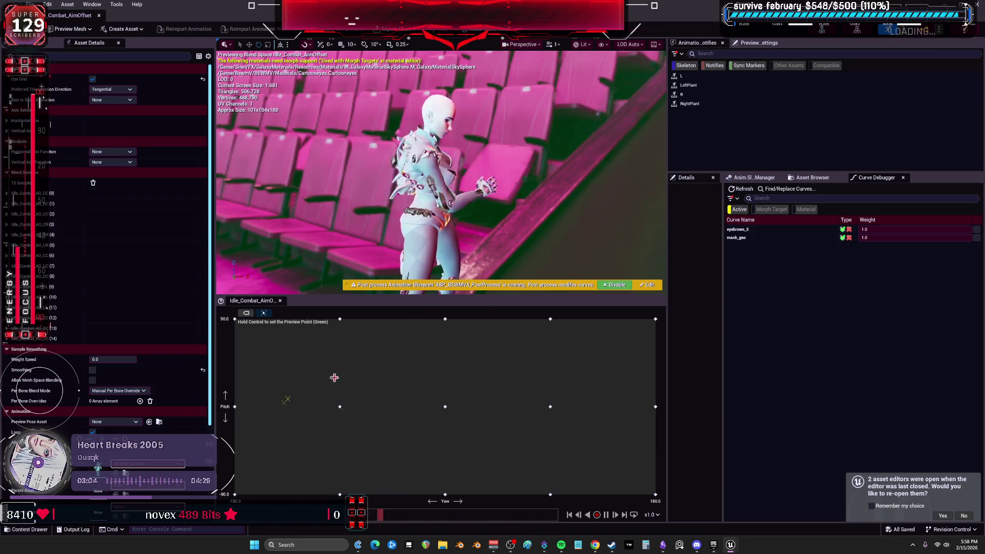
- Back in the main editor, reopen Idle_Combat_AimOffset and restore it to a smaller window
key("alt+Tab")
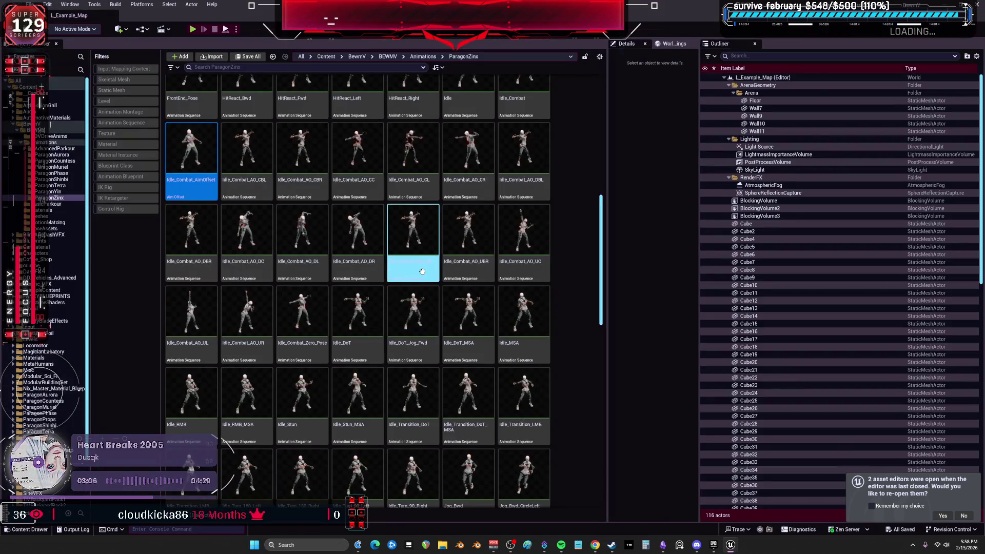
scroll(499, 249, "down", 3)
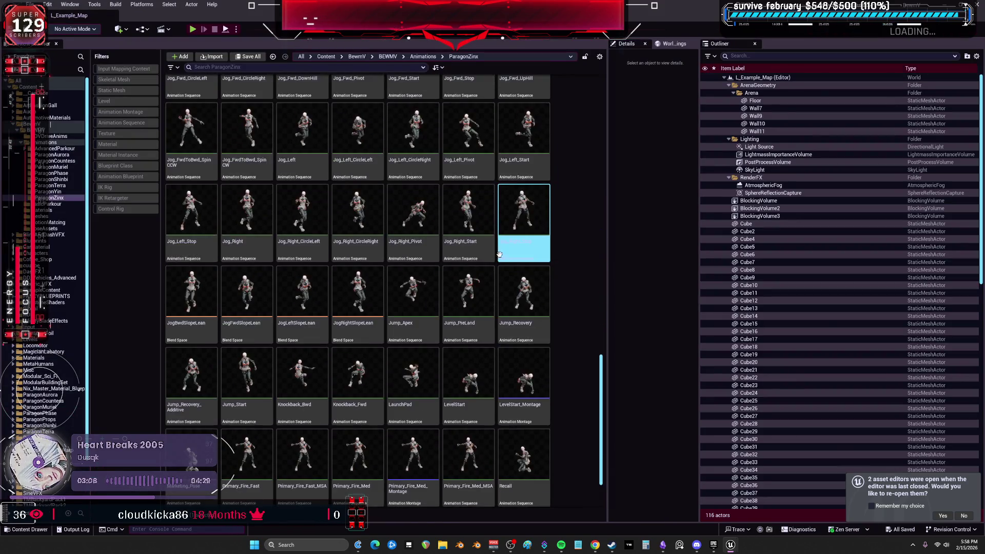
scroll(559, 404, "down", 4)
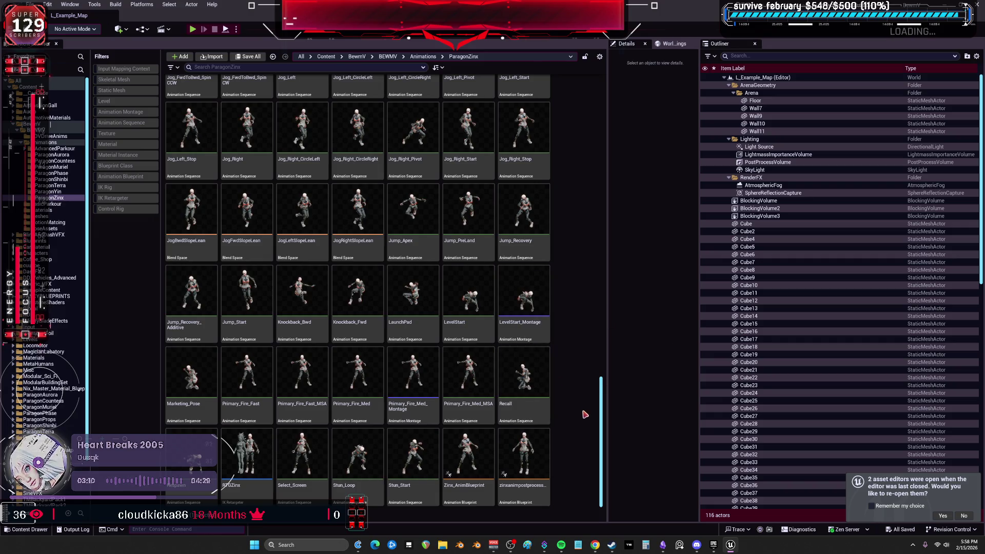
mouse_move(606, 443)
left_mouse_down()
mouse_move(583, 82)
mouse_move(571, 96)
left_mouse_up()
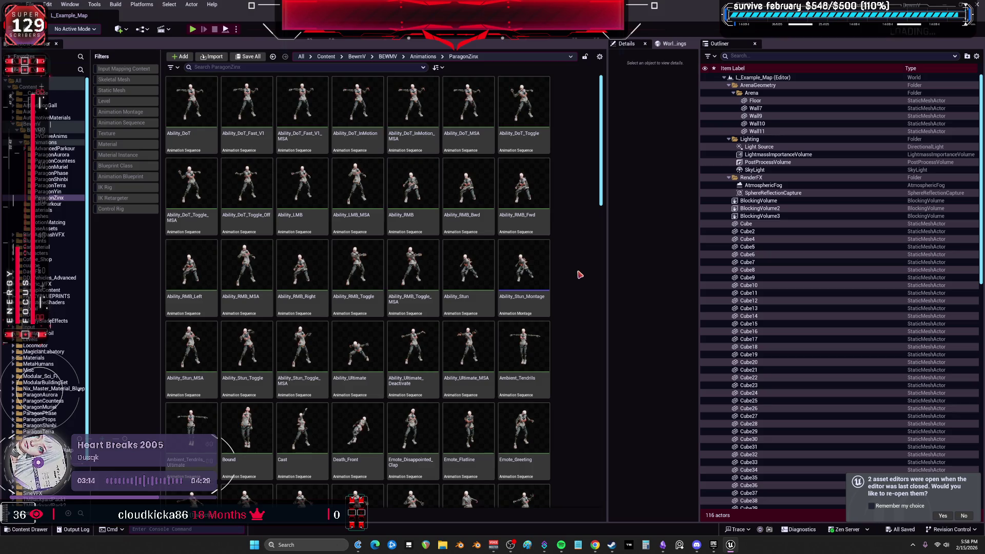
scroll(559, 282, "down", 3)
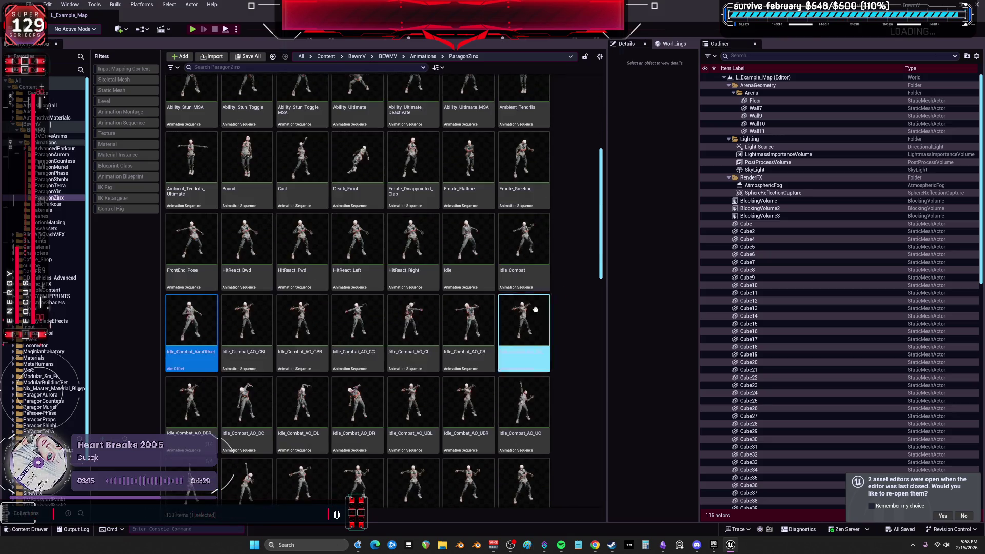
double_click(193, 329)
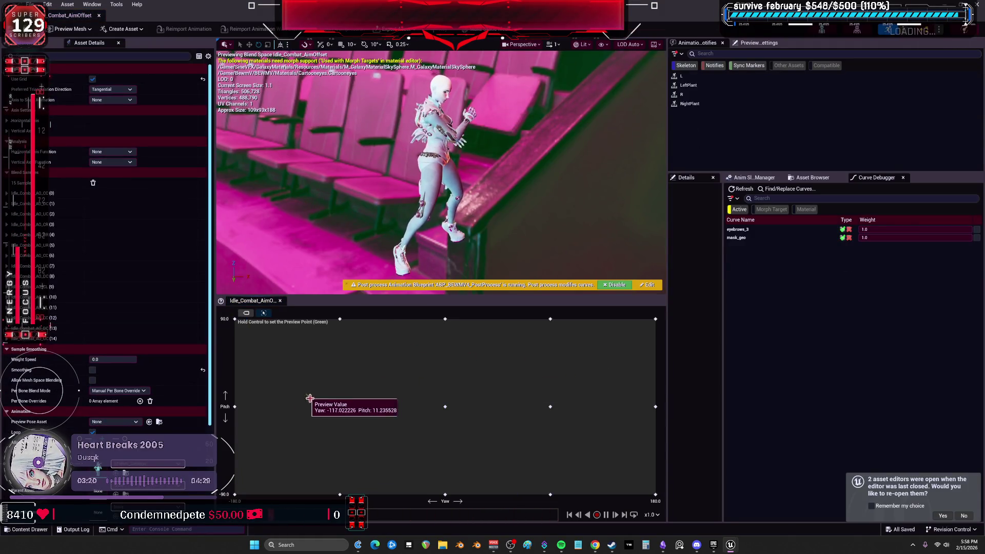
key("super+Down")
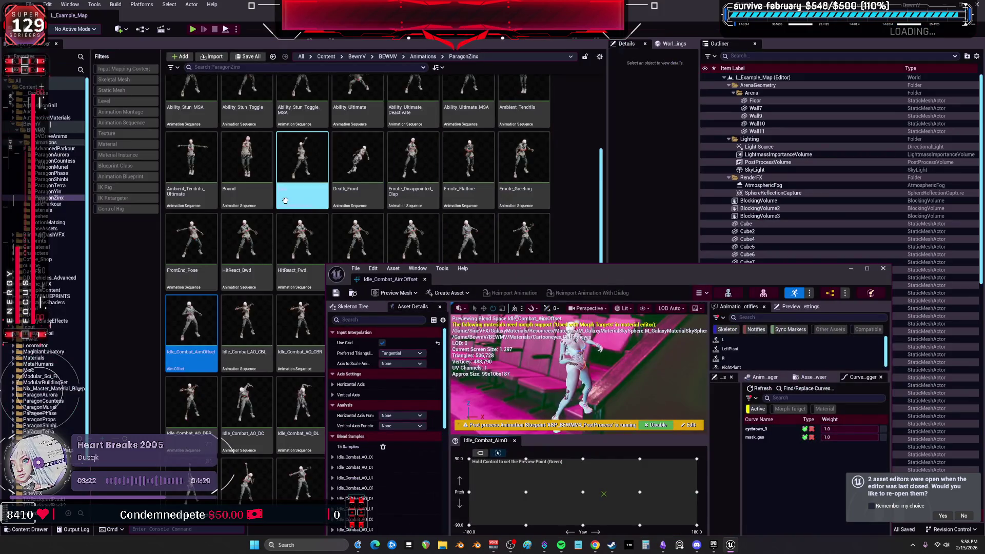
left_click_drag(524, 279, 620, 318)
- Inspect the Ability_RMB_MSA, Ability_LMB, Ability_DoT and Ability_DoT_InMotion animation tiles
scroll(329, 253, "up", 5)
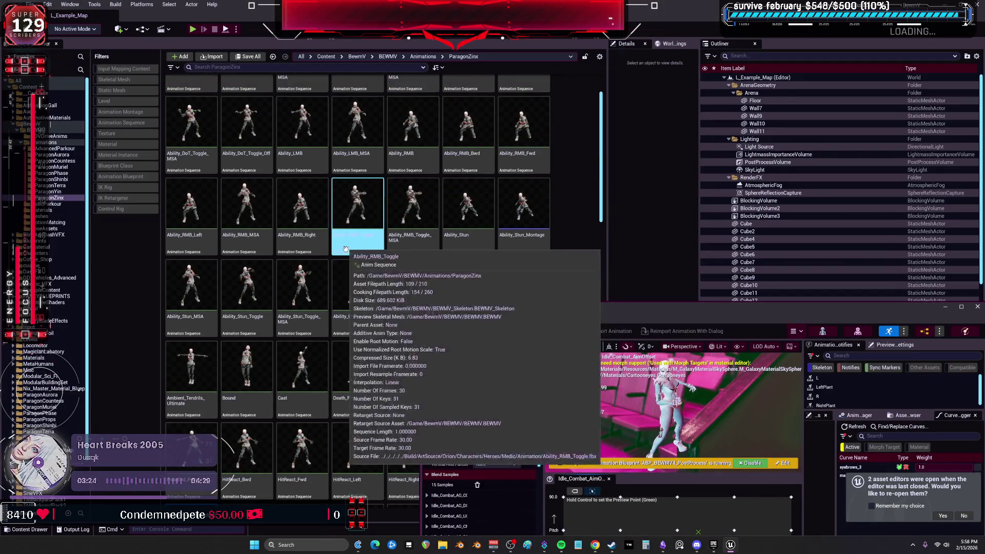
left_click(259, 265)
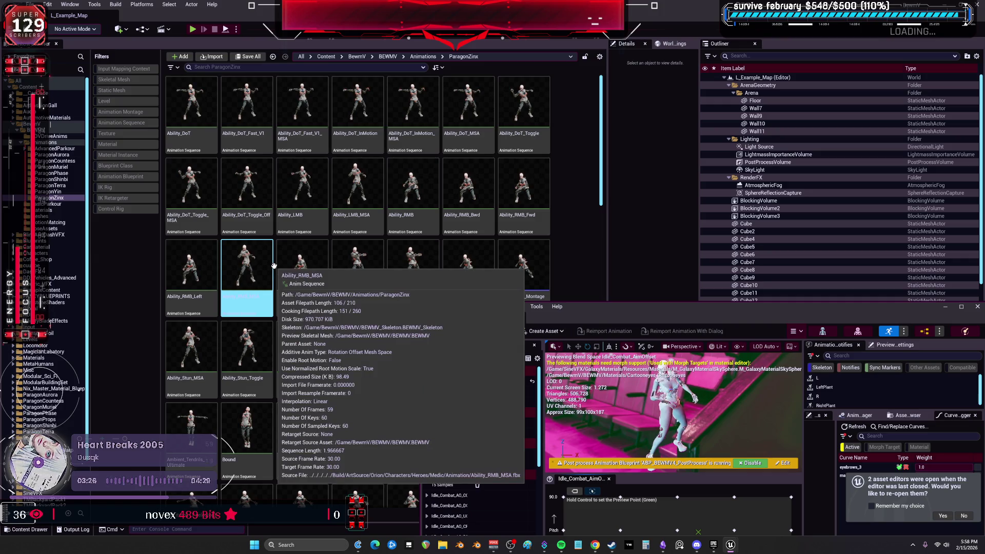
left_click(288, 201)
left_click(205, 142)
left_click(248, 140)
left_click(303, 138)
left_click(356, 137)
left_click(405, 136)
- Step through Ability_Ultimate_Deactivate, Idle_Combat, Idle, Jog_BwdToFwd_SpinCW and Jump_PreLand, then switch to Obsidian
scroll(532, 155, "down", 3)
left_click(396, 209)
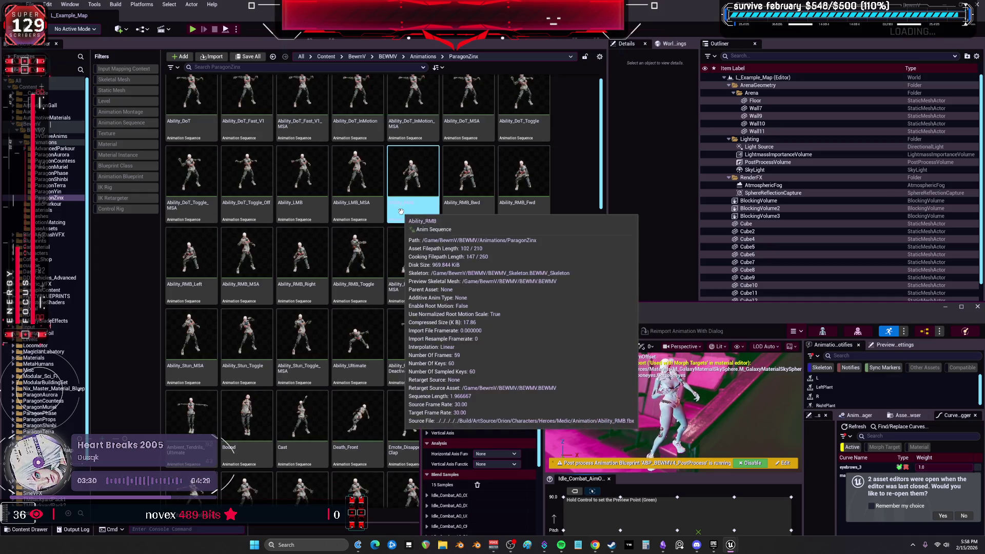
key("Down")
key("Down")
left_click(528, 225)
left_click(479, 227)
key("Down")
key("Down")
key("Down")
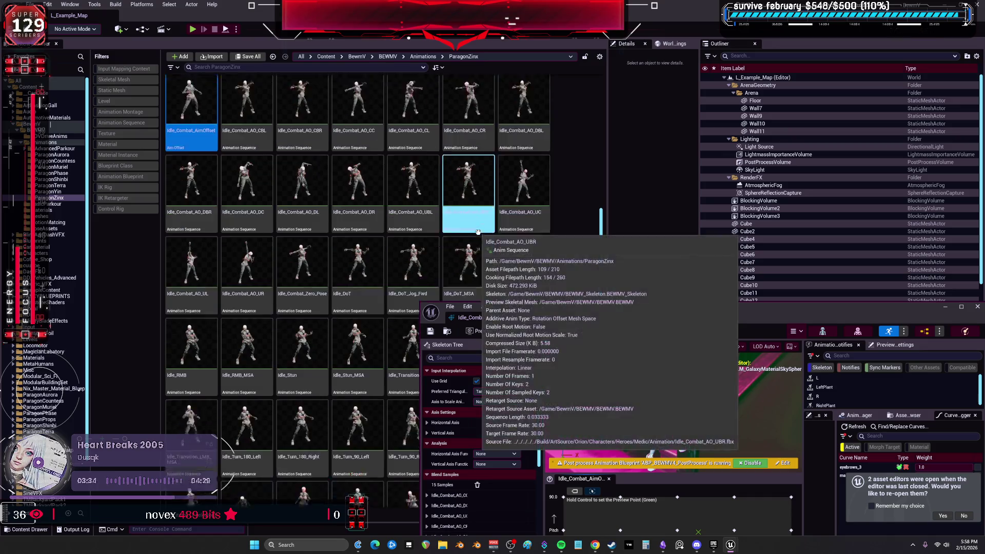
key("Down")
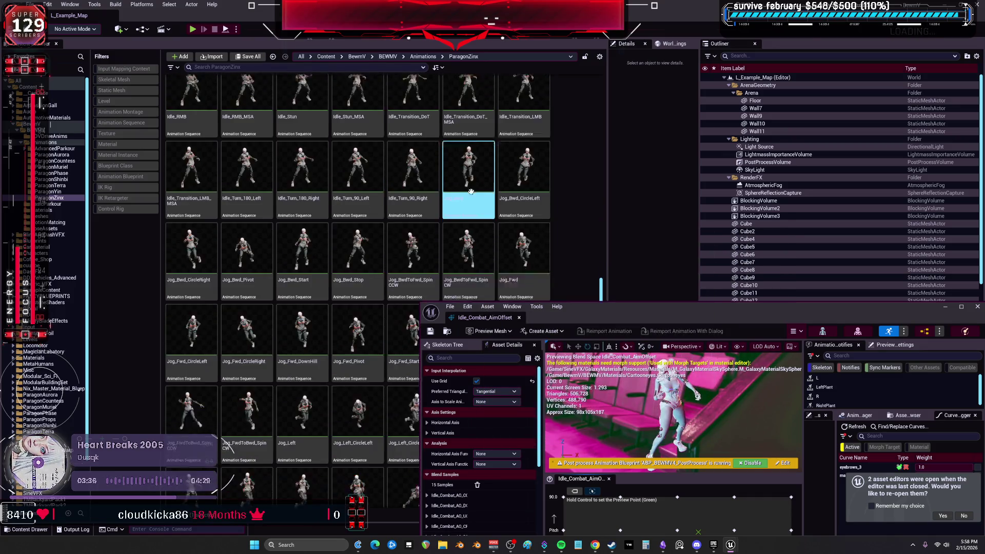
key("Down")
key("Down")
key("Down")
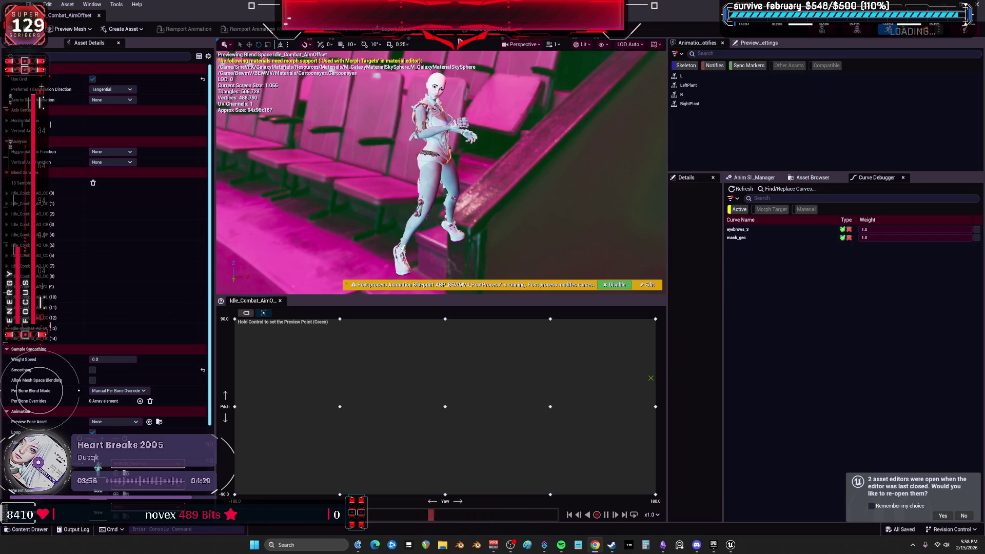
left_click(942, 36)
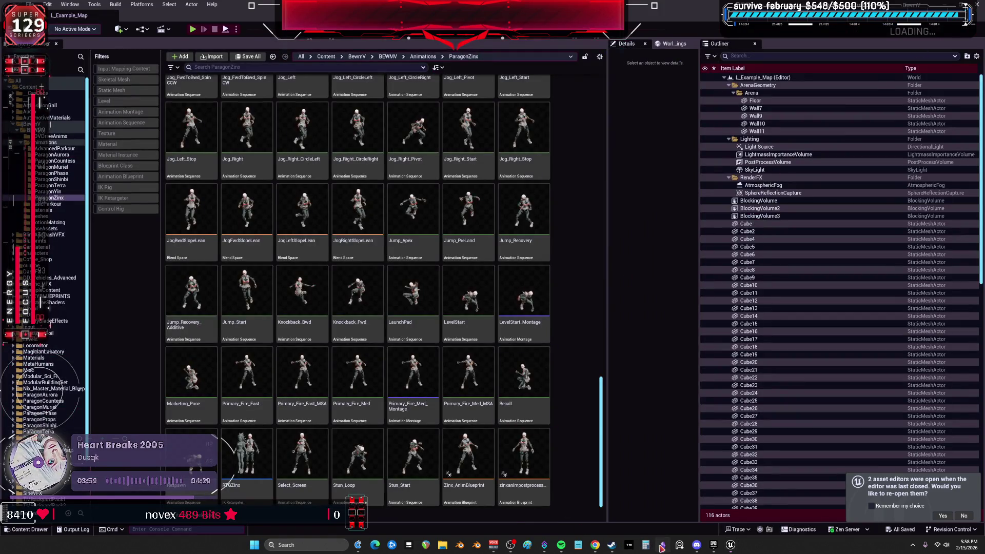
left_click(661, 546)
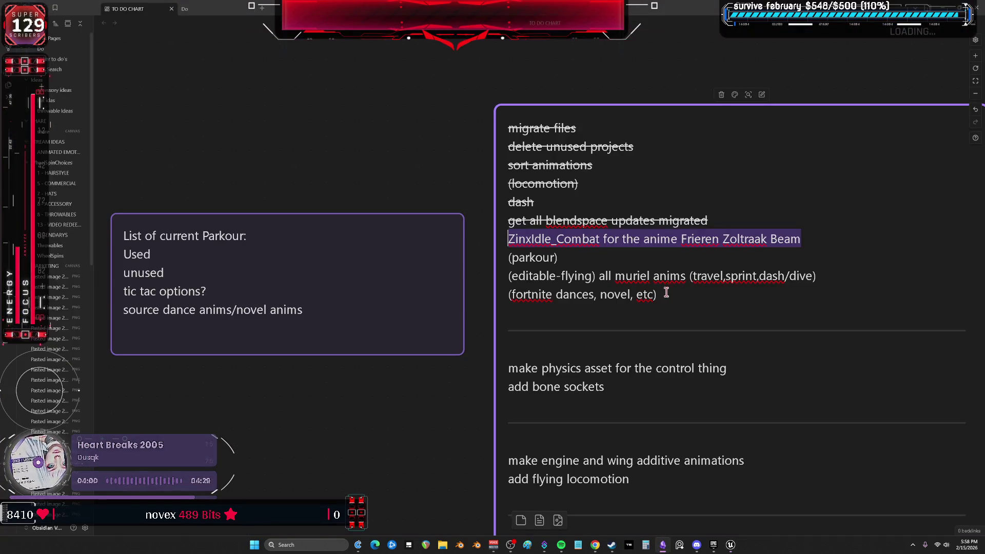
- Strike through the 'ZinxIdle_Combat for the anime Frieren Zoltraak Beam' task line
triple_click(517, 233)
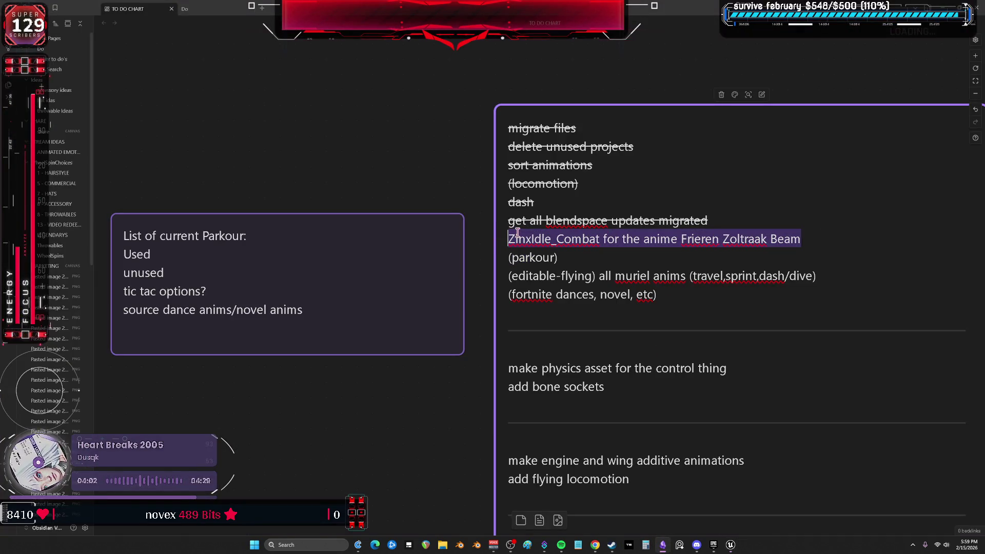
right_click(520, 235)
mouse_move(584, 280)
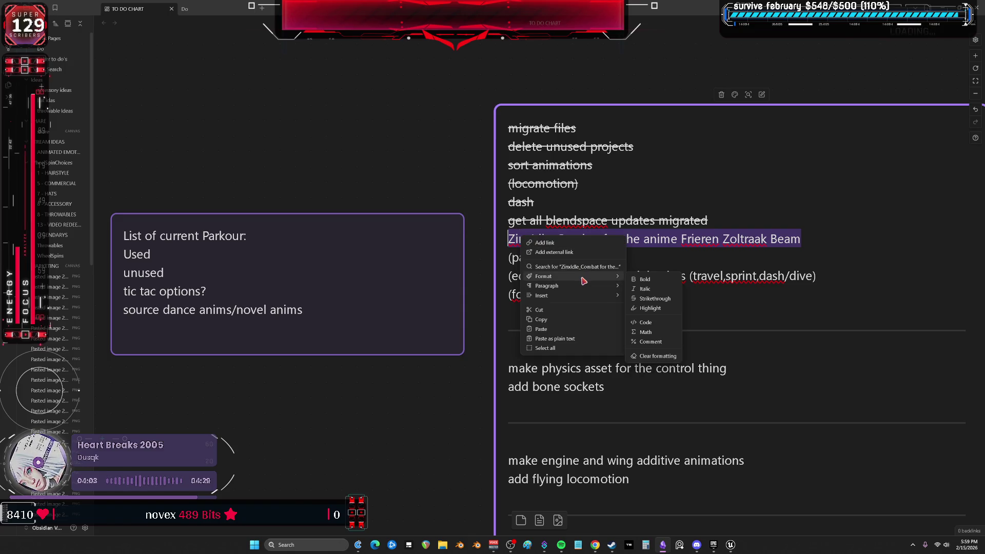
left_click(661, 301)
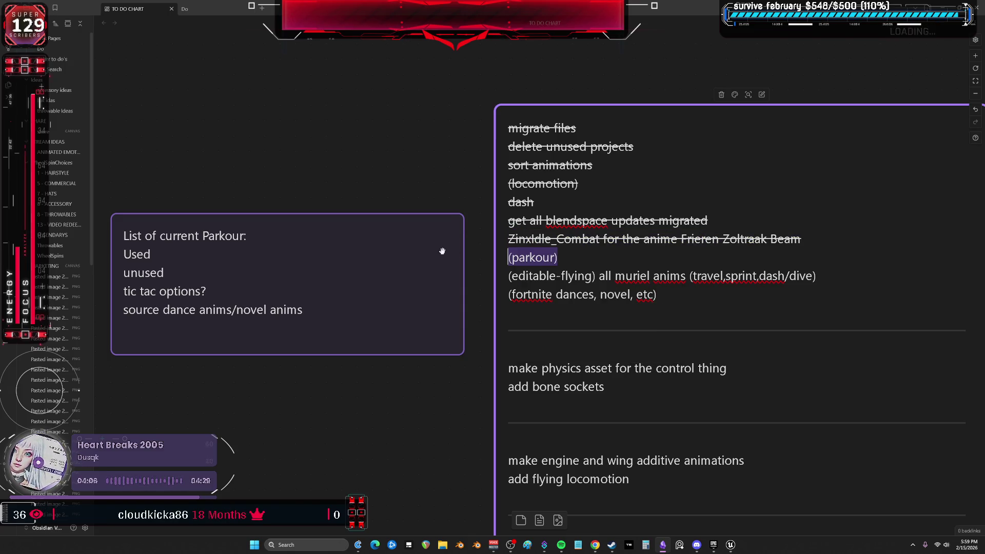
- Add a blank line below the struck task, select the List of current Parkour card, and return to Unreal
left_click(803, 240)
key("Return")
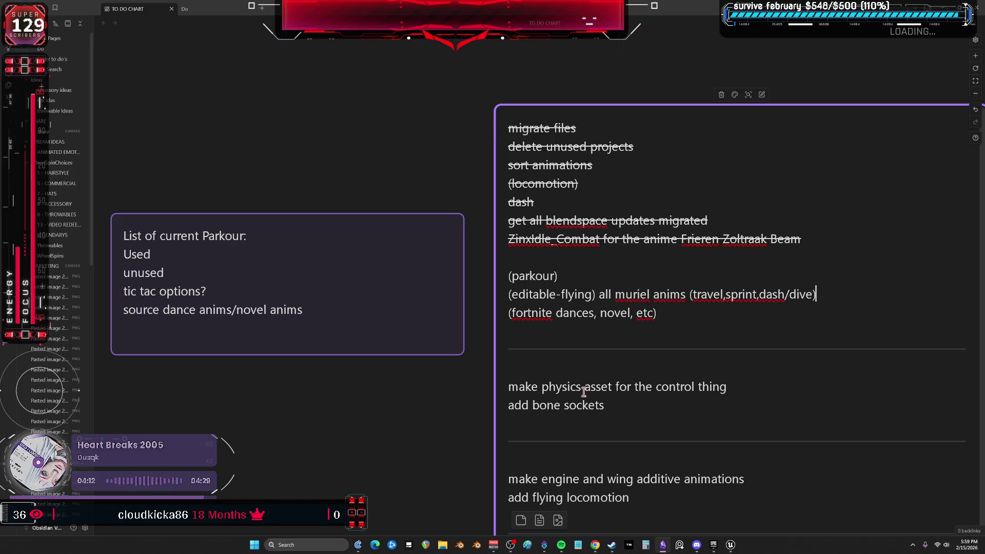
left_click(198, 244)
scroll(256, 242, "left", 3)
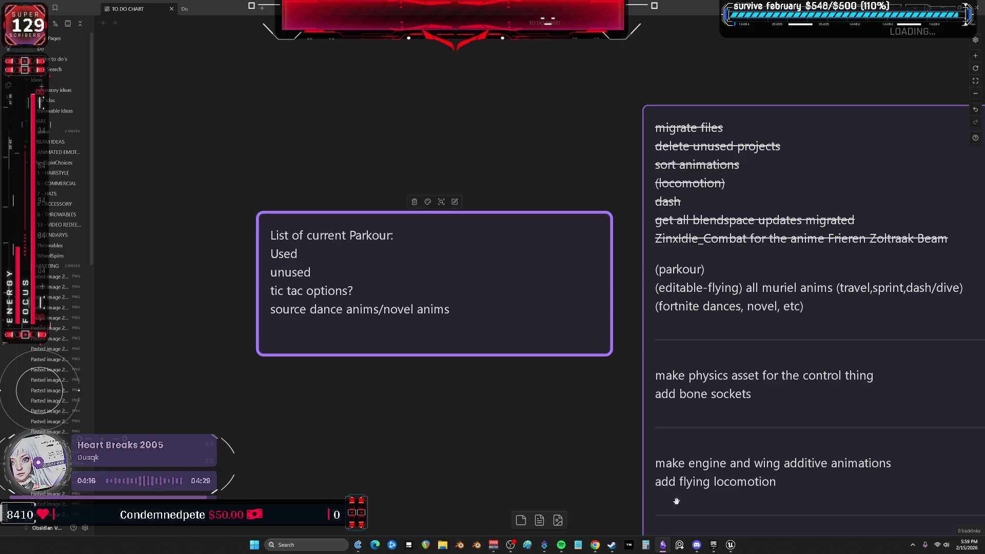
left_click(730, 547)
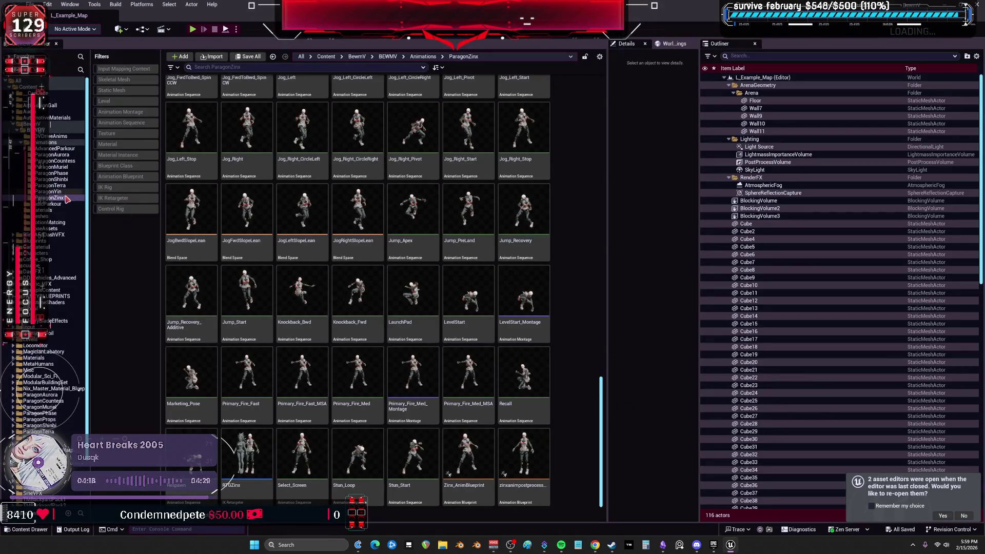
- Browse the BasicParkour folder and inspect the tic_tac_vault_R_example_Anim animation
left_click(49, 204)
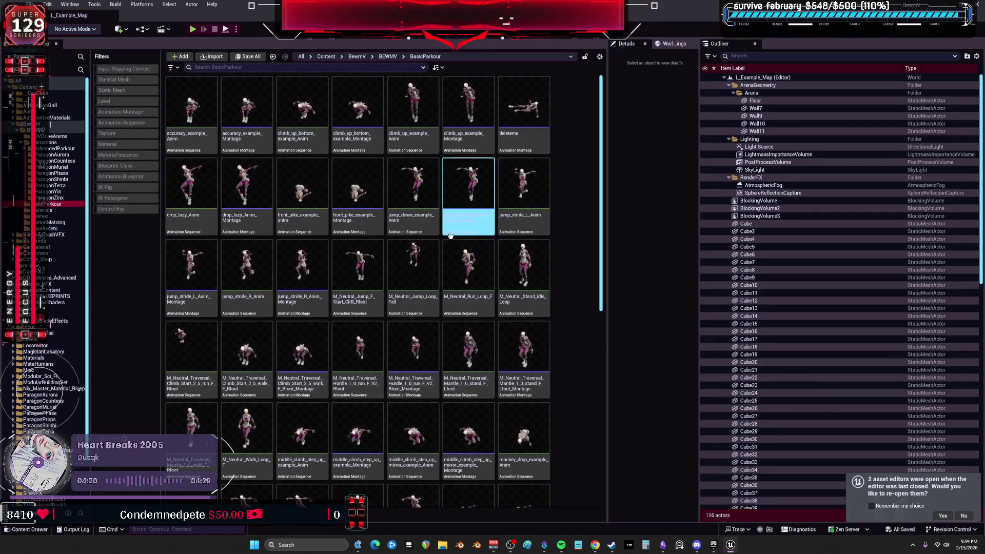
scroll(494, 262, "down", 2)
scroll(494, 263, "down", 5)
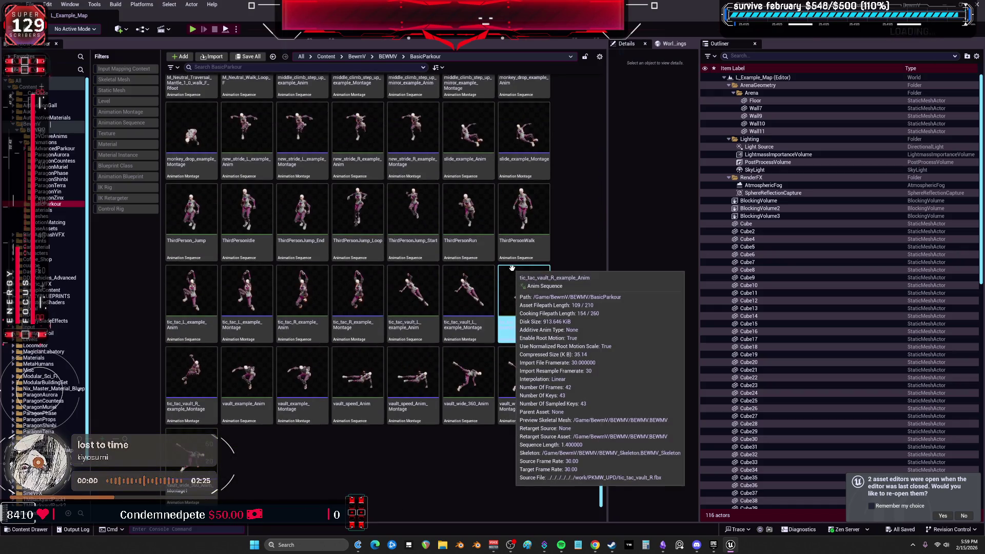
left_click(436, 294)
scroll(436, 295, "up", 6)
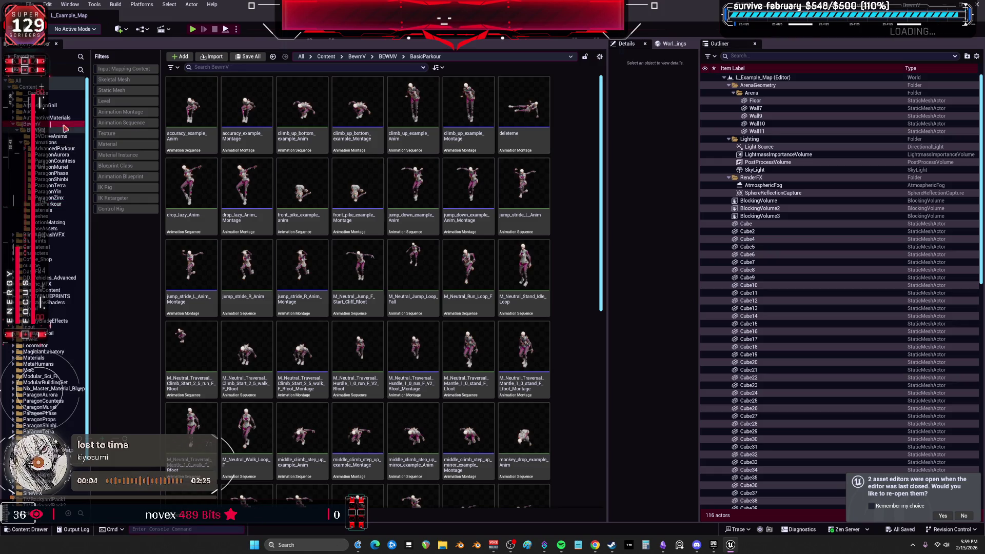
- Open the BP_BEWMV blueprint from the BewmV/BEWMV folder
left_click(54, 125)
double_click(170, 146)
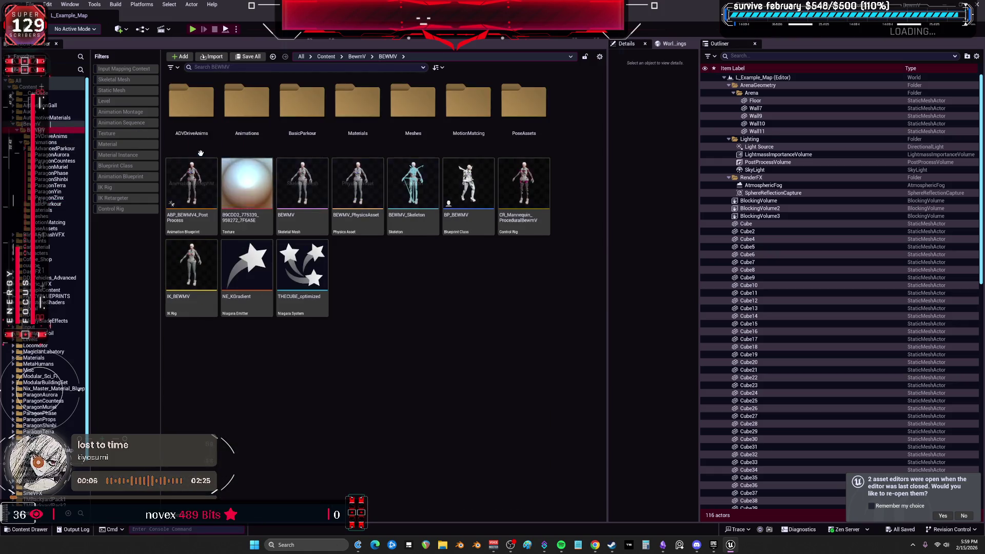
double_click(481, 188)
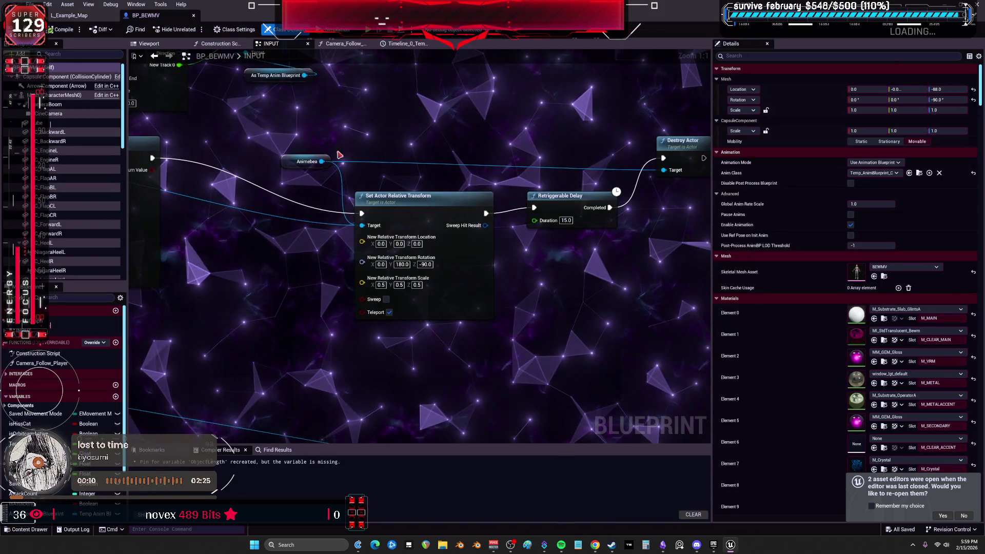
scroll(338, 242, "up", 5)
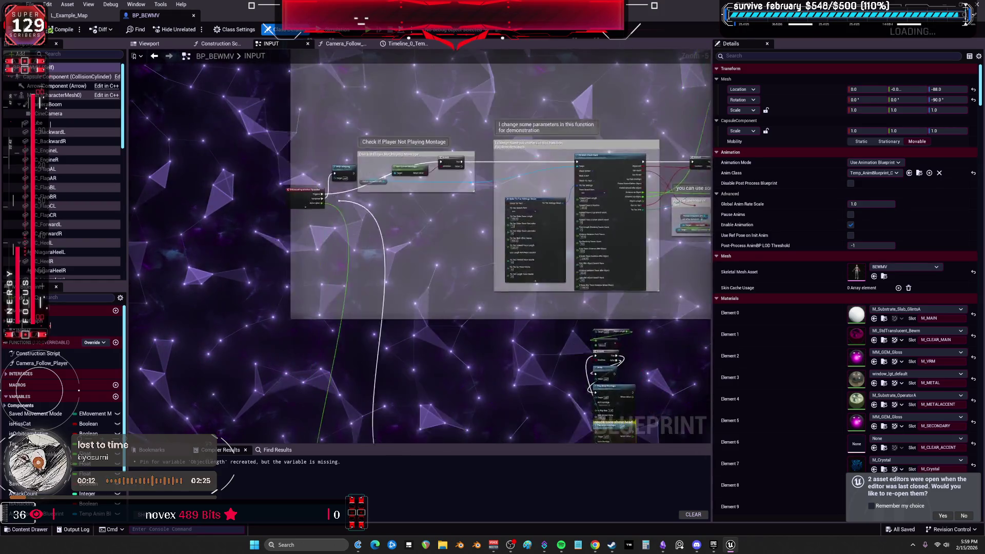
left_click_drag(368, 192, 562, 214)
left_click_drag(617, 198, 432, 227)
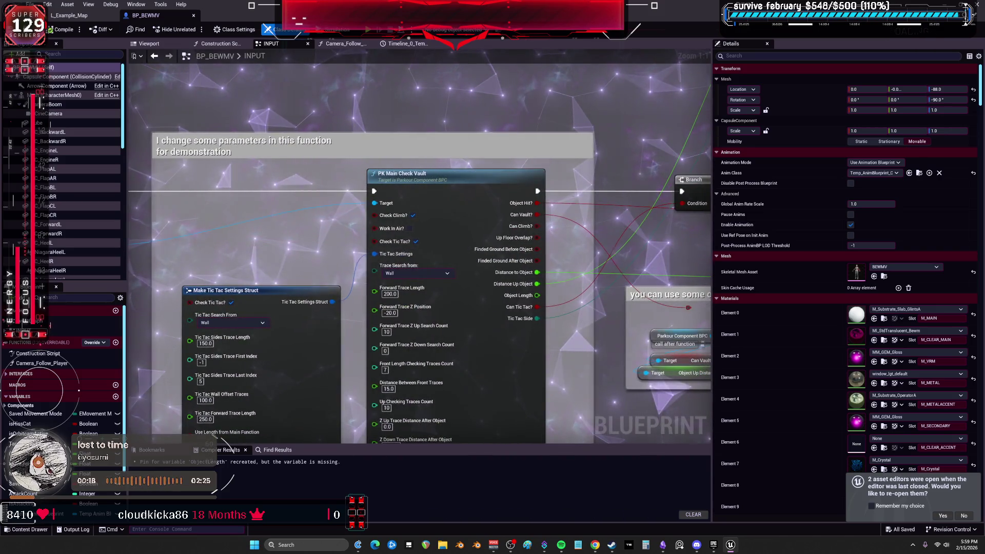
left_click_drag(611, 249, 342, 219)
mouse_move(580, 128)
left_mouse_down()
mouse_move(462, 267)
mouse_move(398, 446)
mouse_move(415, 405)
mouse_move(396, 409)
mouse_move(390, 308)
mouse_move(411, 231)
mouse_move(436, 206)
mouse_move(232, 140)
left_mouse_up()
left_click(460, 260)
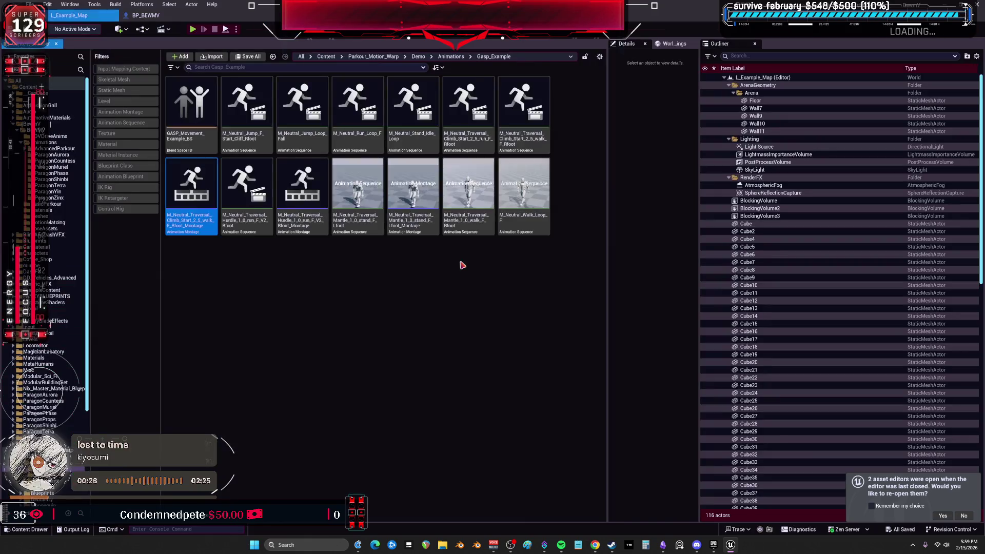
- Preview Climb_Start and GASP_Movement_Example_BS, then open the blend space's Reference Viewer
double_click(196, 190)
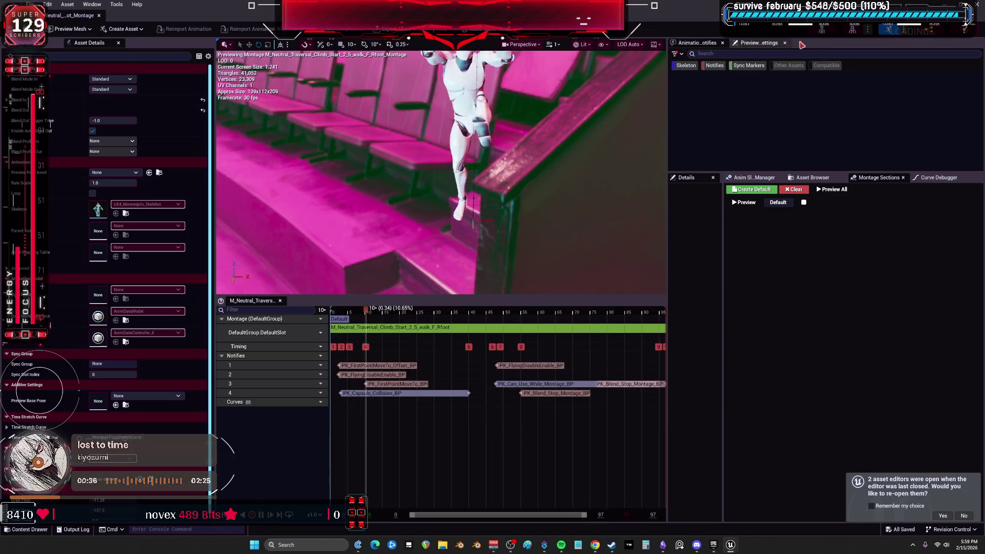
key("alt+Tab")
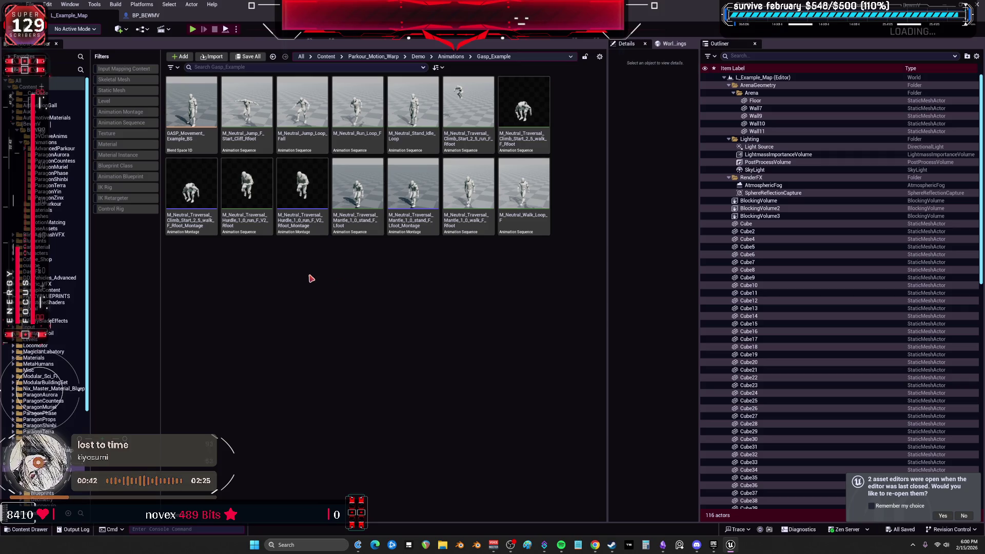
double_click(191, 116)
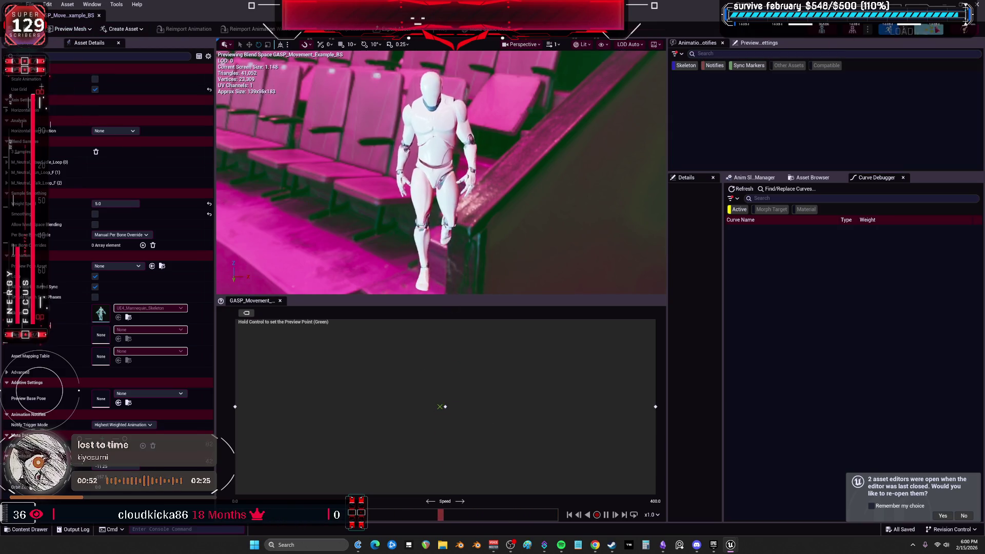
left_click(99, 15)
right_click(190, 95)
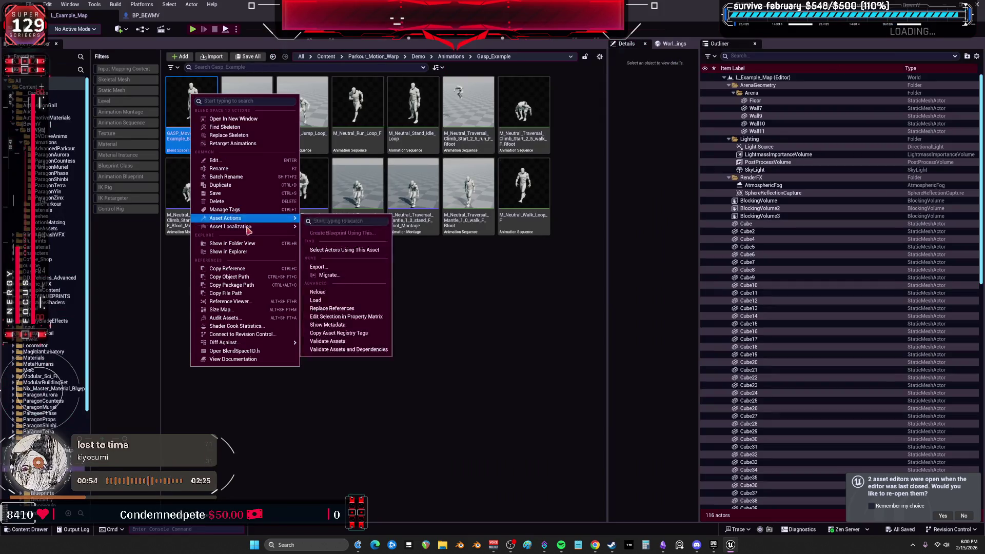
left_click(231, 301)
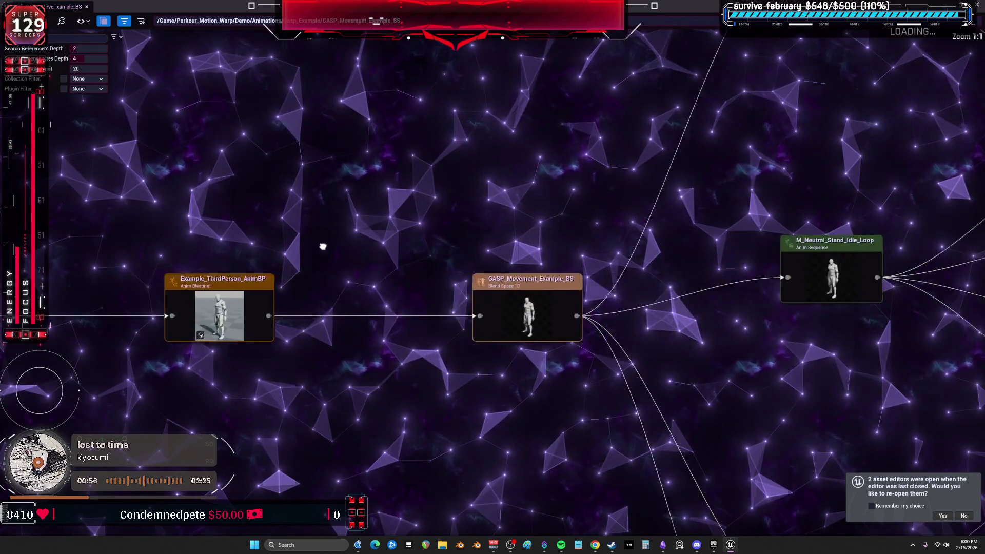
- Inspect Example_ThirdPerson_AnimBP's AnimGraph and its montage slot node from the reference graph
mouse_move(556, 214)
left_mouse_down()
mouse_move(208, 362)
mouse_move(587, 216)
mouse_move(708, 223)
mouse_move(498, 154)
mouse_move(484, 387)
left_mouse_up()
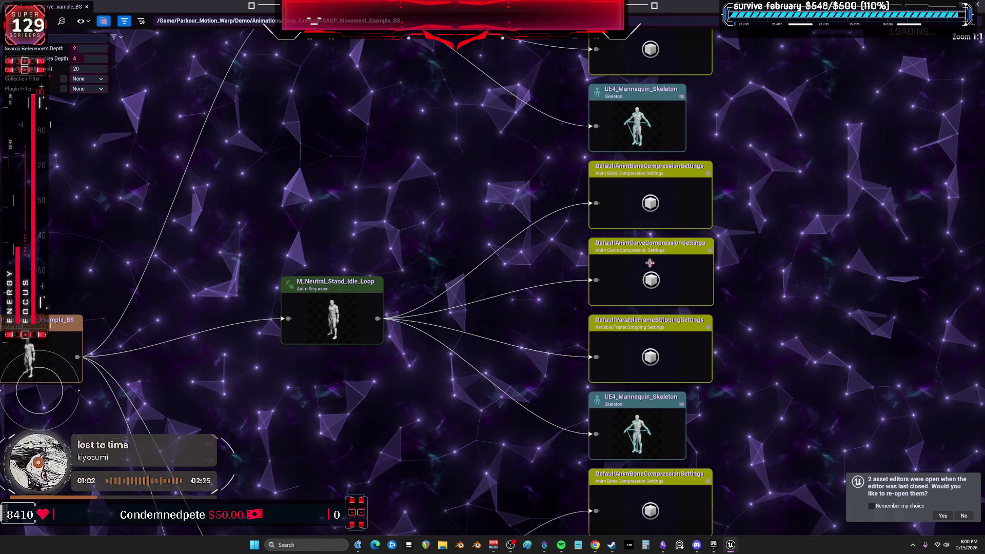
mouse_move(550, 402)
left_mouse_down()
mouse_move(453, 191)
mouse_move(647, 202)
left_mouse_up()
left_click_drag(154, 230, 385, 225)
left_click_drag(77, 221, 308, 221)
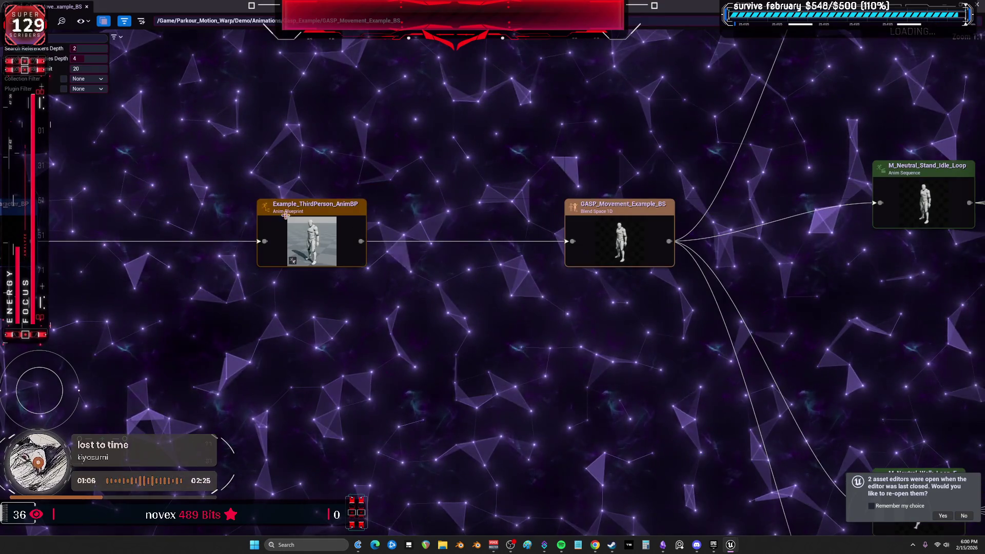
right_click(293, 214)
left_click(309, 245)
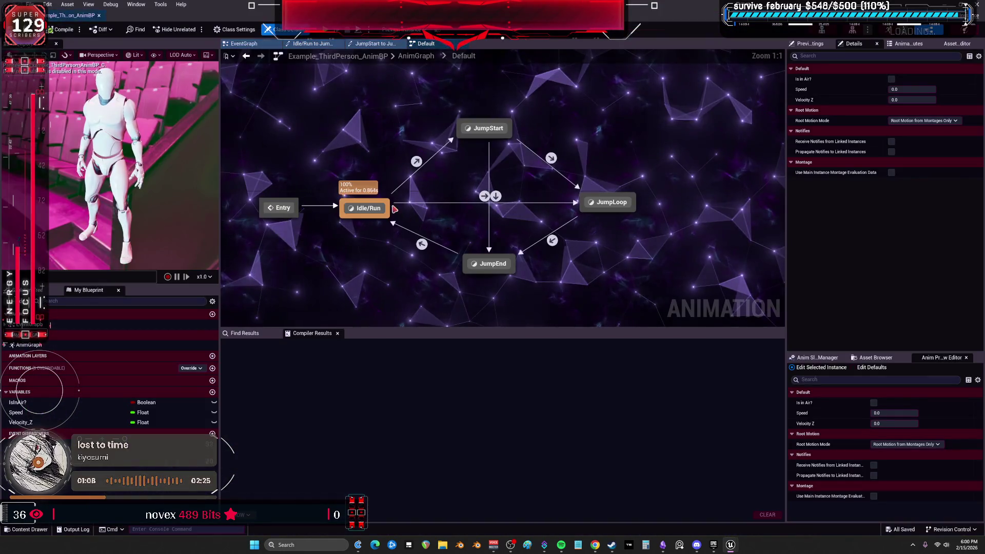
left_click(416, 55)
left_click(462, 161)
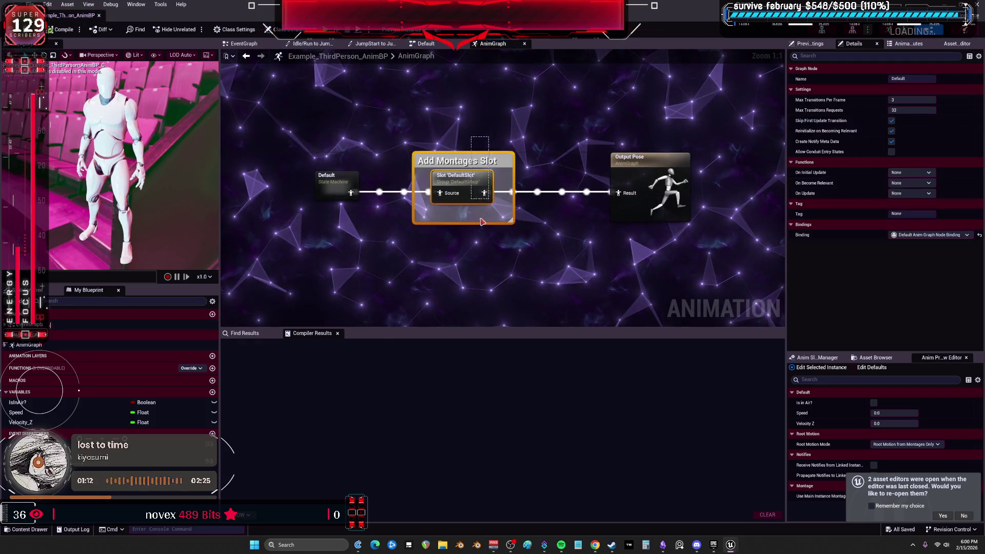
left_click(99, 16)
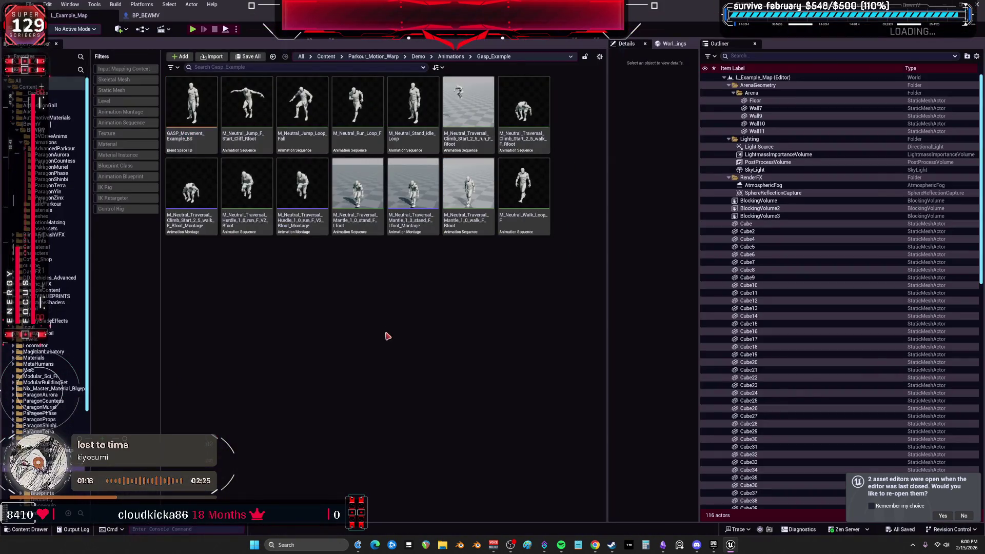
- Preview M_Neutral_Jump_F_Start_Cliff_Rfoot, then close the SK_Mannequin mesh and skeleton editors
left_click(184, 118)
double_click(257, 106)
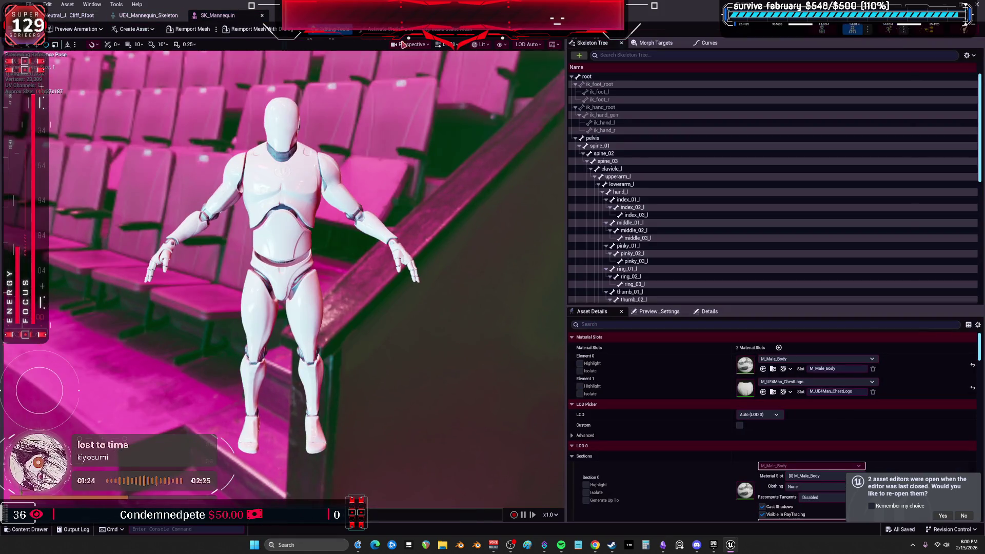
left_click(262, 15)
left_click(180, 16)
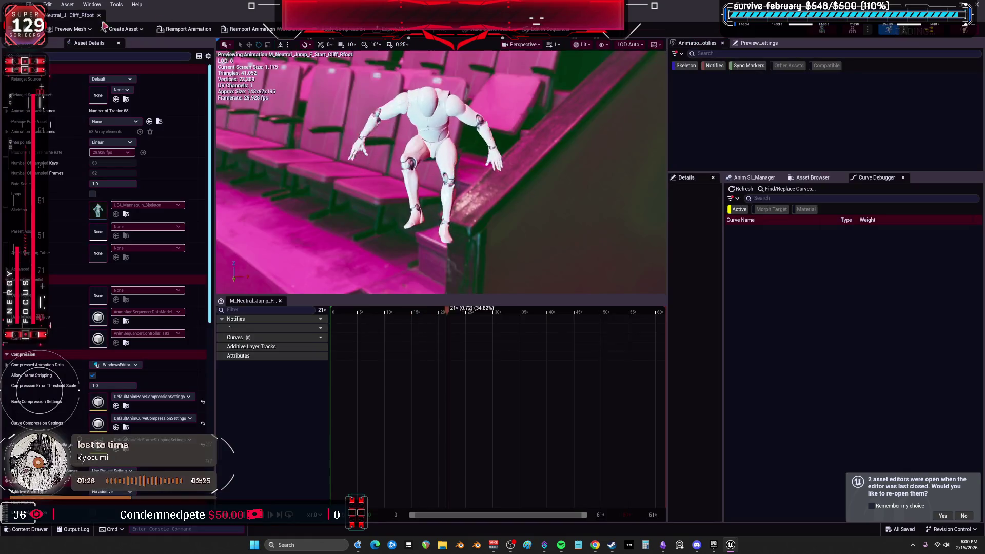
left_click(180, 15)
- Open the mannequin-to-BEWMV RTG retargeter from the Mannequin Character Mesh folder
right_click(298, 83)
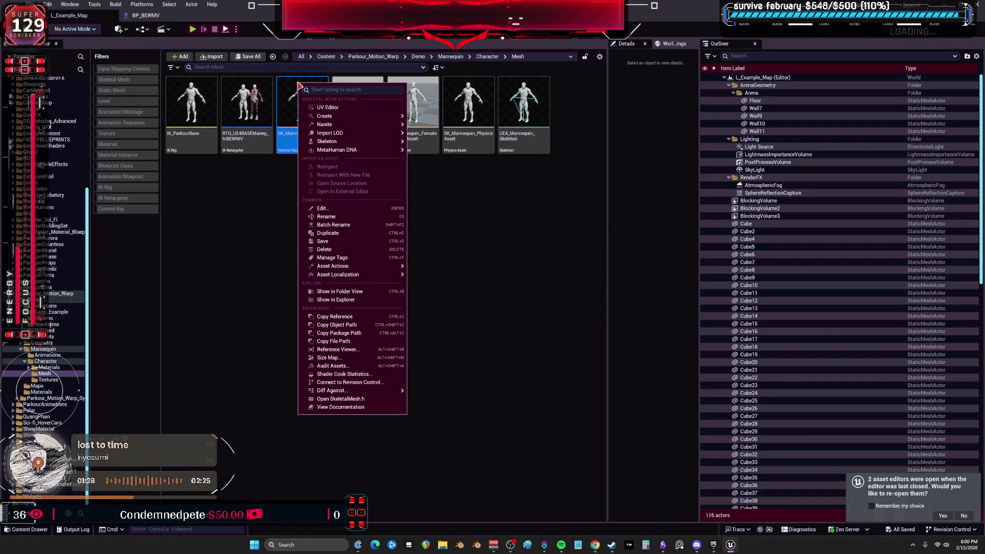
left_click(217, 276)
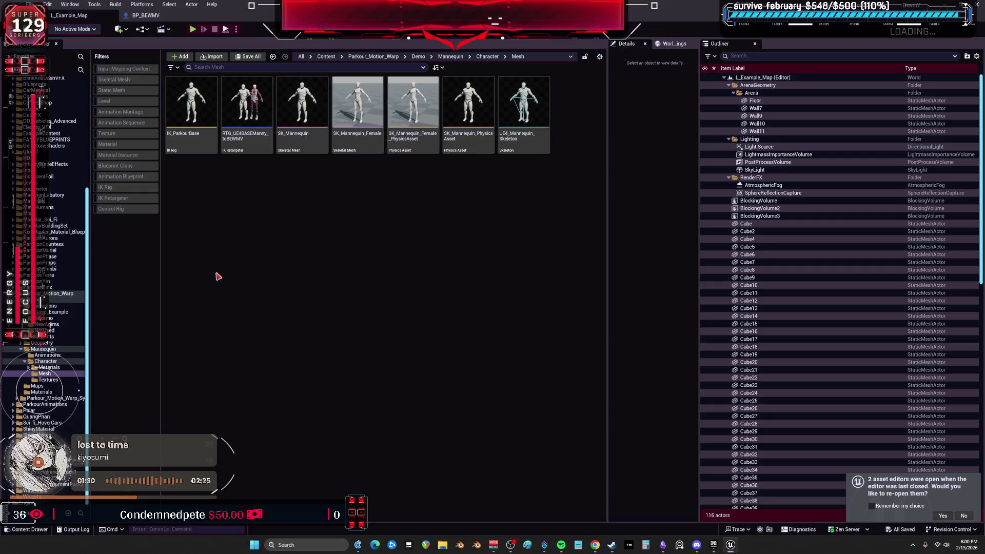
right_click(316, 98)
mouse_move(359, 281)
left_click(446, 288)
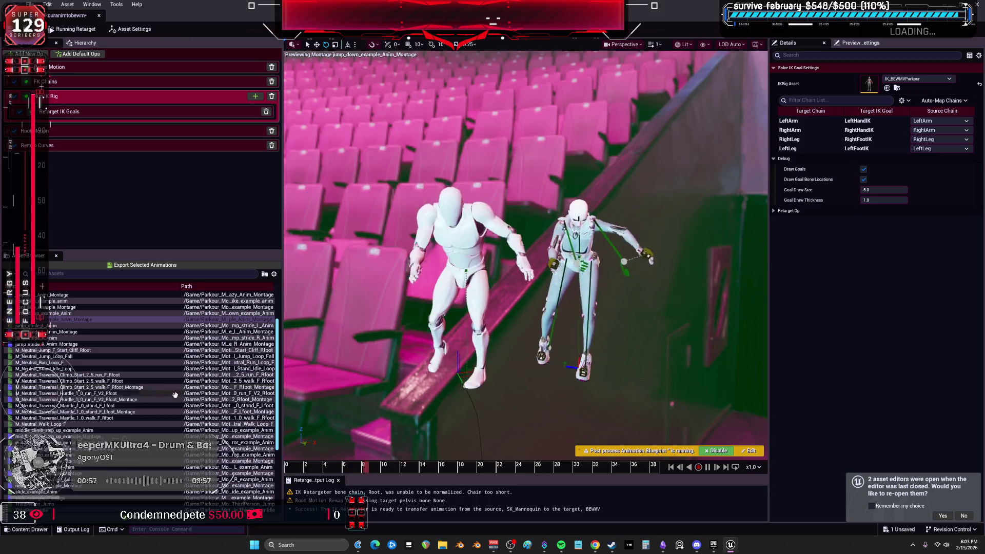
- Preview new_stride_R, tic_tac_L and ThirdPersonIdle on BEWMV, then open IK_BEWMVParkour
scroll(103, 416, "down", 5)
left_click(59, 382)
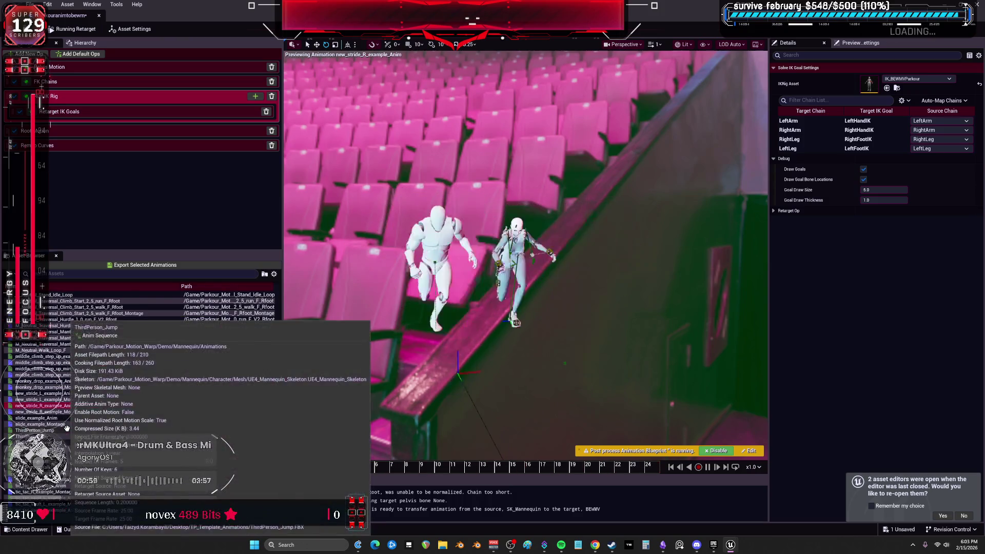
left_click(46, 480)
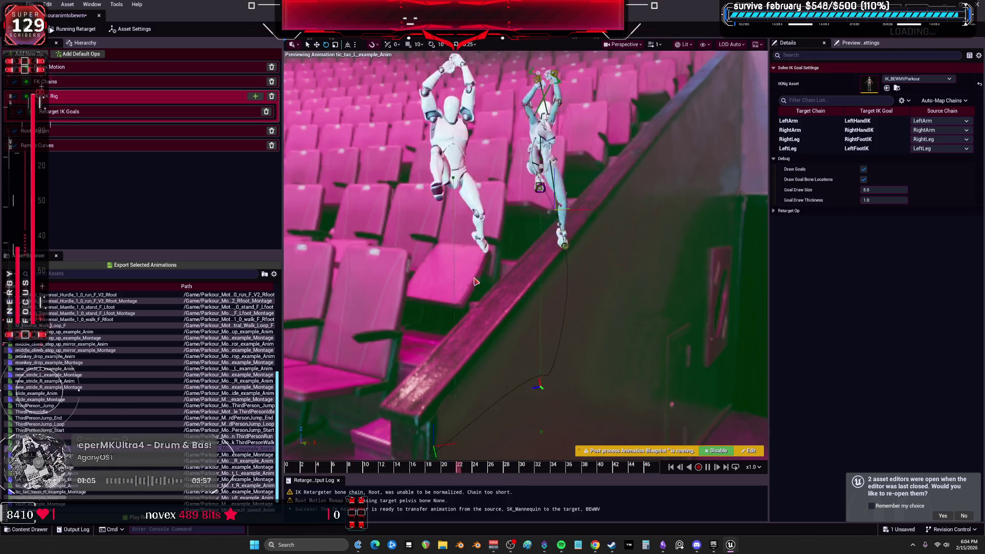
left_click(48, 411)
scroll(51, 403, "down", 1)
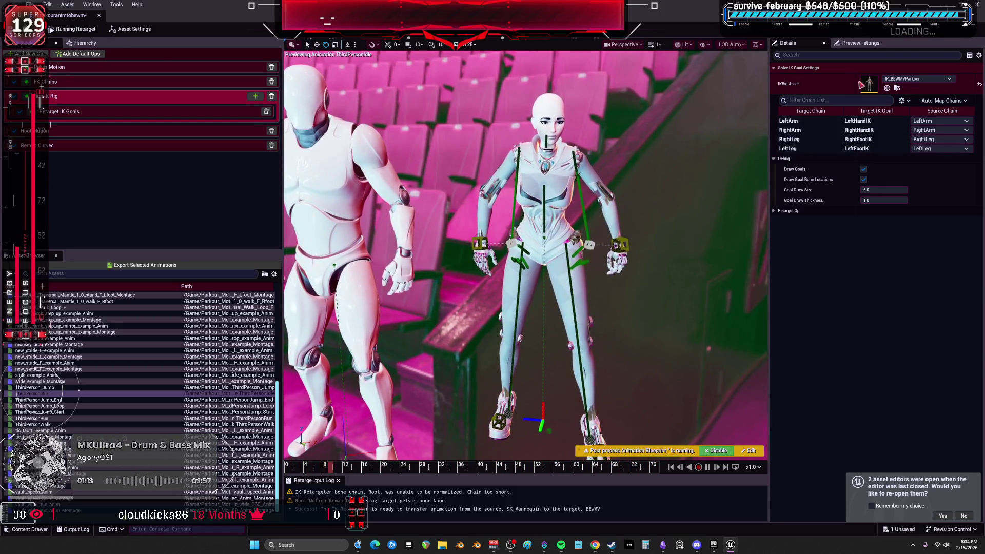
double_click(868, 83)
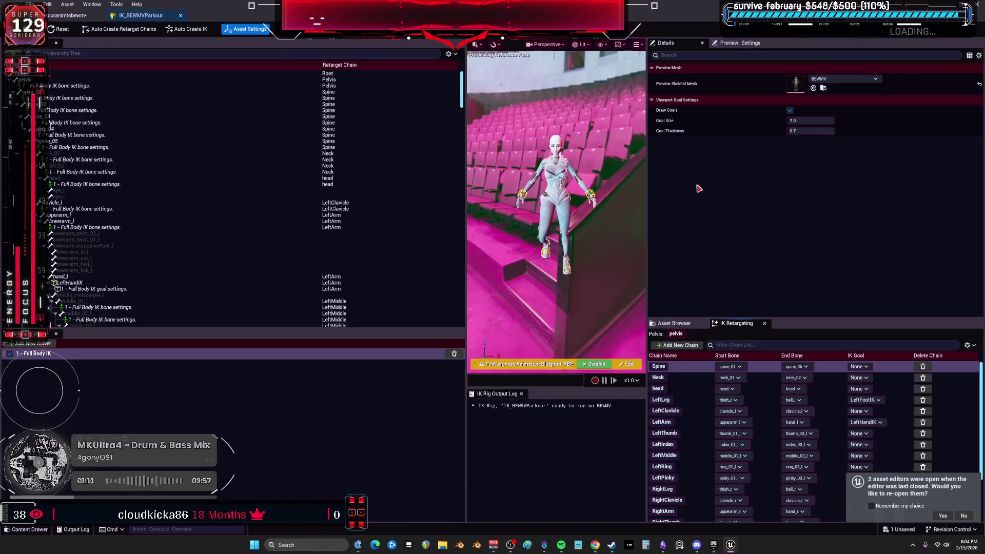
- Select the pelvis, spine, neck, arm and finger IK bone settings in the hierarchy
left_click(67, 86)
left_click(70, 98, "ctrl")
left_click(72, 110, "ctrl")
left_click(75, 123, "ctrl")
left_click(79, 135, "ctrl")
left_click(82, 147, "ctrl")
left_click(85, 160, "ctrl")
left_click(87, 172, "ctrl")
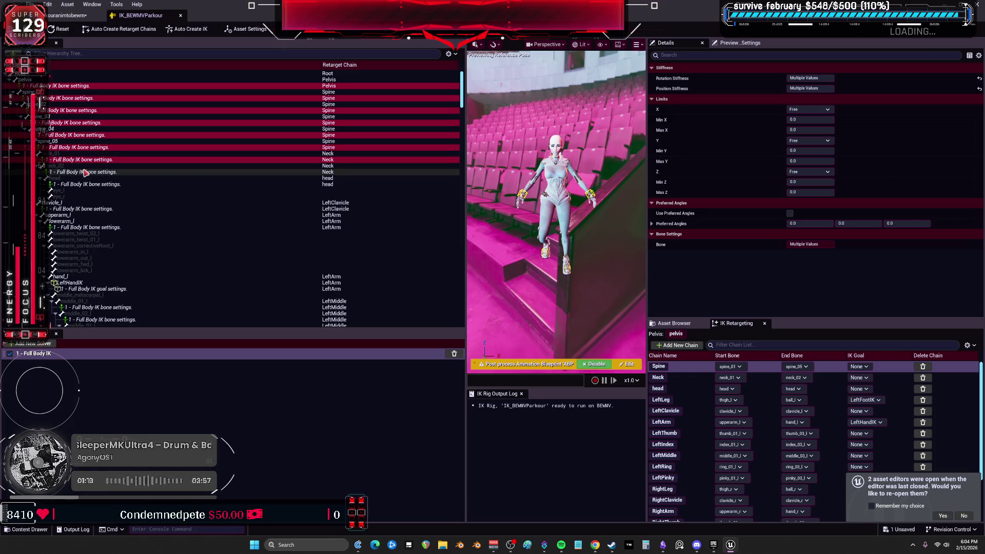
scroll(95, 172, "down", 5)
left_click(97, 165, "shift")
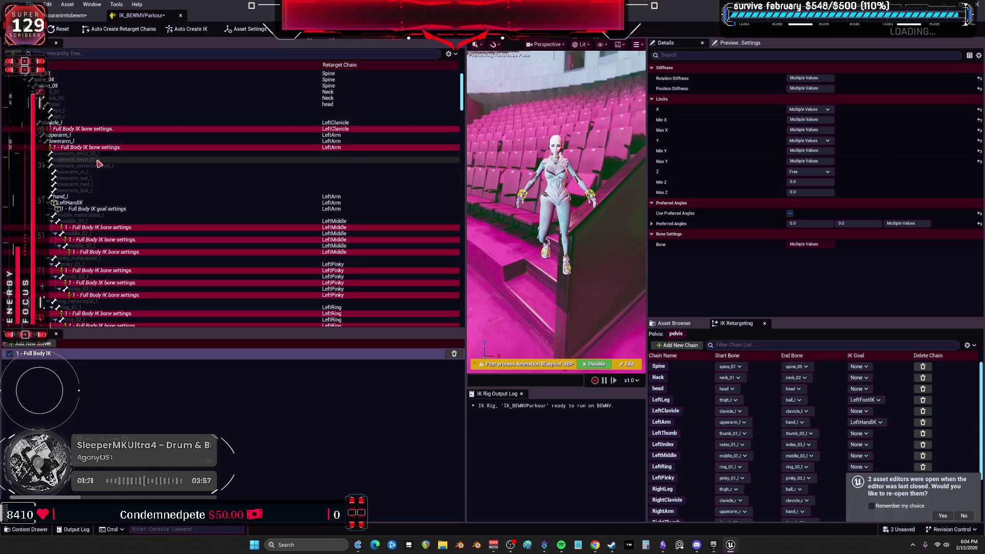
scroll(150, 171, "down", 3)
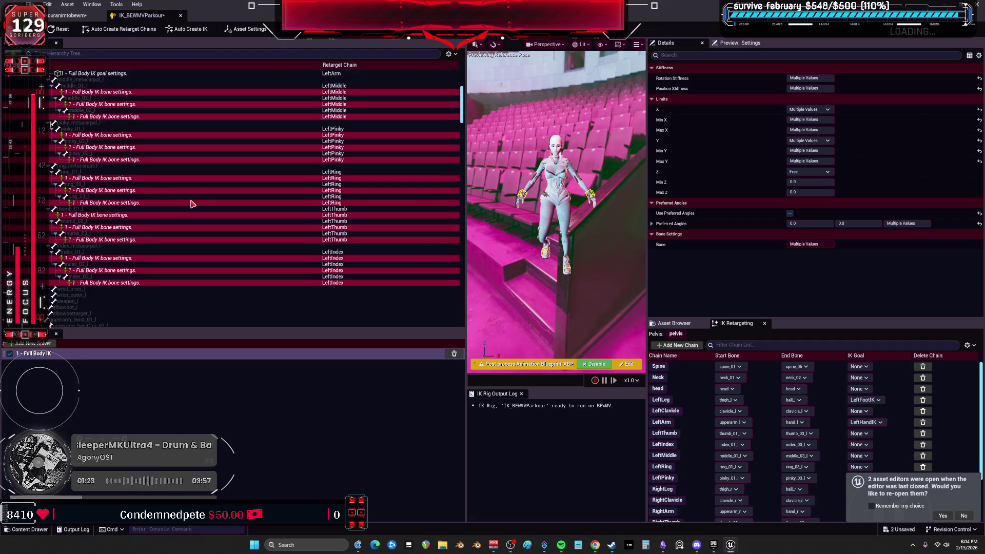
scroll(191, 203, "down", 15)
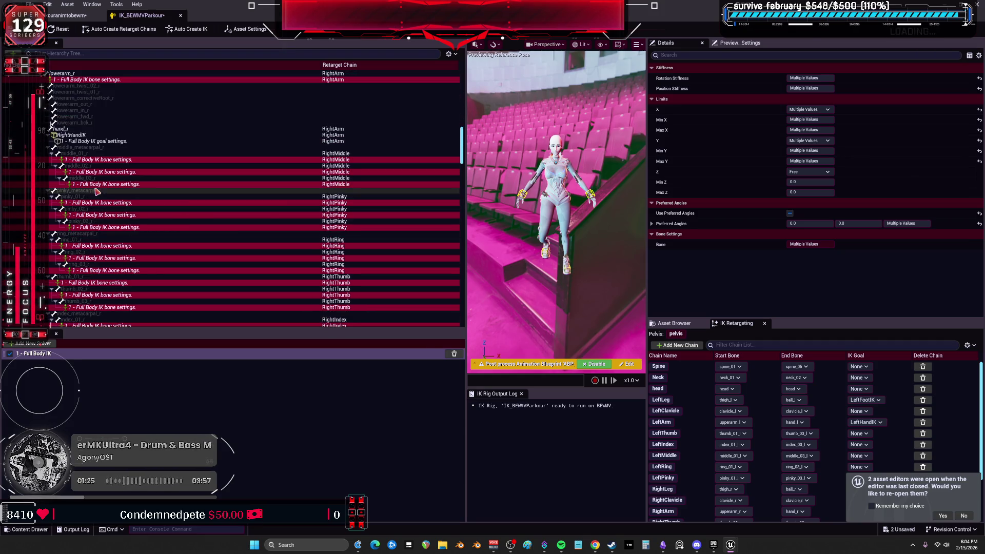
left_click(150, 154)
scroll(139, 176, "up", 2)
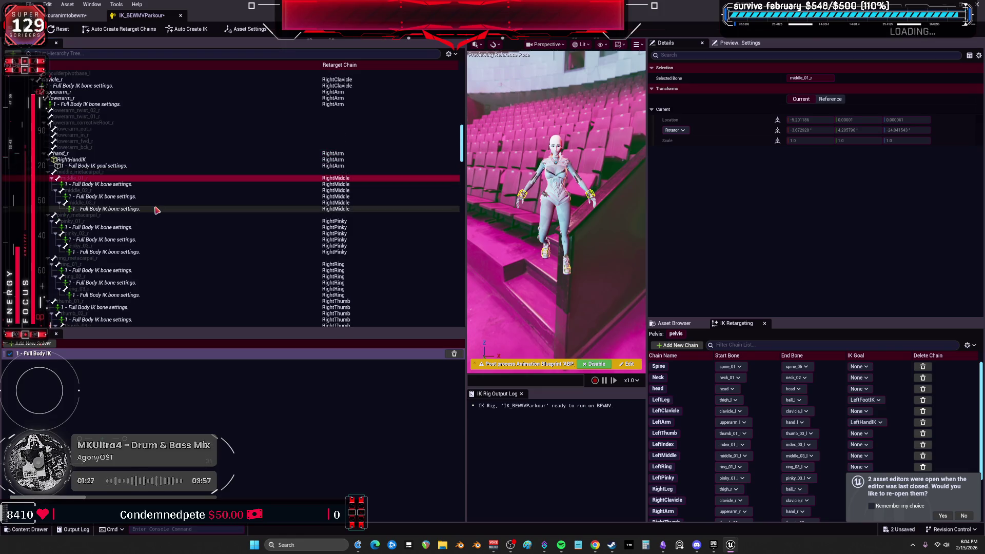
- Set clavicle_r rotation stiffness to 0, then check the lowerarm_r and clavicle_l settings
left_click(93, 87)
left_click(811, 78)
type("0")
key("Return")
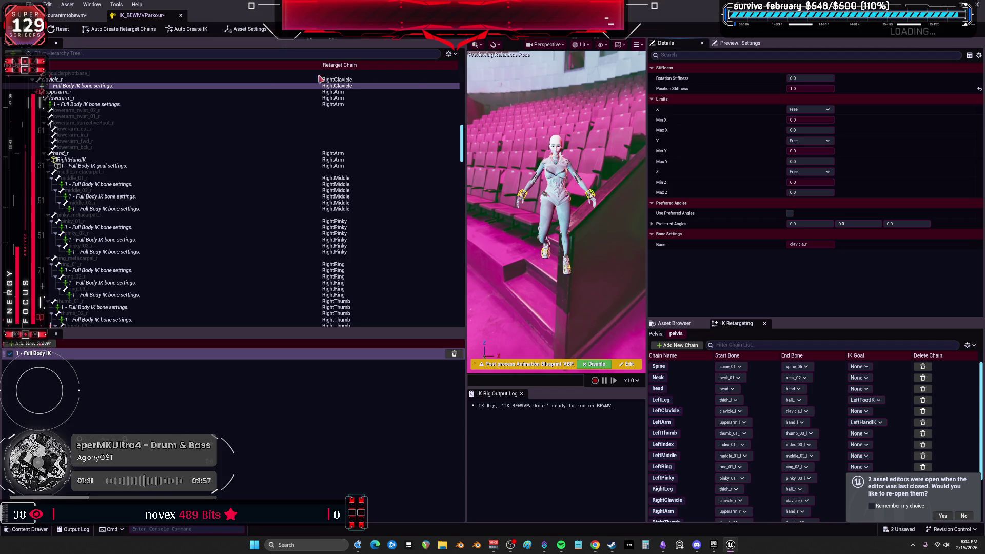
left_click(129, 107)
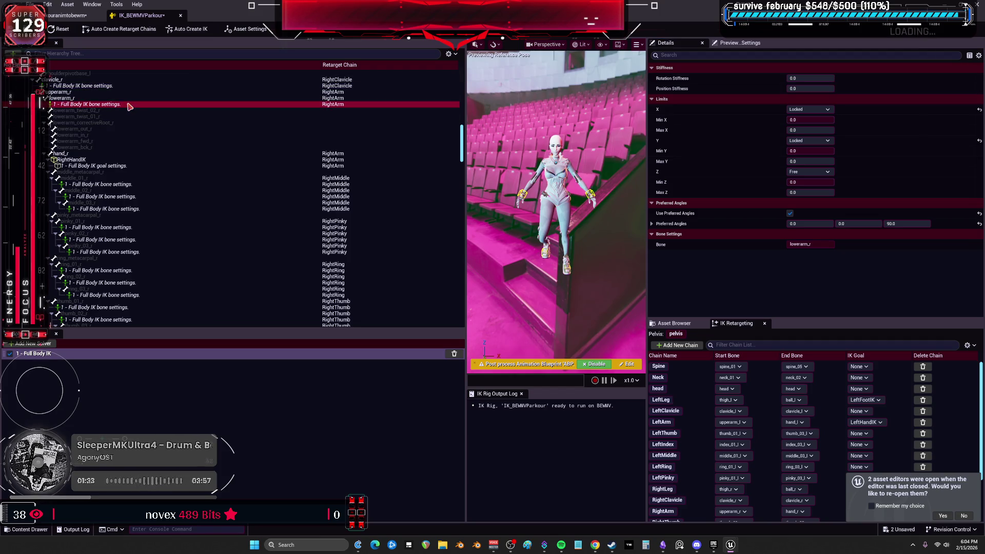
scroll(143, 123, "down", 10)
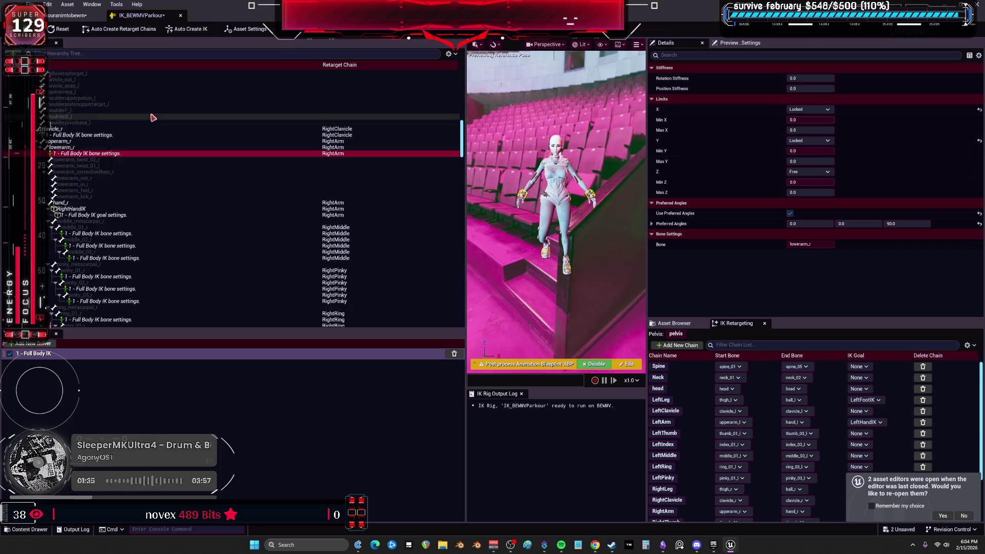
scroll(252, 160, "up", 10)
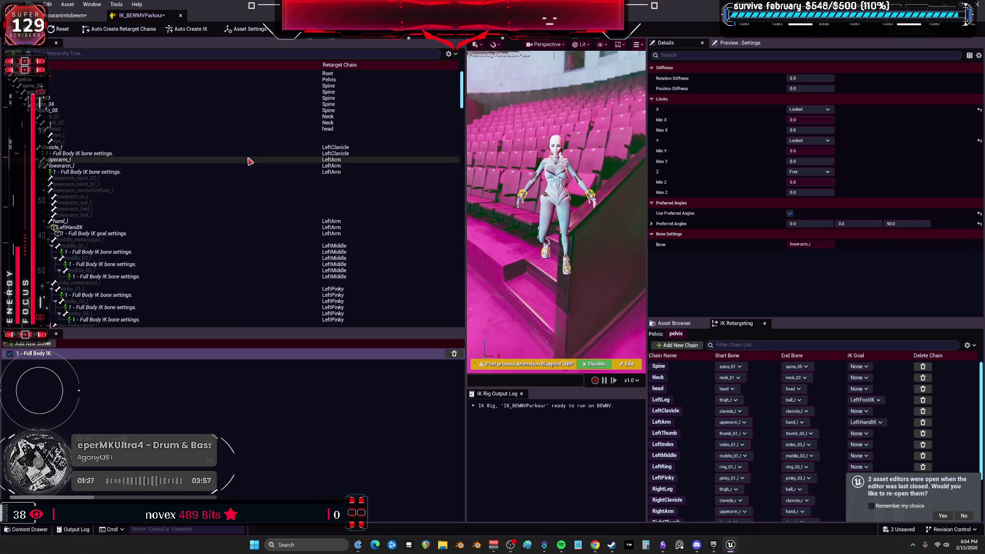
left_click(100, 154)
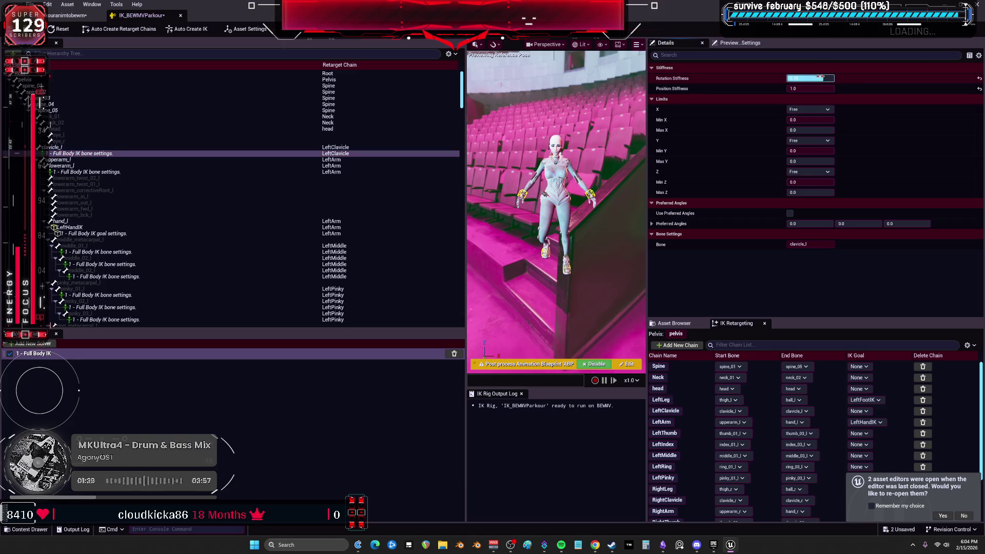
scroll(241, 222, "down", 10)
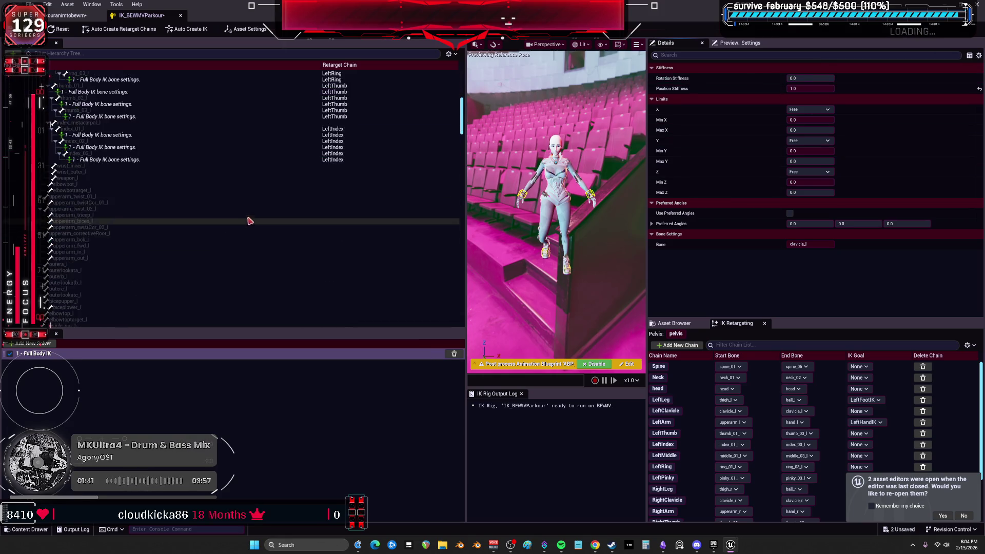
scroll(240, 224, "down", 15)
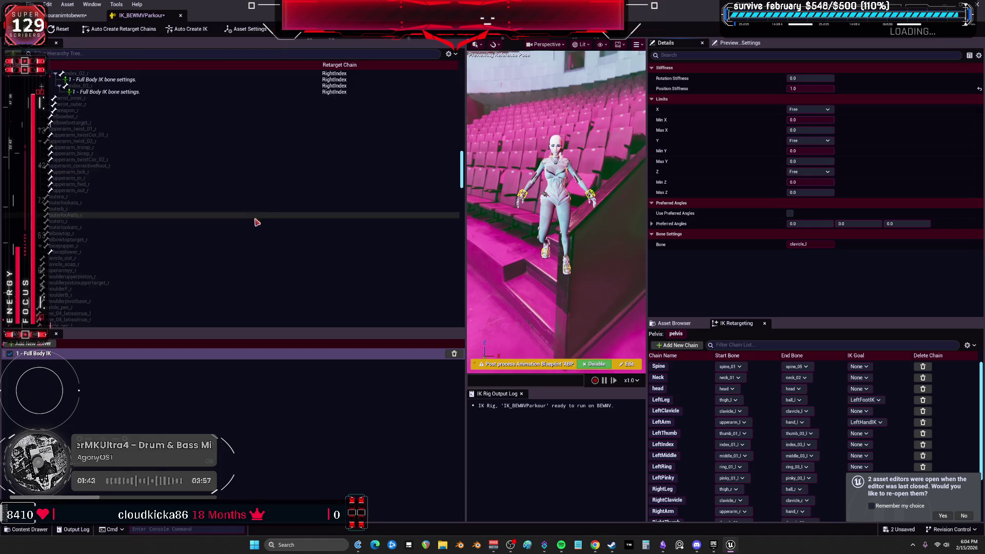
scroll(289, 239, "down", 5)
- Filter to Show Only Bone Settings and reset a RightLeg bone's rotation stiffness to 0.0
left_click(452, 54)
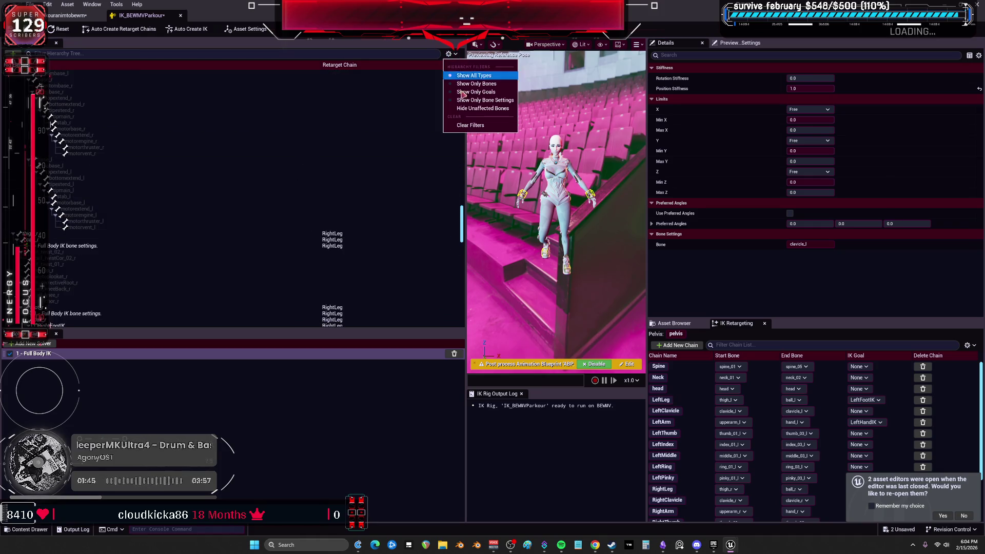
left_click(484, 100)
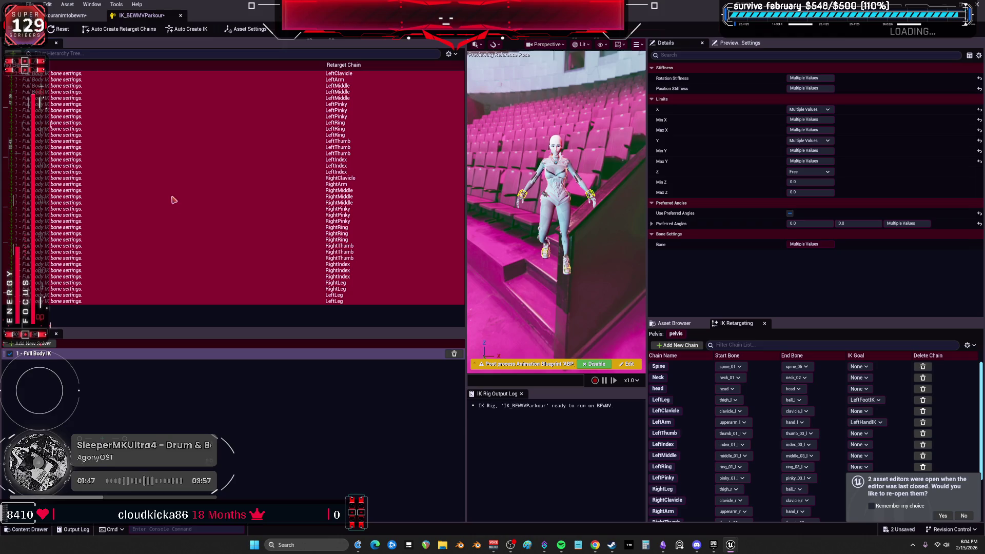
left_click(266, 284)
left_click(268, 290)
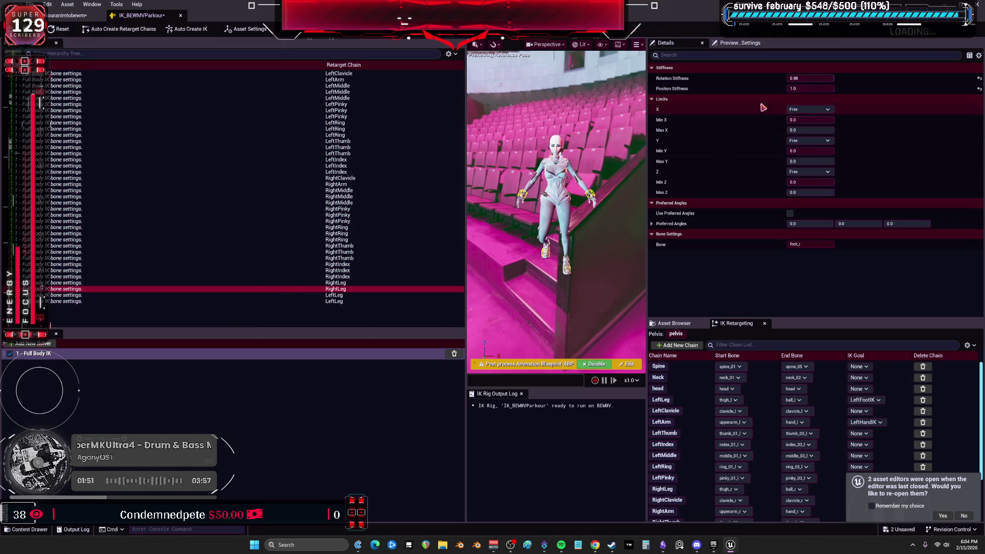
left_click_drag(824, 89, 801, 89)
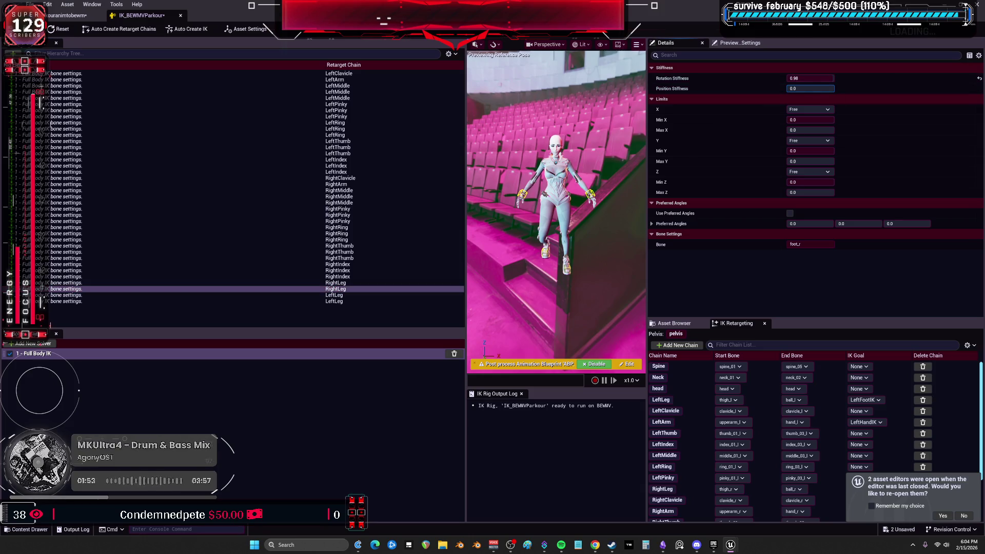
left_click(979, 78)
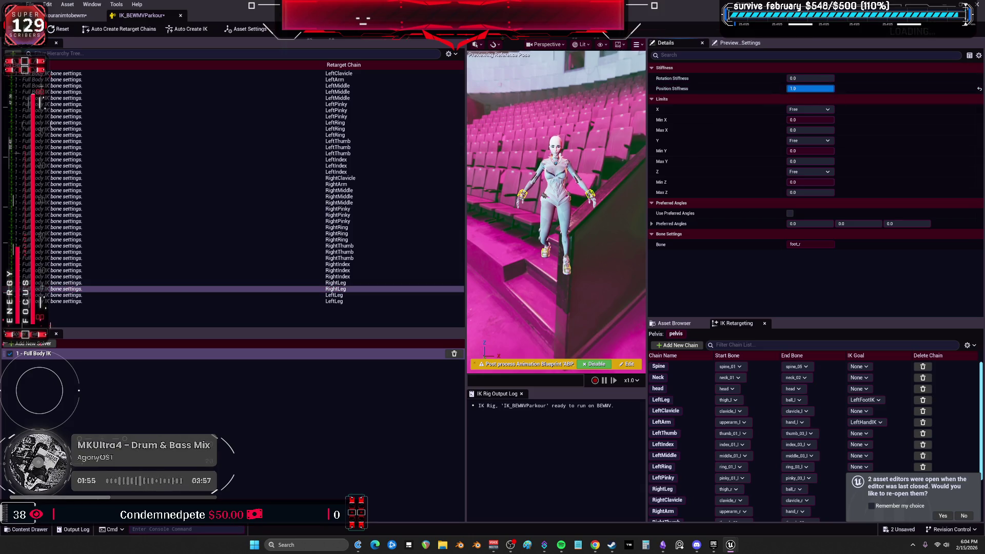
- Set the foot_l bone setting's position stiffness to 1.0
left_click(318, 301)
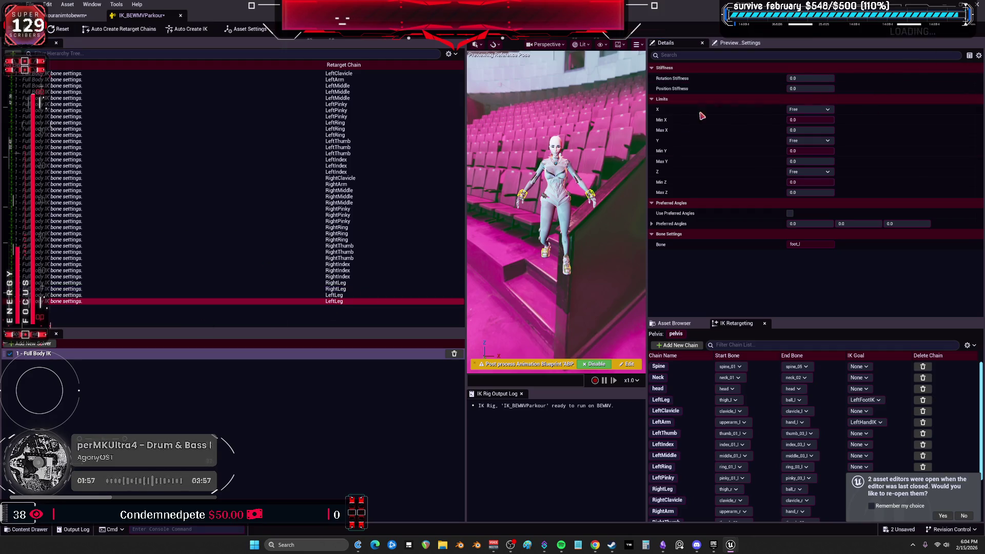
left_click(319, 295)
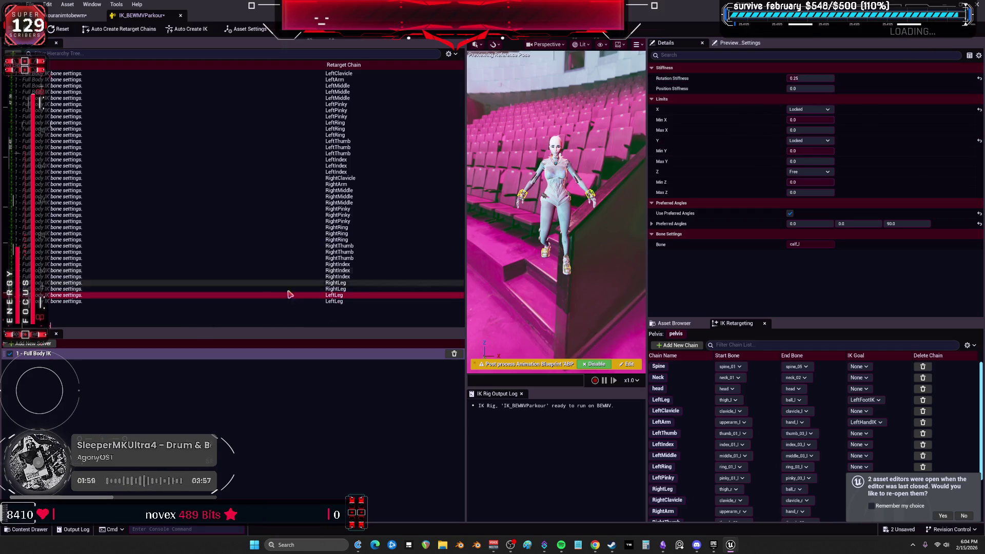
left_click(355, 301)
left_click(810, 89)
type("1")
key("Return")
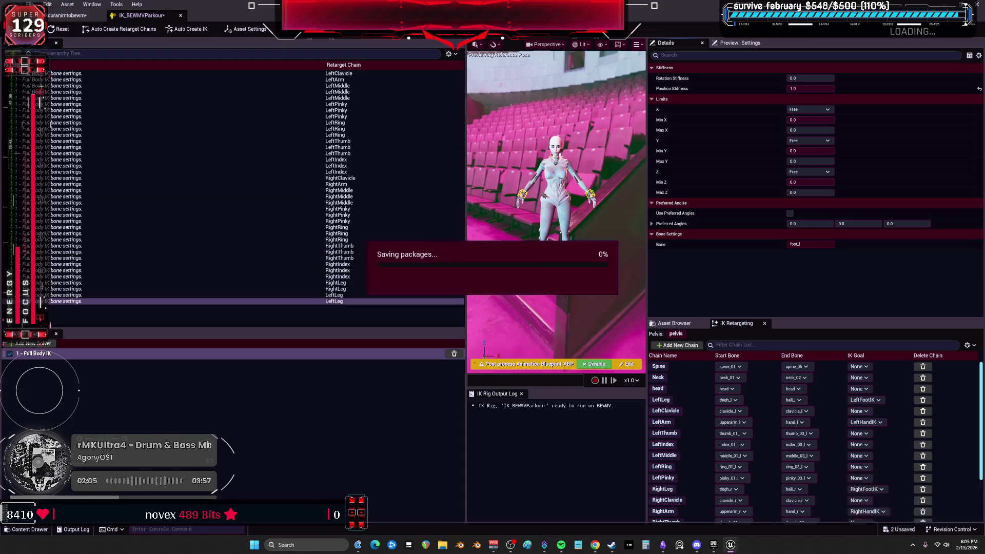
left_click(67, 16)
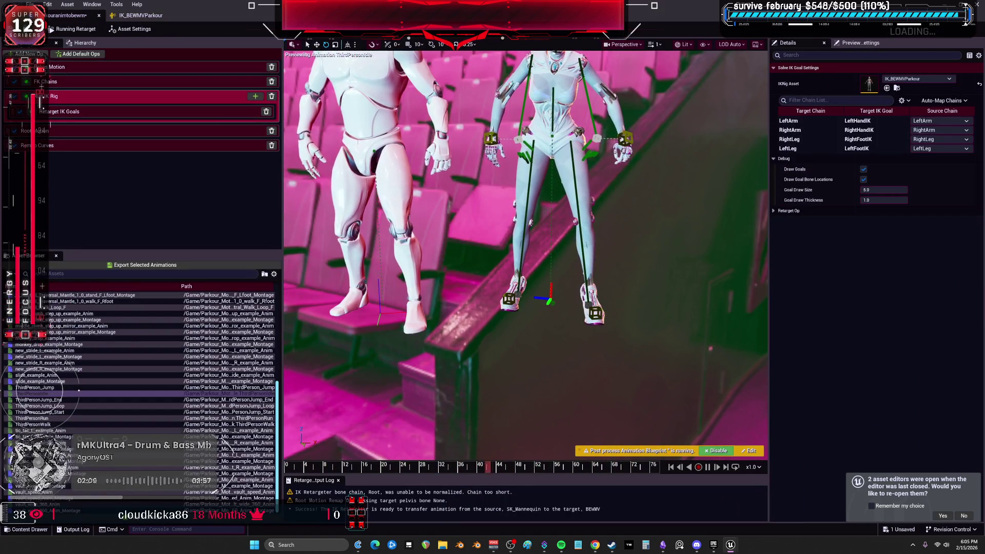
- Play tic_tac_L_example_Anim on BEWMV, pause it, and scrub to around frame 39
left_click(41, 430)
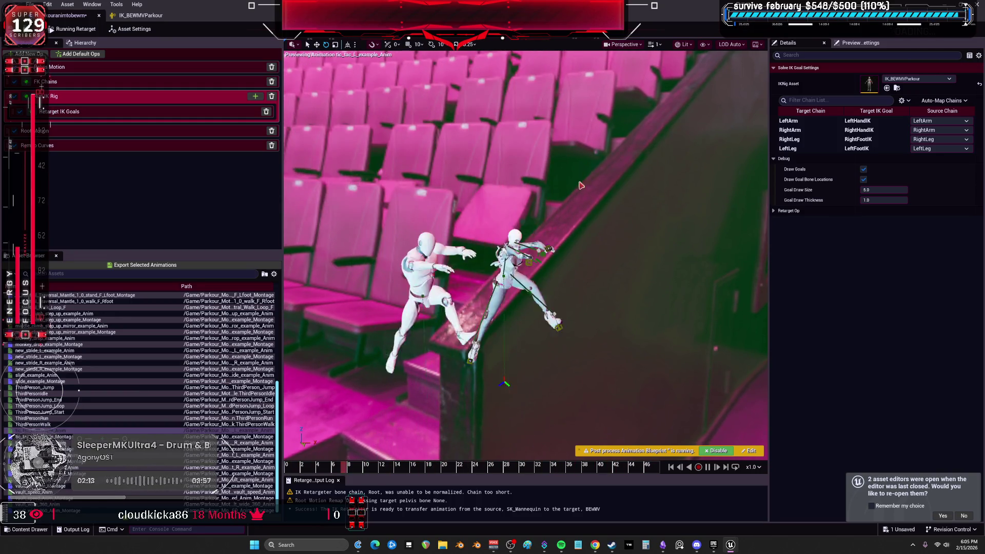
left_click(529, 468)
left_click_drag(505, 471, 641, 471)
- Set the target mesh scale back to 1.0 in the retargeter's asset settings
mouse_move(604, 326)
left_mouse_down()
mouse_move(629, 308)
mouse_move(651, 321)
left_mouse_up()
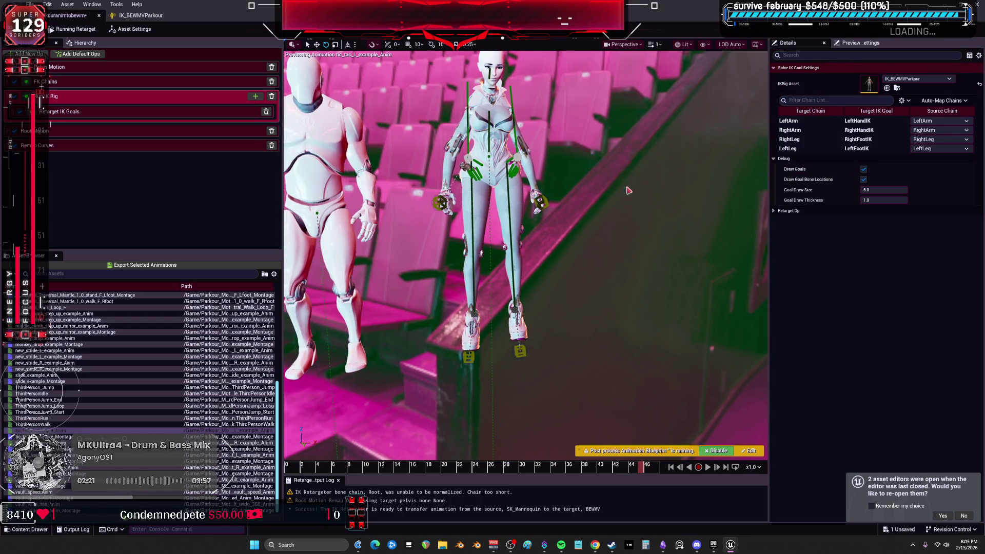
left_click(655, 174)
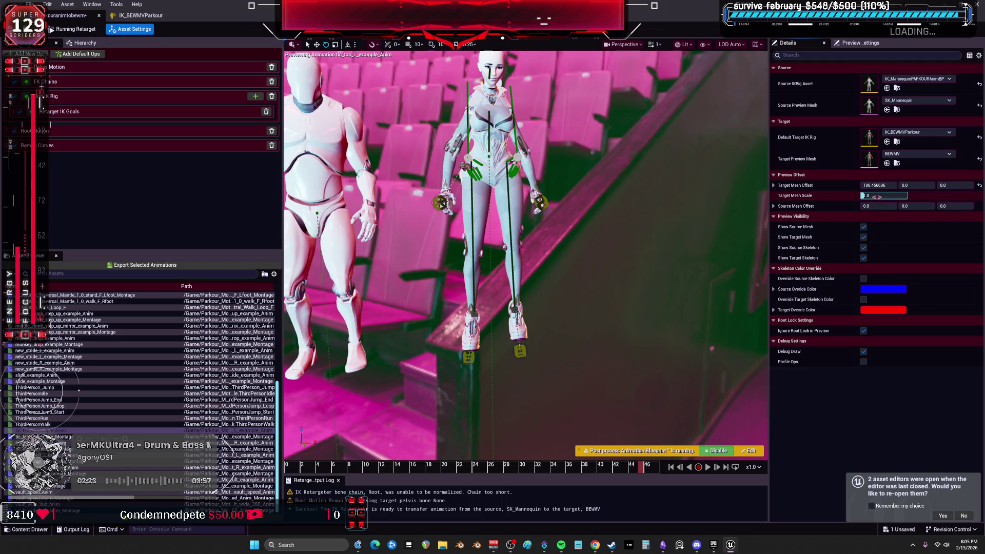
left_click_drag(874, 197, 888, 197)
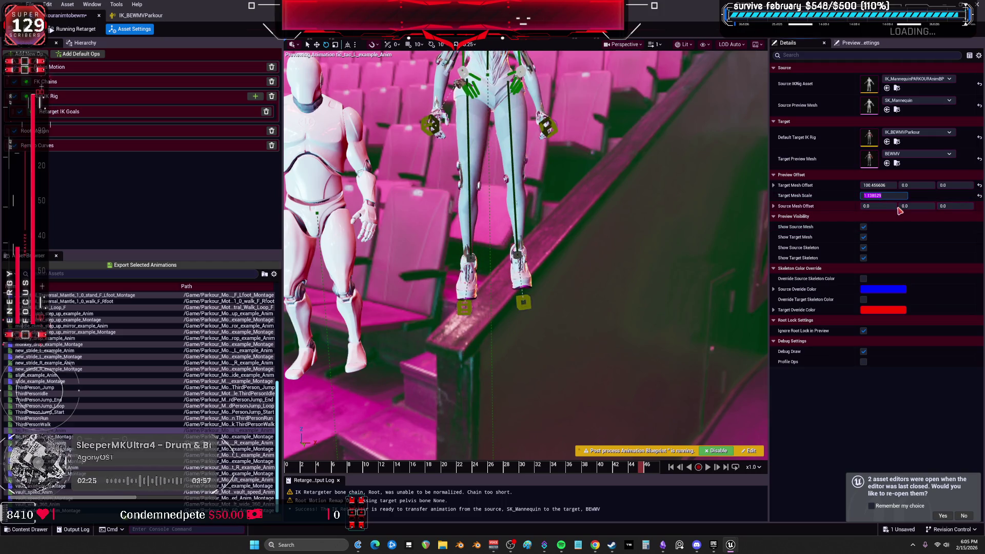
type("1.0")
key("Return")
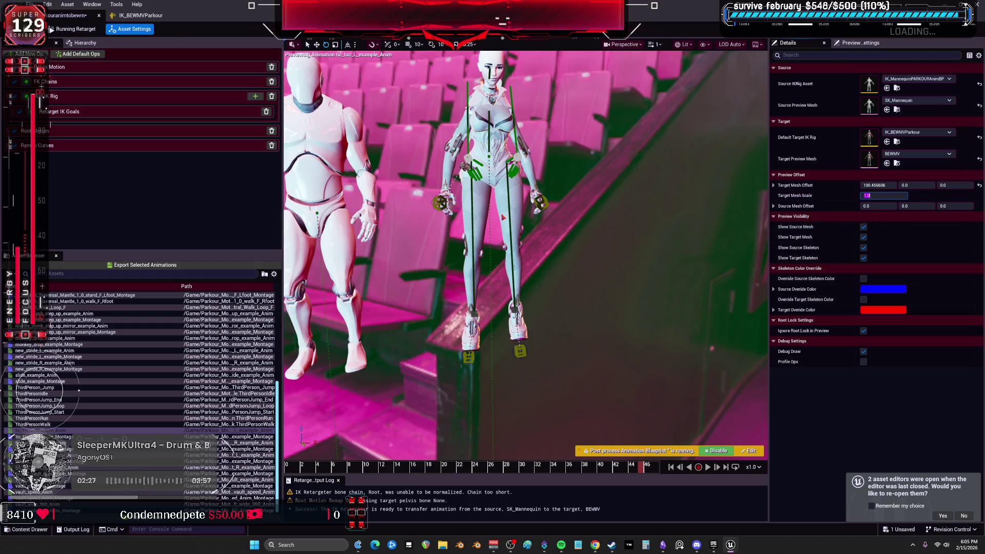
- Try Pelvis Motion global Z rotation and local translation offsets, then reset them
left_click(102, 67)
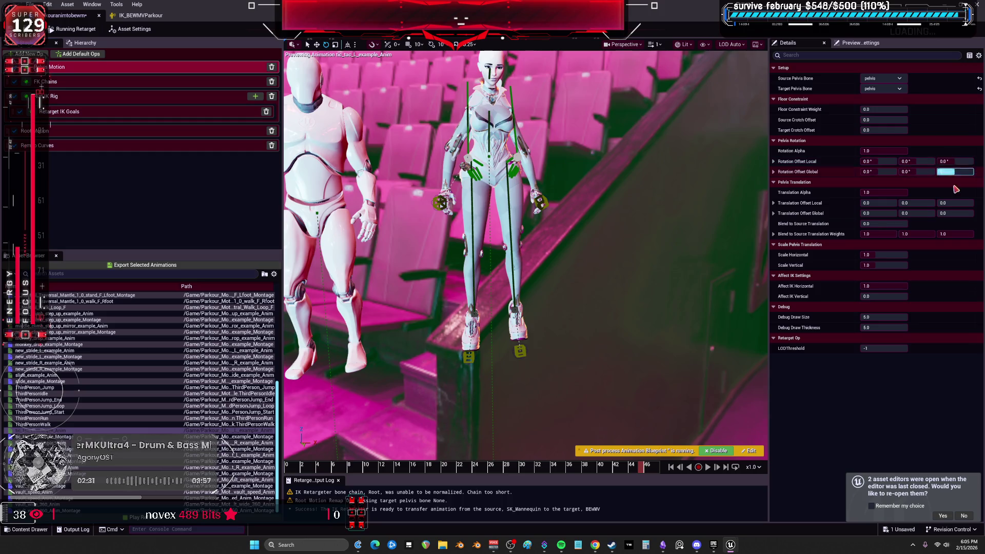
left_click_drag(955, 172, 913, 172)
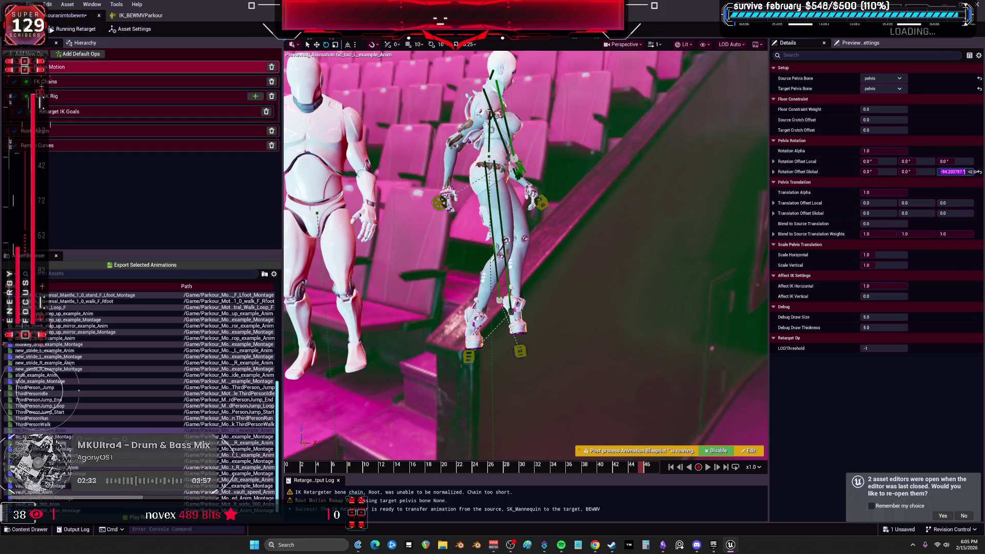
left_click(979, 172)
left_click_drag(955, 203, 843, 203)
left_click(979, 206)
- Switch the retargeter to editing the retarget pose from the Hierarchy view
scroll(671, 198, "up", 3)
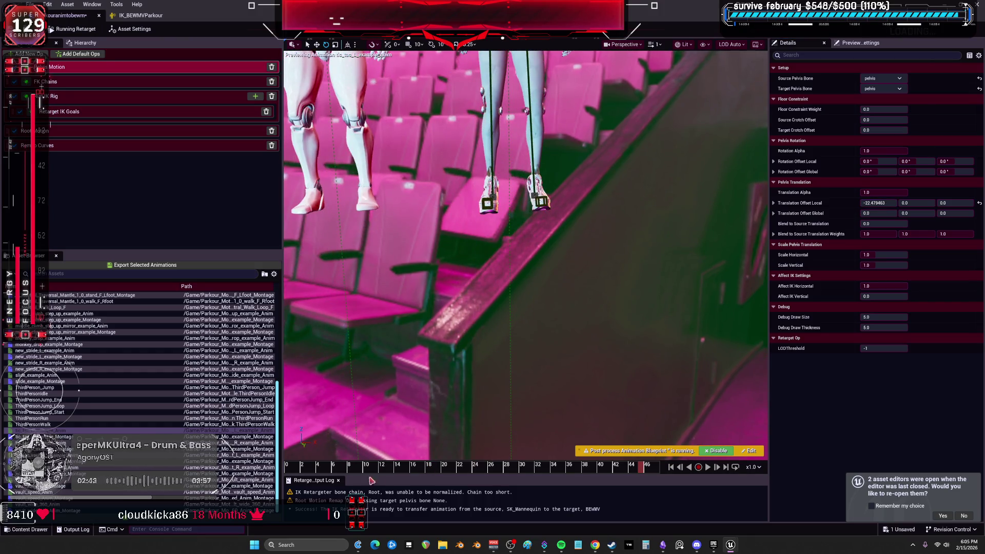
left_click(86, 44)
left_click(79, 32)
left_click_drag(503, 191, 495, 147)
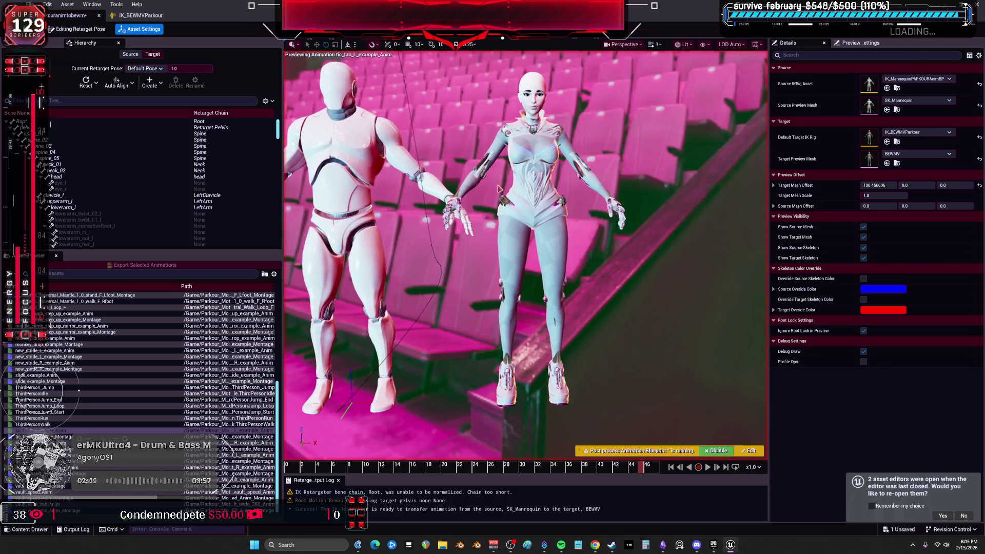
- Create a new retarget pose for the parkour retargeter
left_click(161, 81)
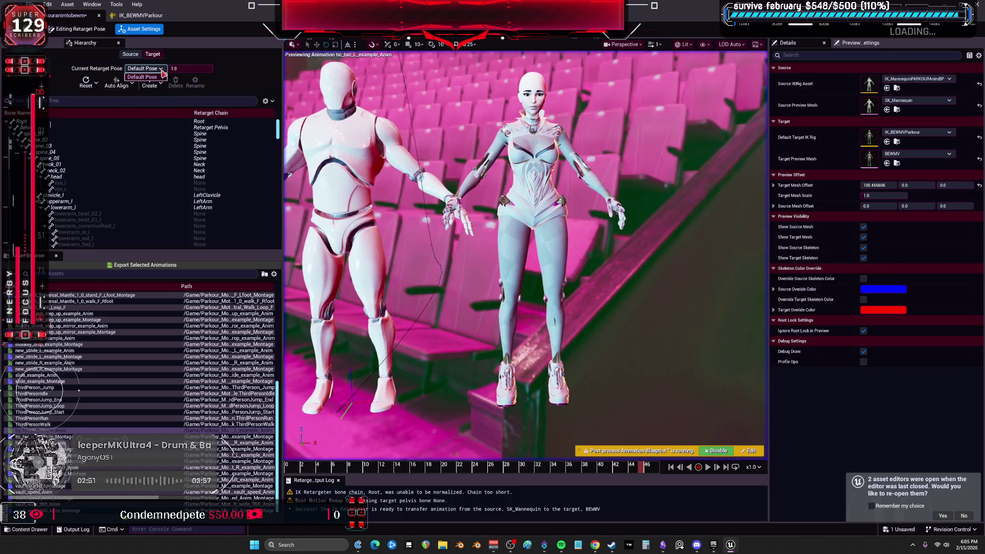
left_click(146, 83)
left_click(167, 107)
type("pakrouranimbp")
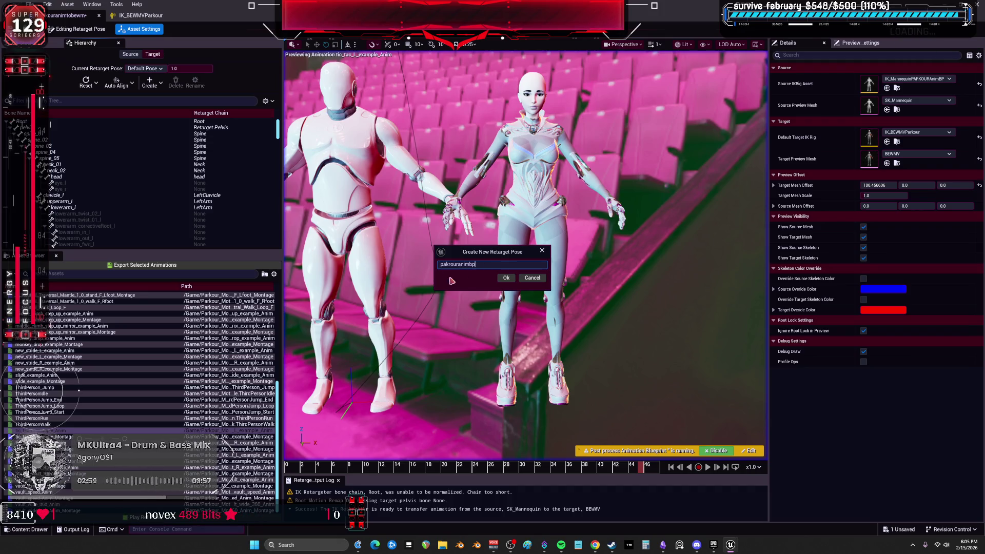
left_click(505, 277)
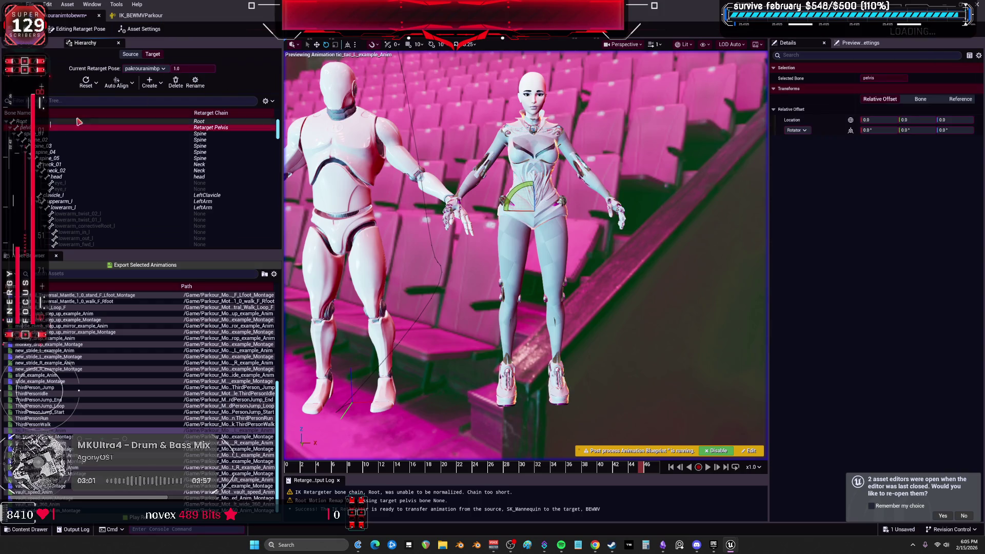
- Reset the pose offsets of the bones from the top of the hierarchy
left_click(86, 83)
left_click(96, 85)
left_click(119, 97)
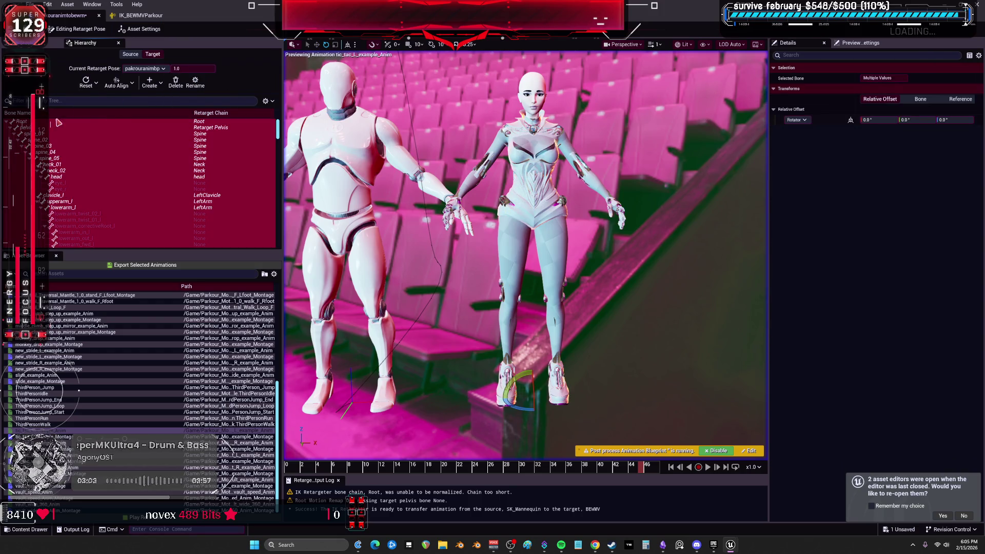
left_click(41, 128)
scroll(125, 187, "down", 10)
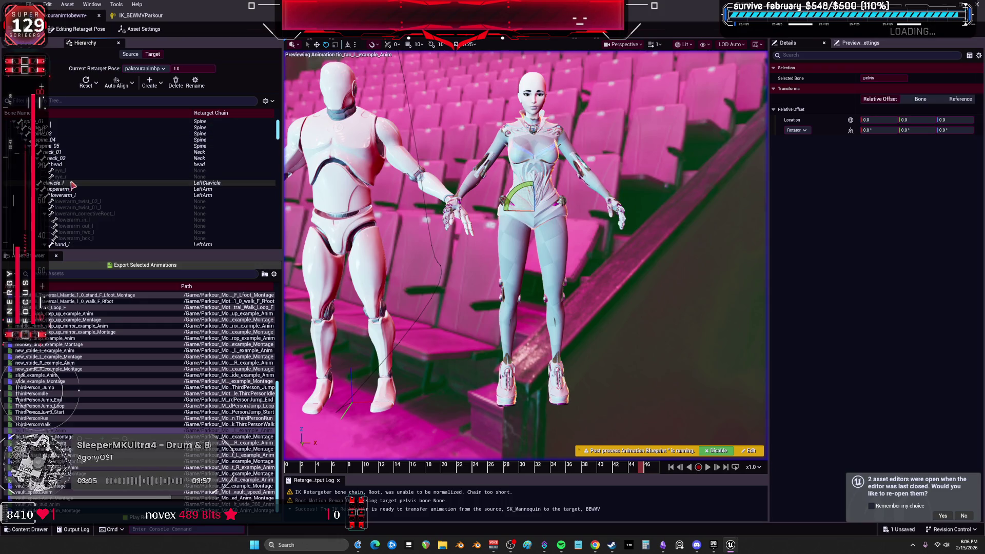
scroll(124, 186, "down", 5)
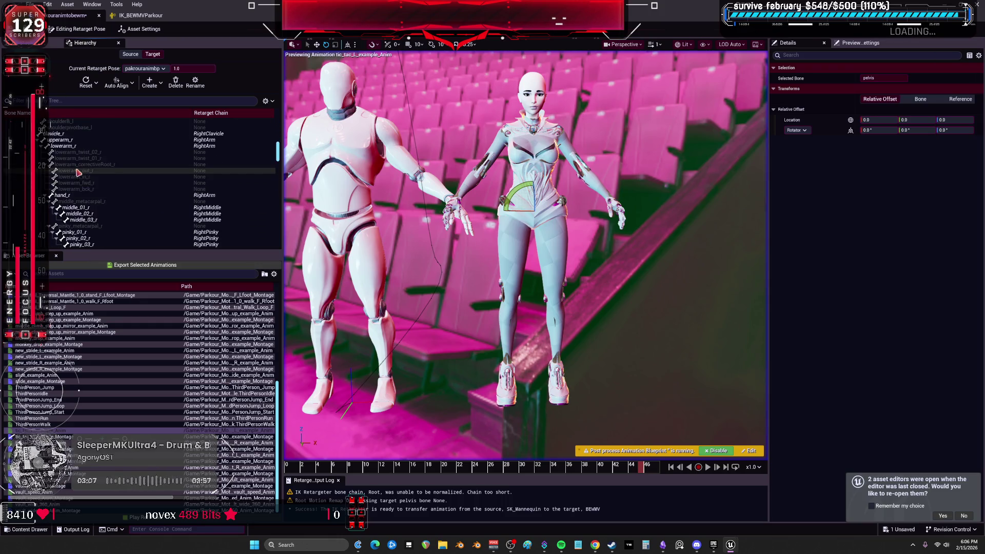
scroll(61, 137, "down", 5)
- Auto-align the RightLeg and LeftLeg chain bones together with their children
right_click(261, 118)
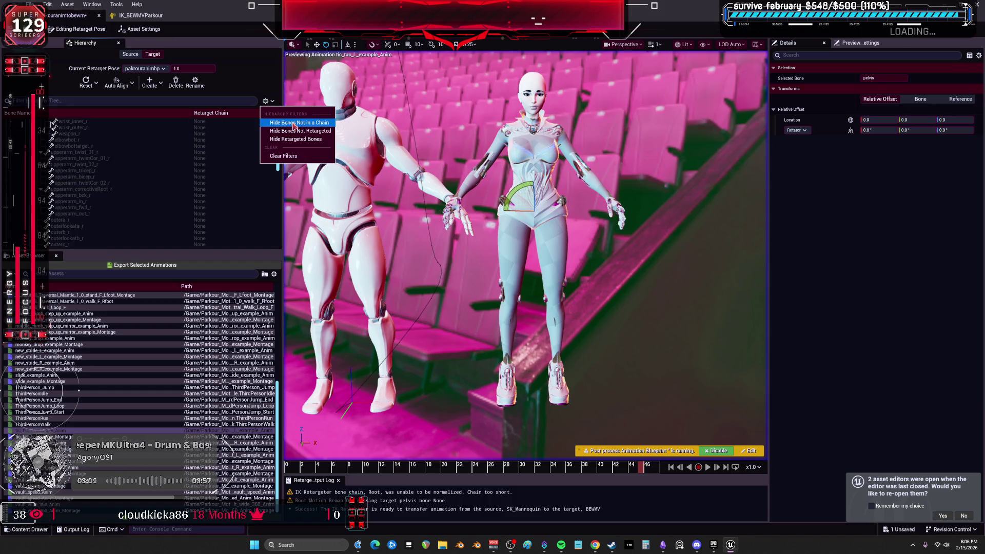
left_click(276, 140)
left_click(53, 201)
left_click(52, 245, "shift")
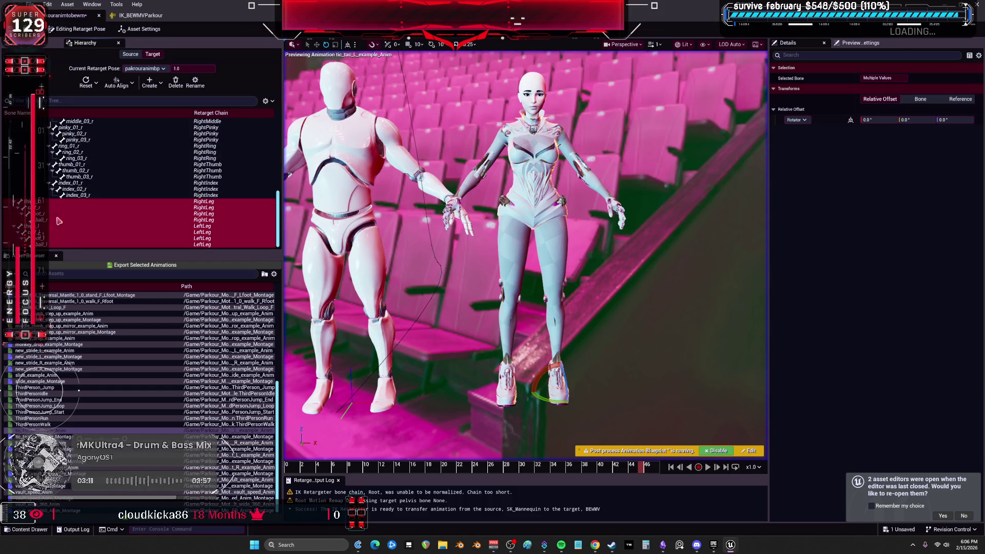
left_click(126, 87)
left_click(146, 123)
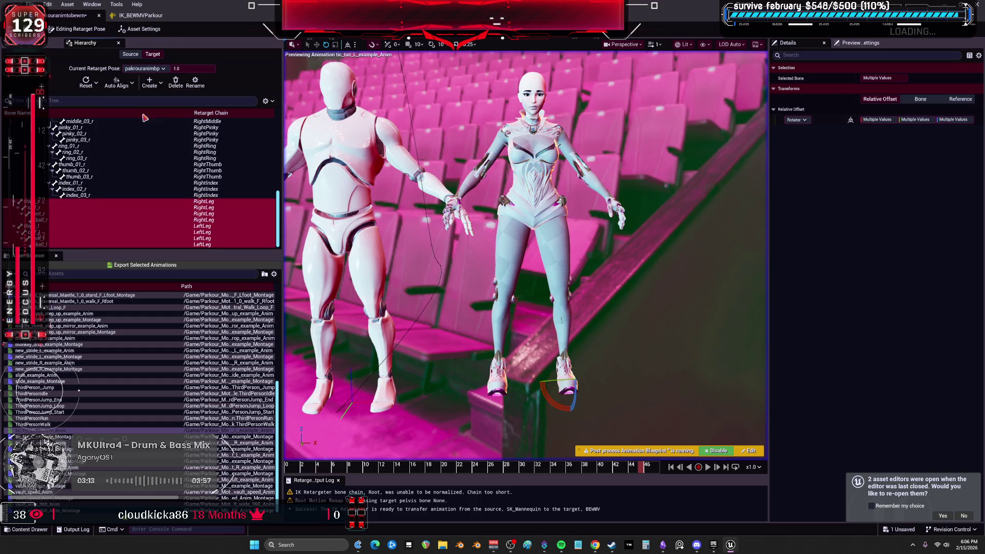
key("f")
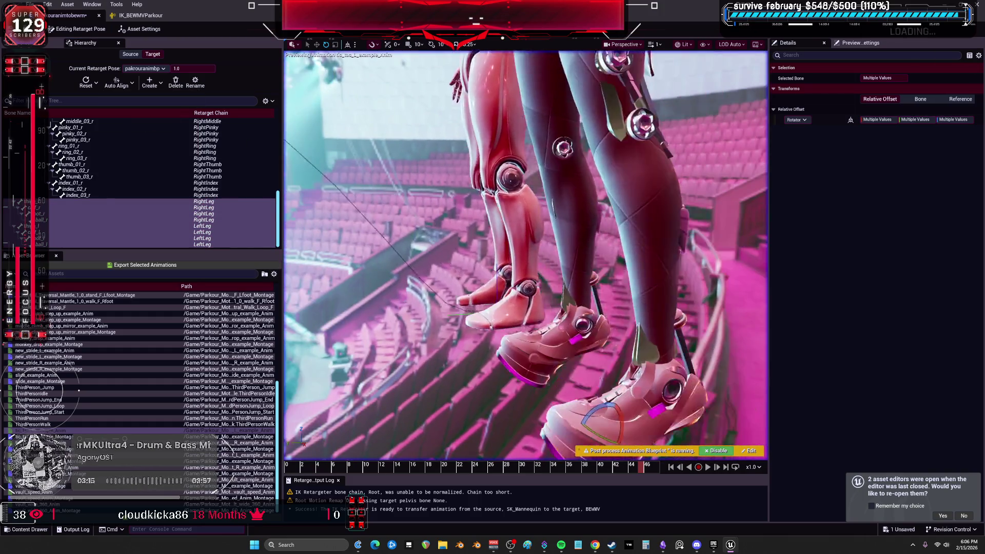
- Set the third rotation offset of foot_l and foot_r to 0.0
left_click(57, 238)
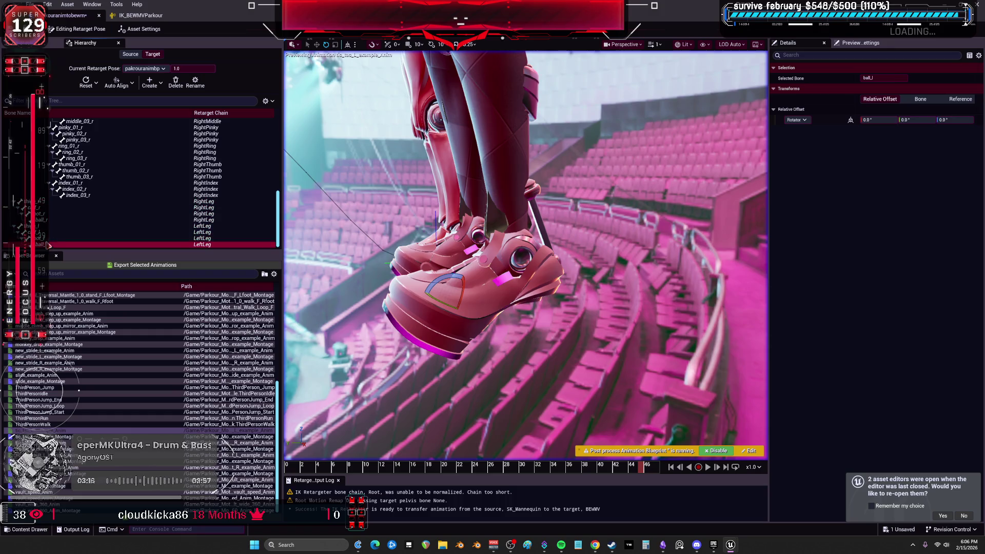
left_click(47, 213, "ctrl")
left_click(876, 120)
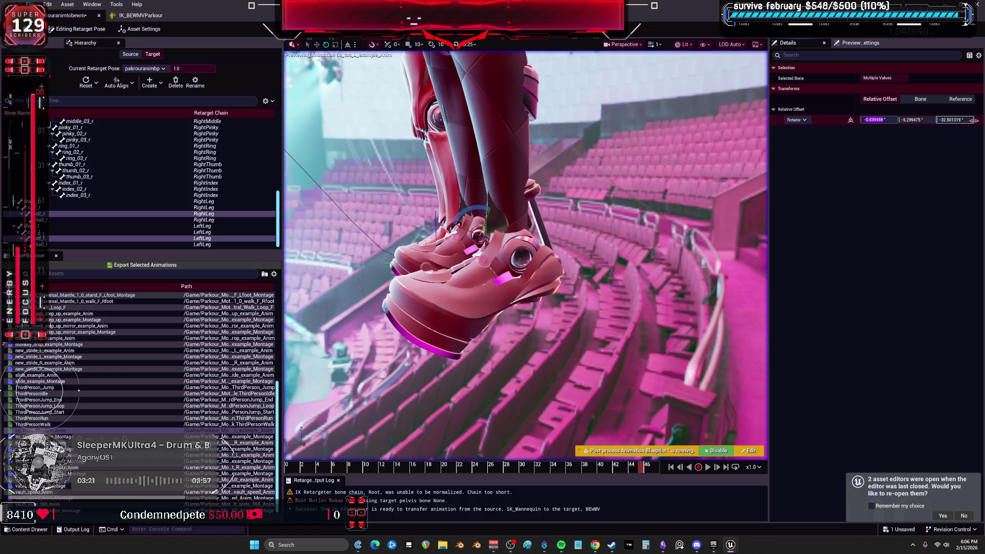
type("0.0")
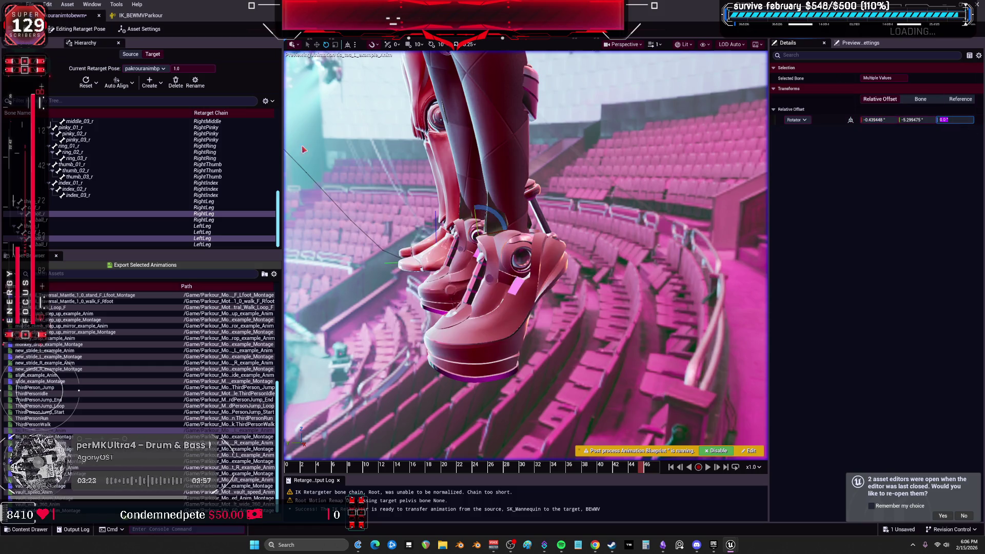
scroll(127, 191, "up", 10)
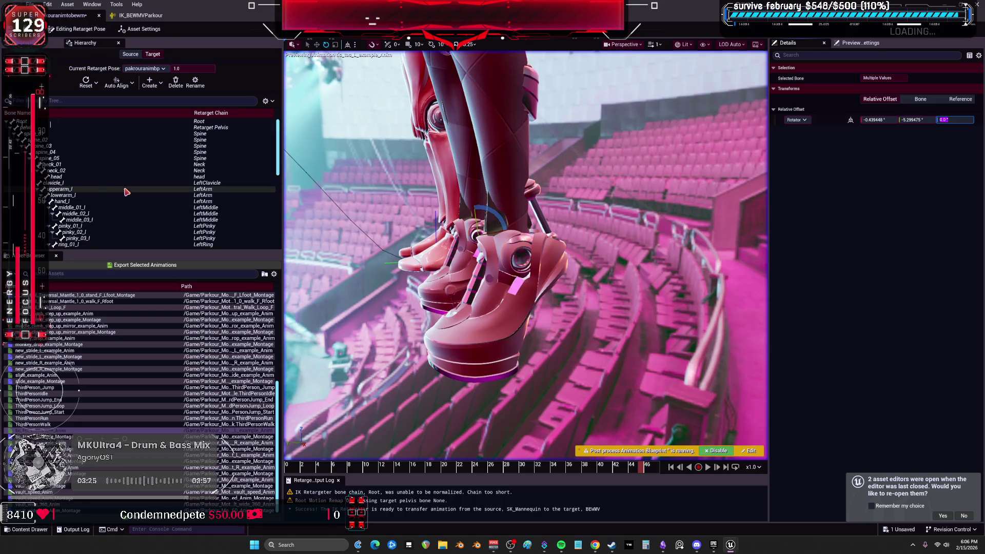
scroll(64, 184, "down", 7)
- Auto-align the right arm bones from clavicle_r down to hand_r
left_click(70, 177, "ctrl")
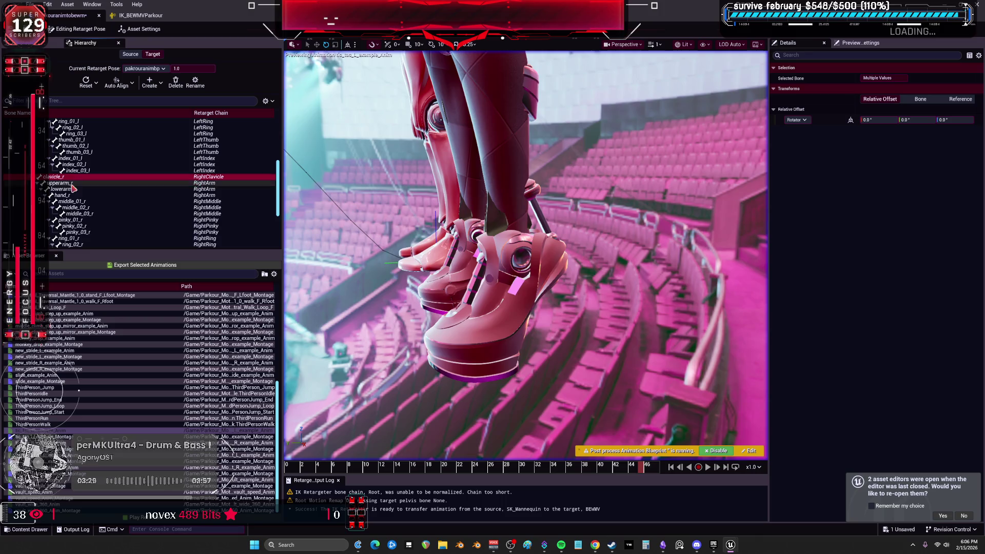
left_click(75, 195, "shift")
left_click(123, 82)
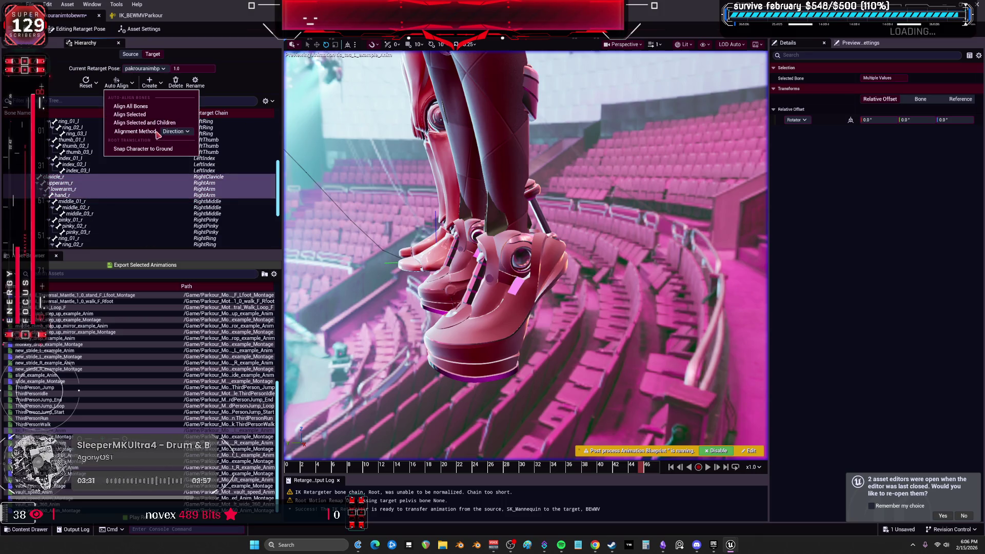
left_click(154, 119)
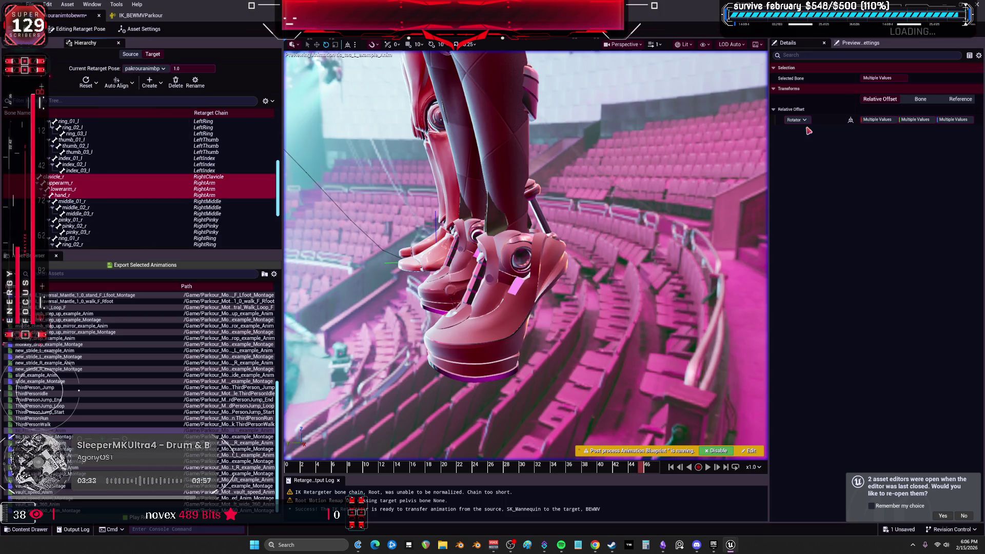
mouse_move(551, 174)
left_mouse_down()
mouse_move(552, 134)
mouse_move(513, 123)
left_mouse_up()
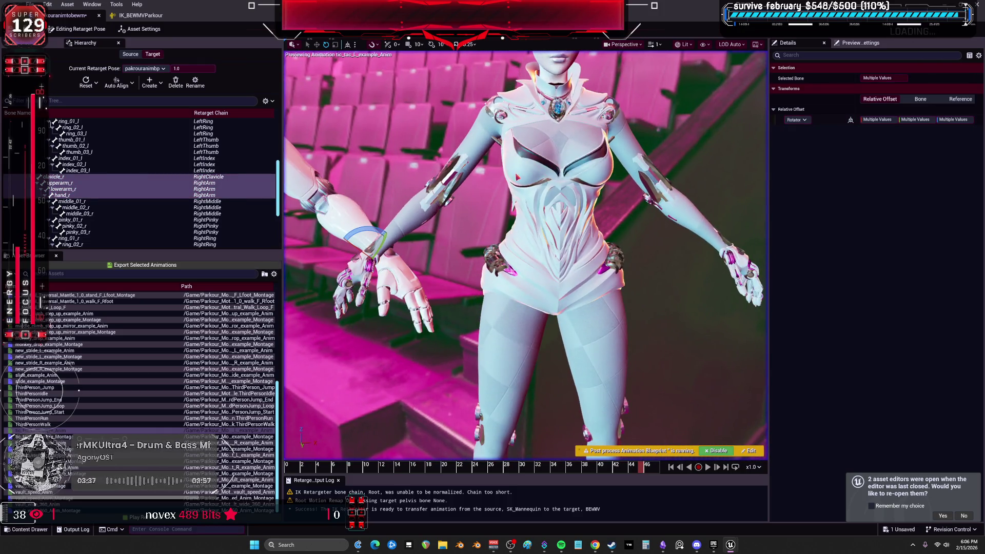
- Set lowerarm_l's second rotation offset to 0.0
left_click(76, 188)
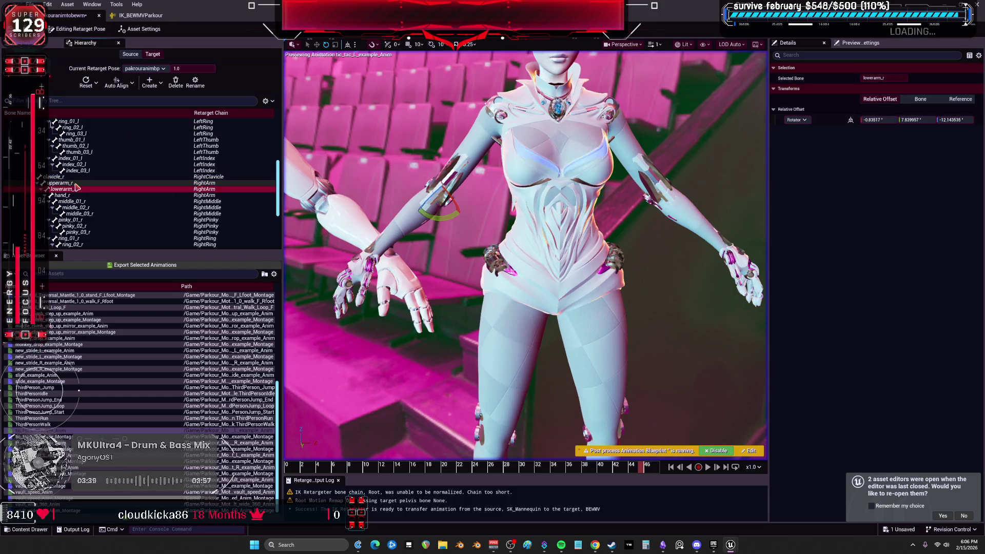
scroll(77, 183, "up", 3)
left_click(78, 146)
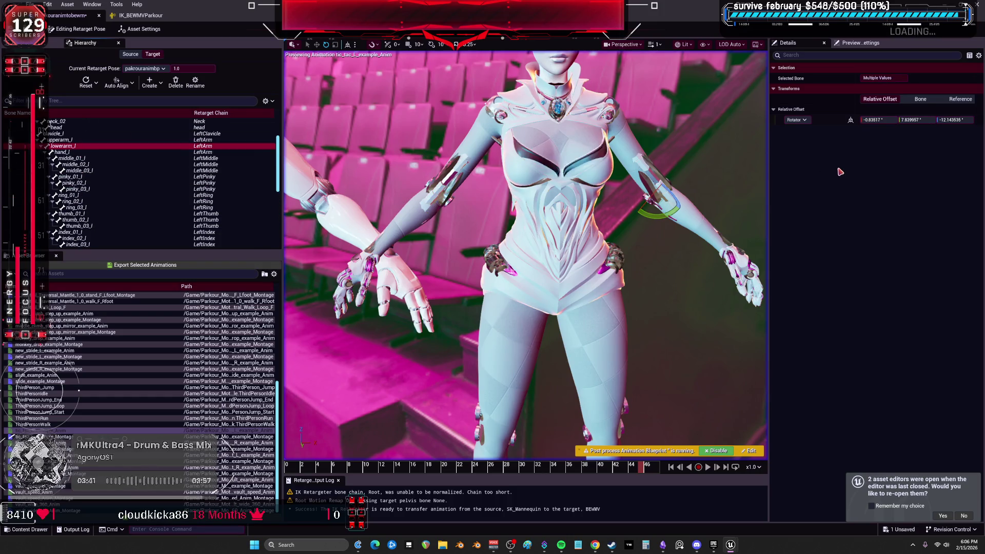
left_click(894, 120)
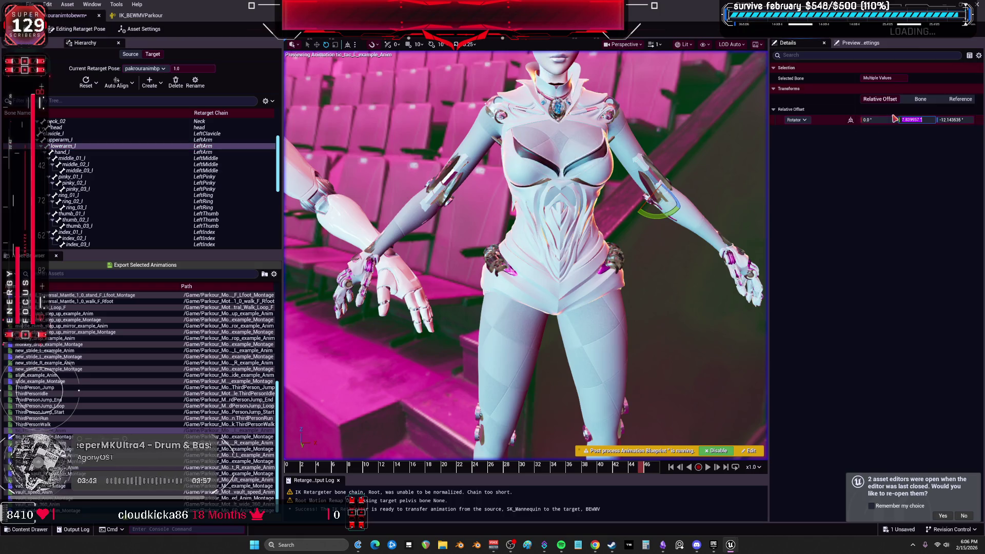
type("0.0")
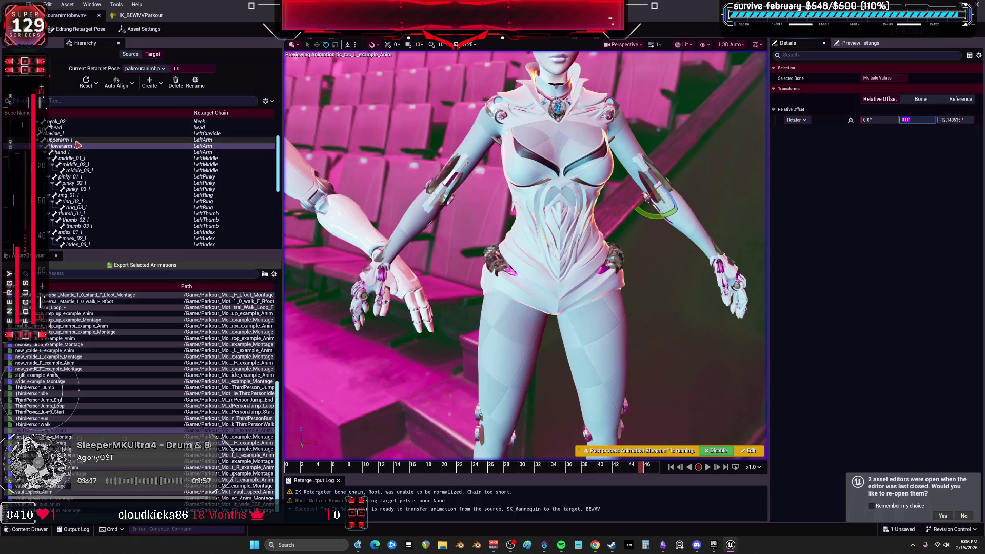
- Set the second rotation offset of both upper arms to 8°
left_click(73, 140)
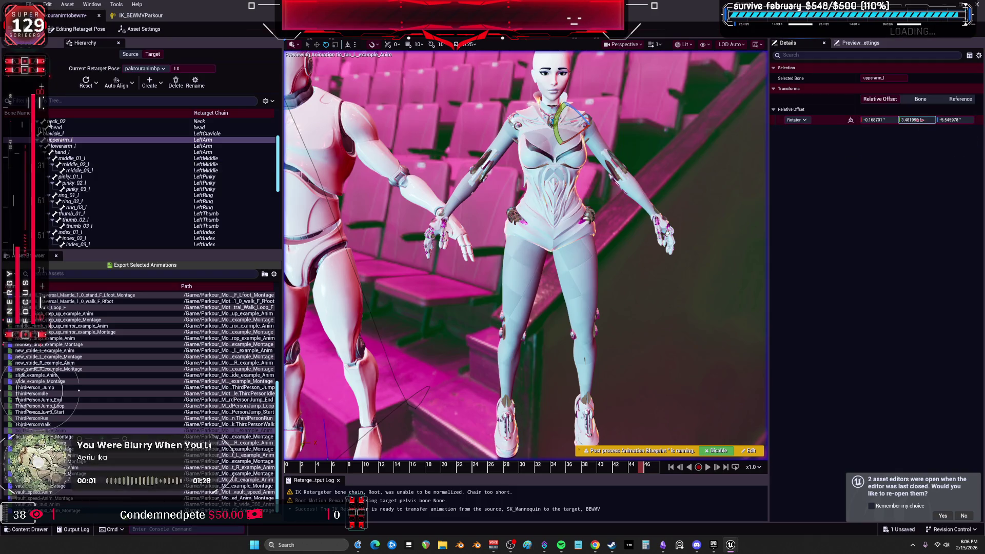
type("9.0")
key("Return")
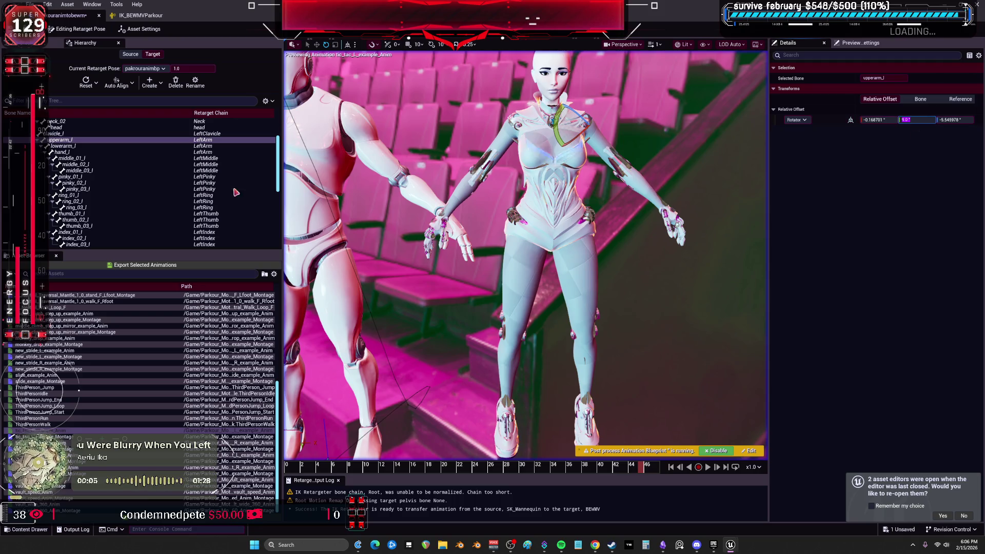
scroll(74, 164, "down", 2)
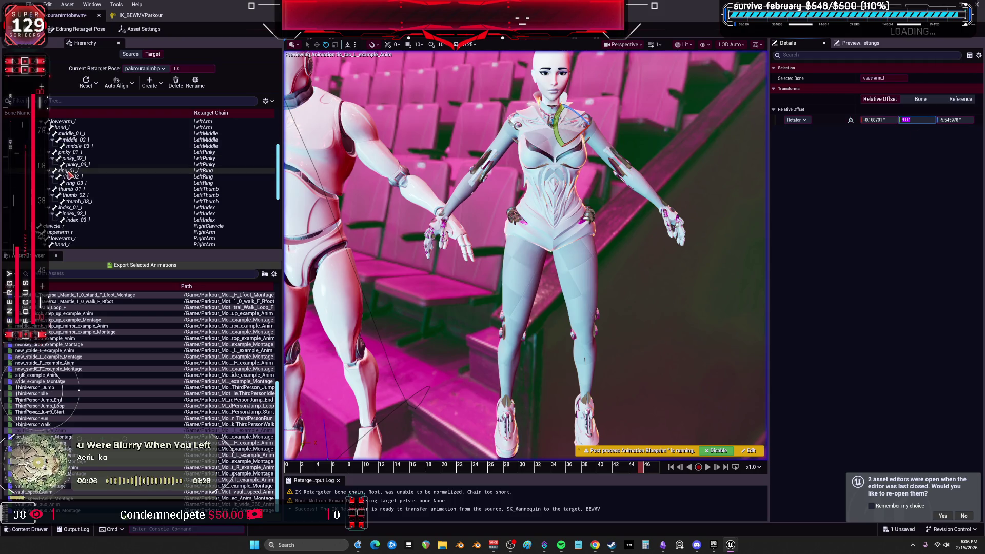
left_click(72, 234, "ctrl")
left_click(918, 120)
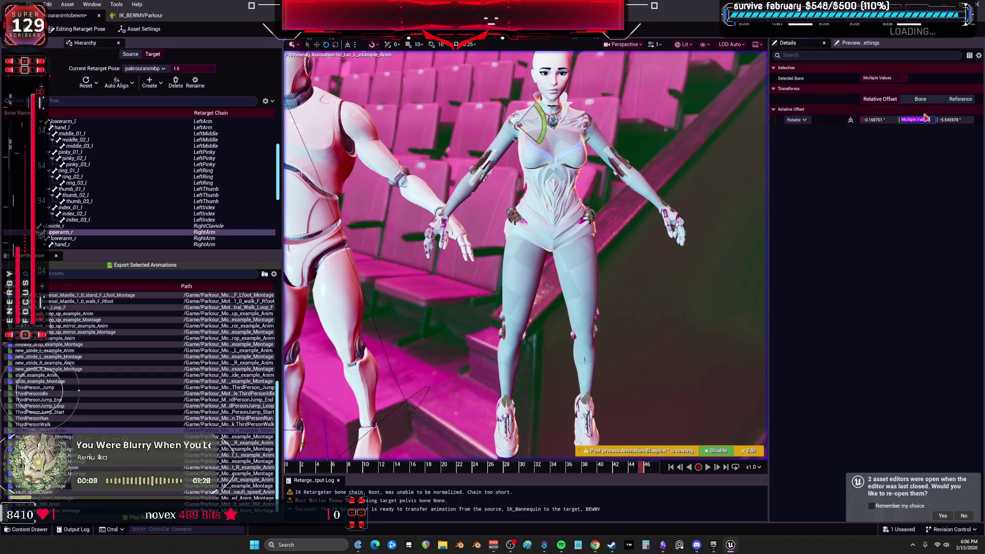
type("8")
key("Return")
- Select the left hand's finger bones, starting from the index fingertip
scroll(616, 272, "down", 5)
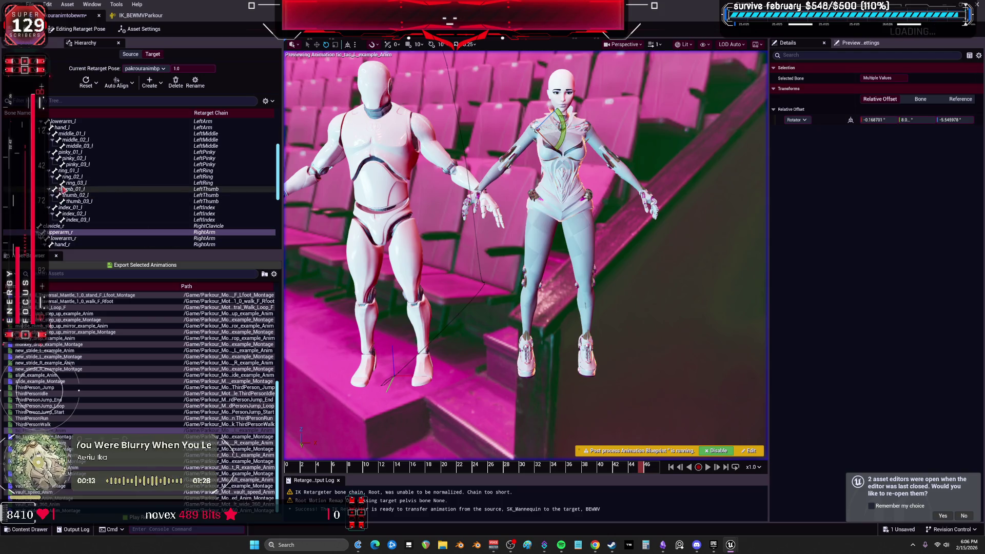
left_click(77, 219)
scroll(77, 216, "up", 2)
left_click(74, 172, "shift")
scroll(74, 173, "up", 2)
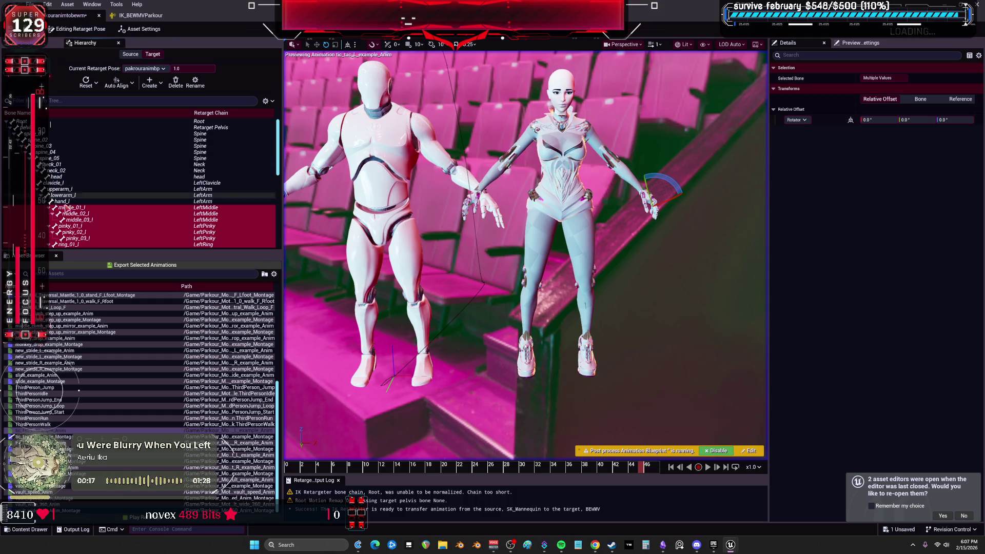
scroll(64, 202, "down", 7)
- Auto-align the right hand bone hand_r and its finger children
left_click(73, 183)
left_click(132, 87)
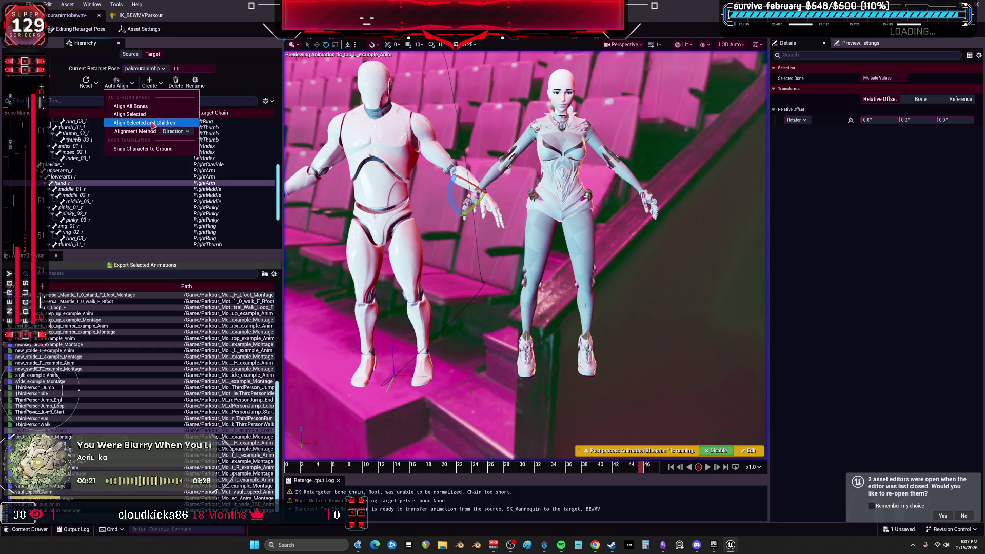
left_click(146, 119)
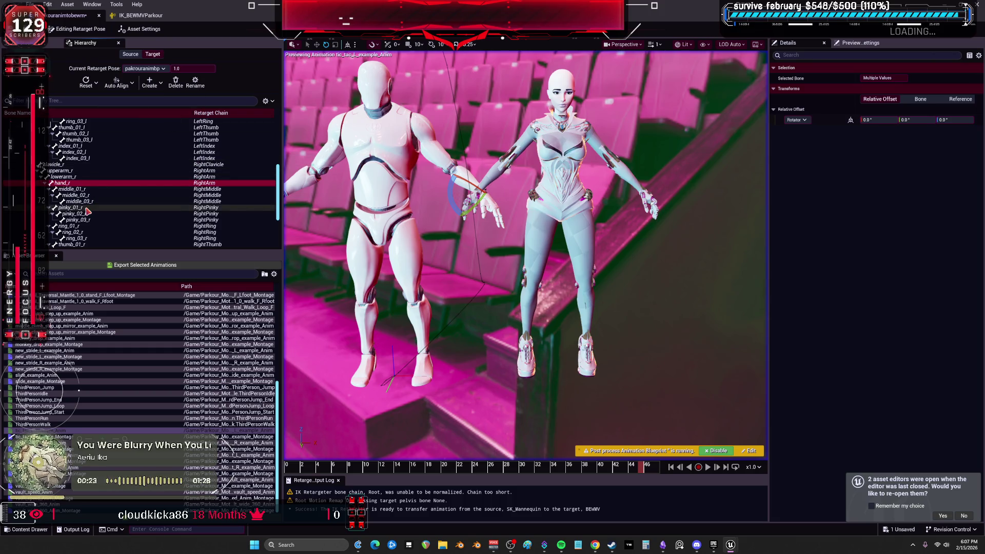
- Select the left finger bones and auto-align them along with their children
left_click(77, 189)
scroll(81, 195, "down", 3)
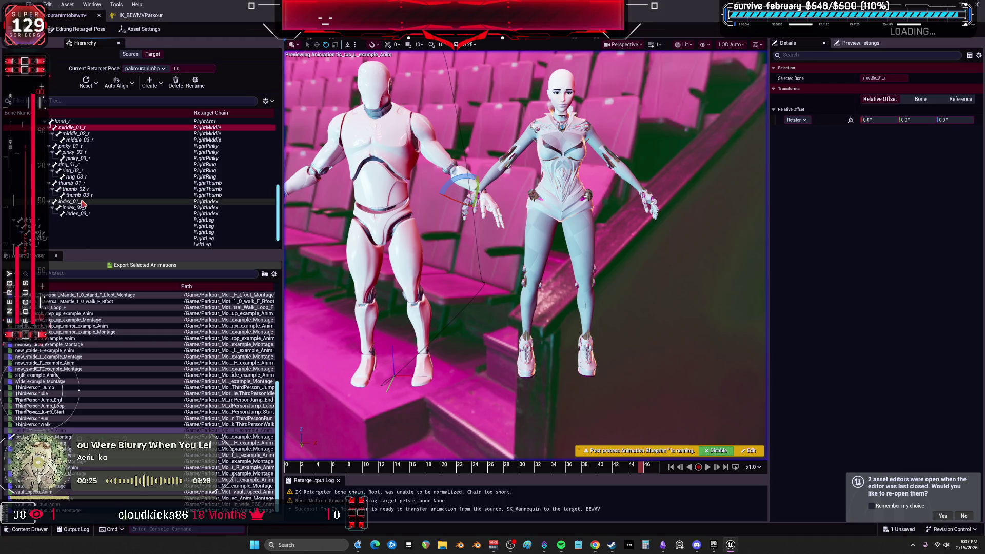
scroll(82, 218, "up", 5)
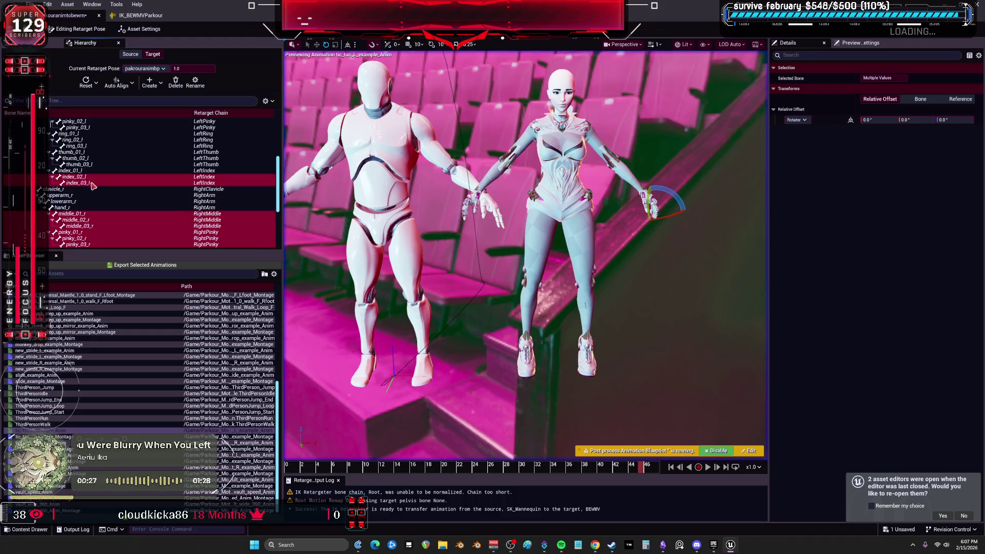
left_click(82, 226)
scroll(82, 224, "up", 1)
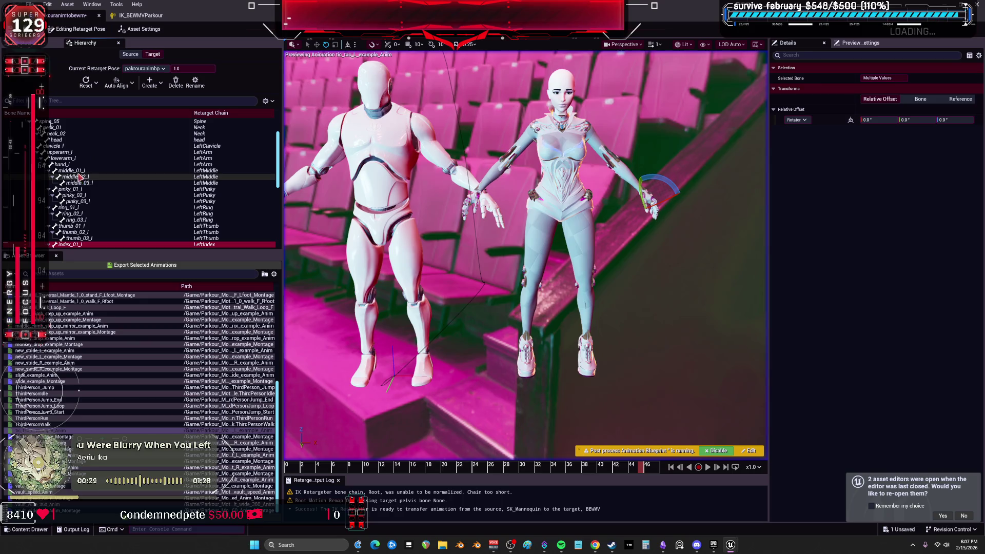
left_click(72, 170, "shift")
left_click(117, 83)
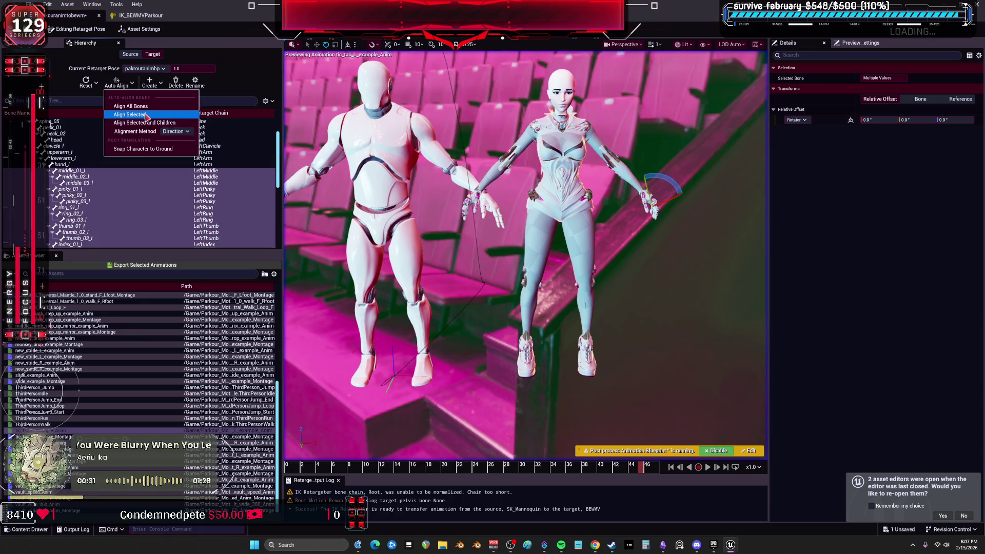
left_click(144, 123)
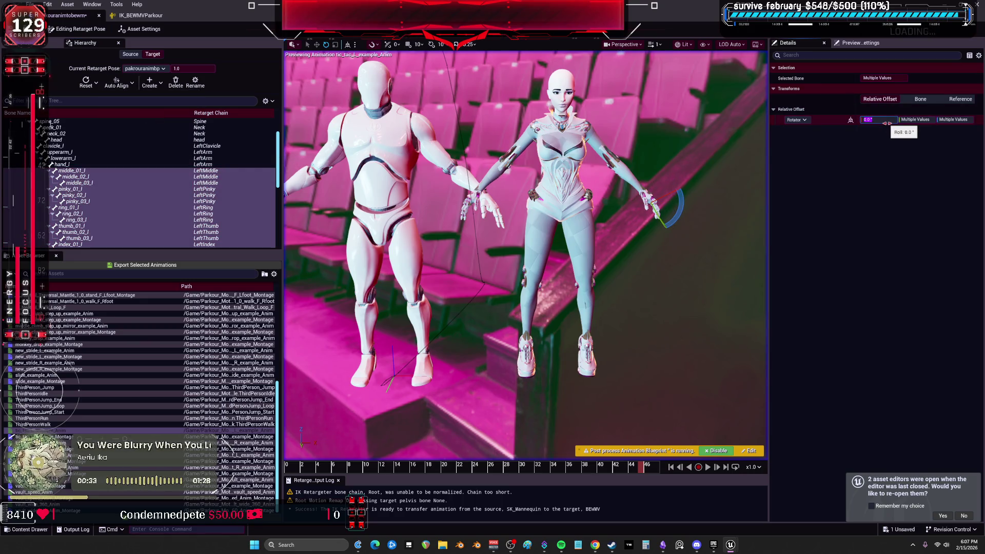
- Save all assets, then run the retarget to preview the parkour animation on BEWMV
left_click(434, 200)
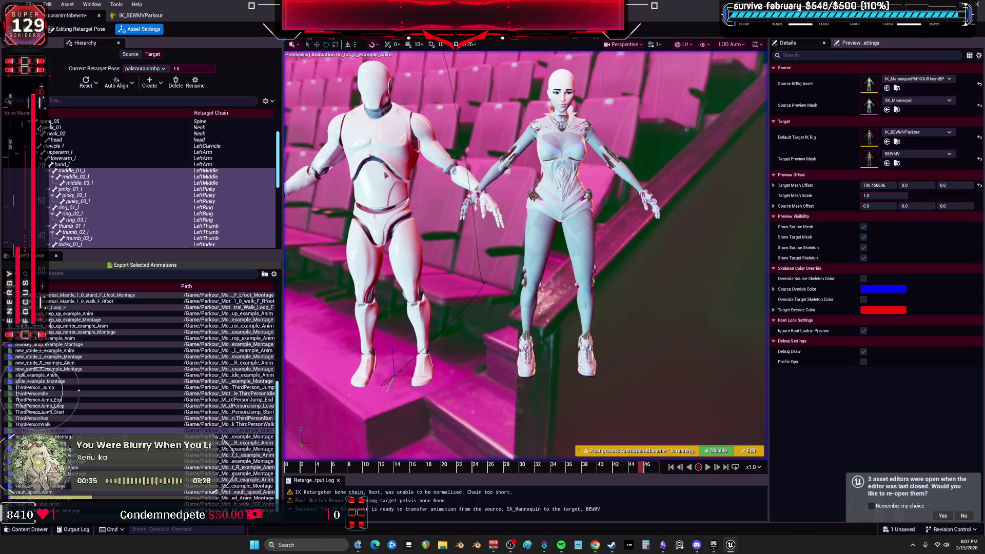
left_click(31, 4)
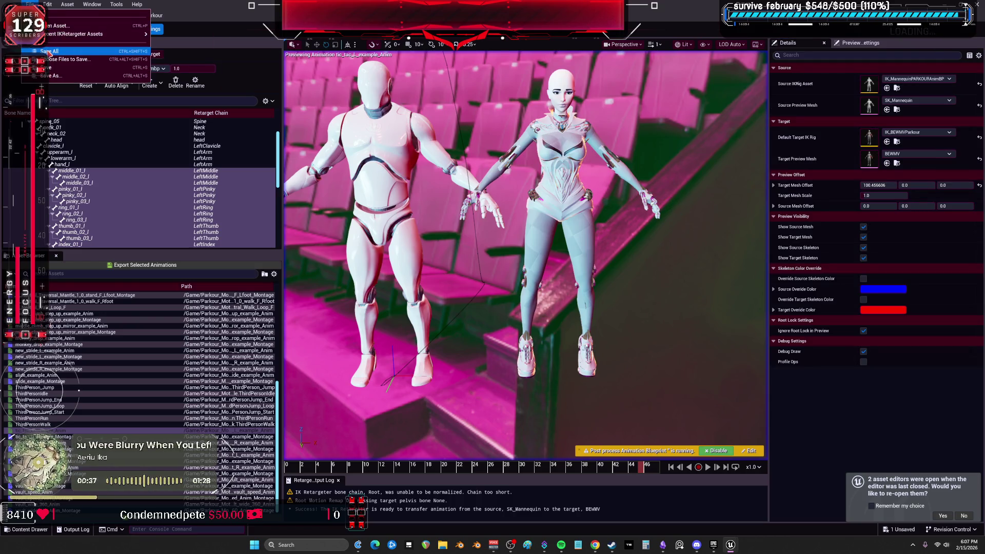
left_click(49, 52)
left_click(77, 29)
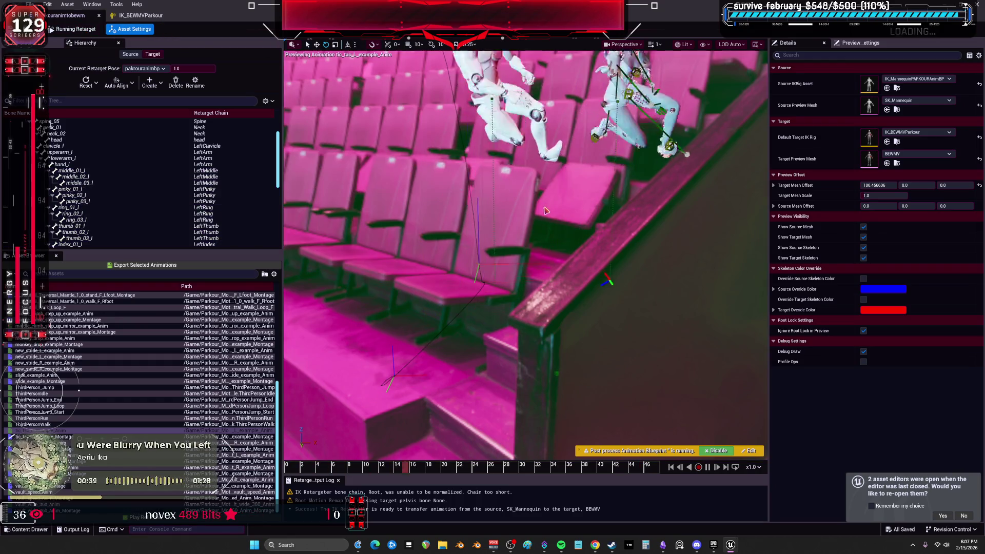